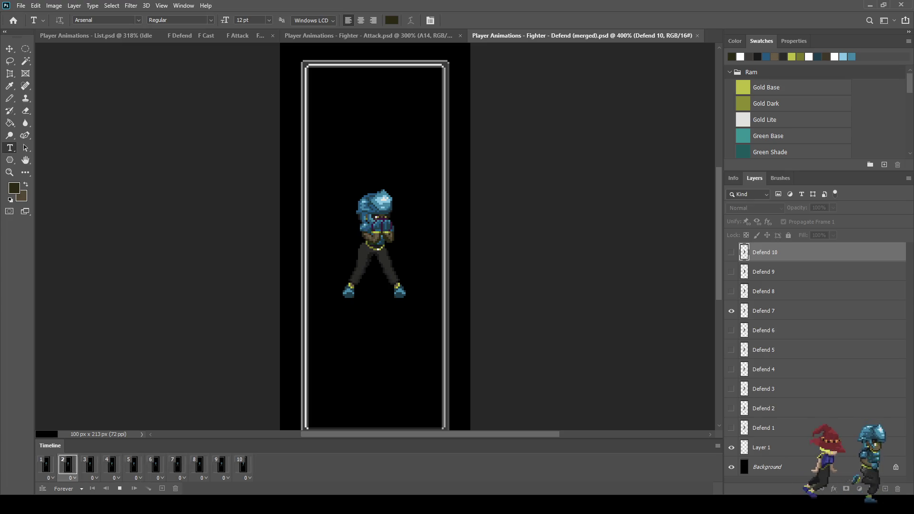
Step: Switch to the Fighter - Attack animation and play it twice from the start
key(ctrl+shift+Tab)
key(space)
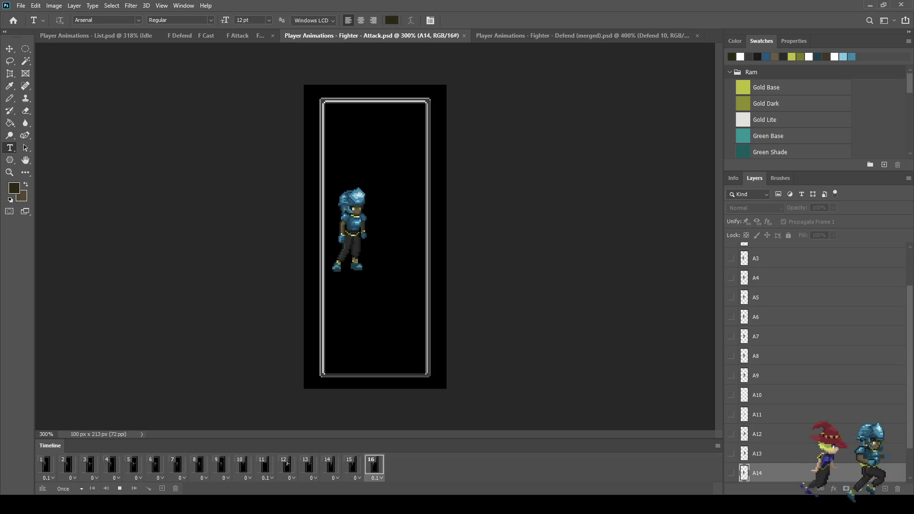
key(space)
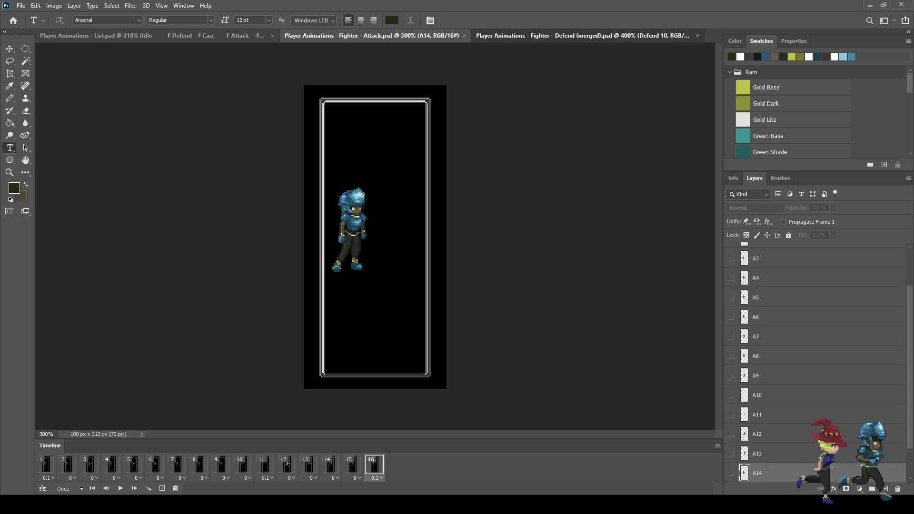
Step: Play the Defend (merged) animation on loop, then stop playback
click(581, 35)
key(space)
key(space)
click(369, 35)
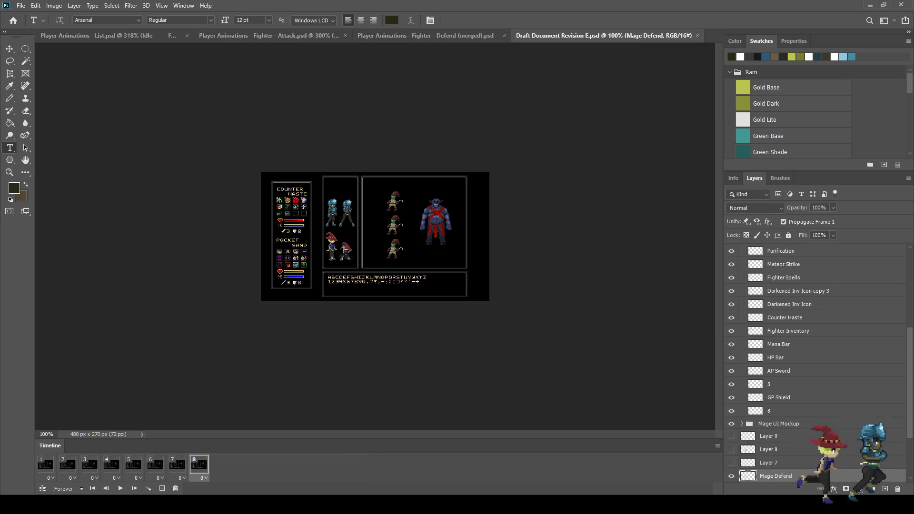
Step: Fit the whole battle-screen mockup in the window, then return to the Fighter - Defend (merged) file
key(ctrl+0)
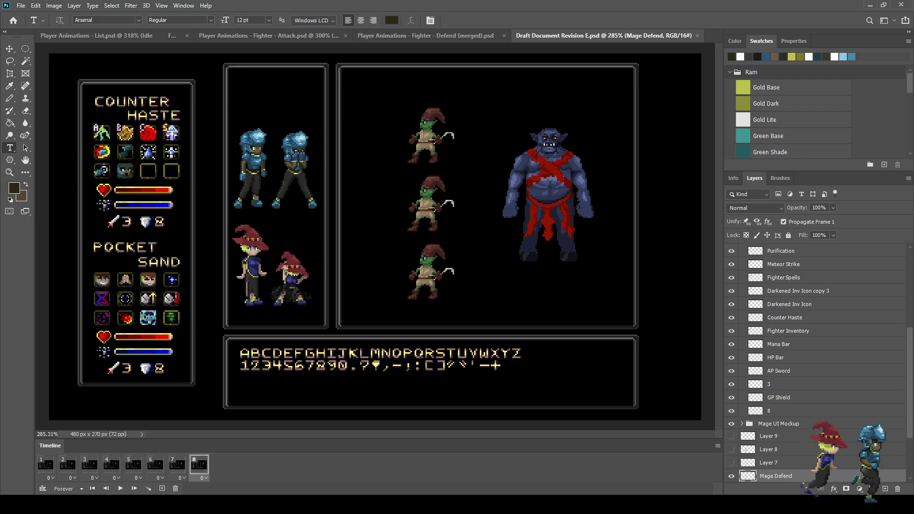
click(425, 36)
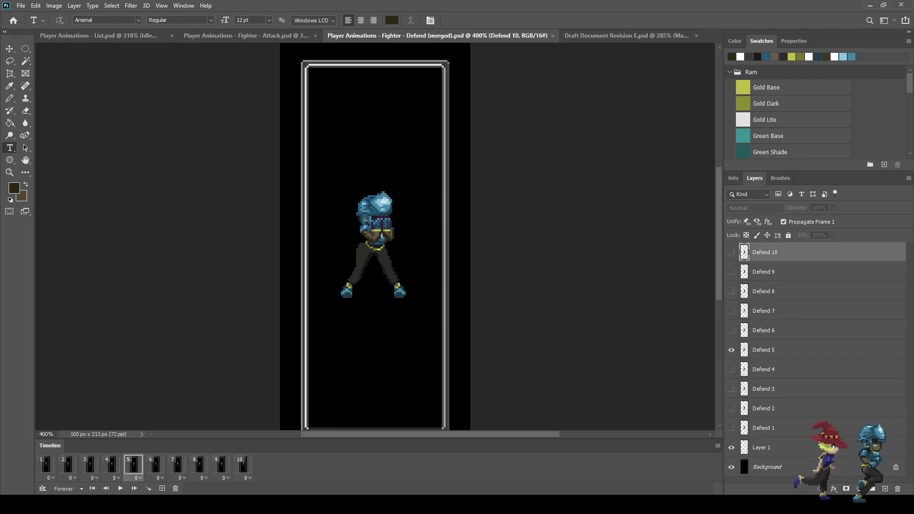
Step: Play the Defend animation, then zoom in and play the Attack animation
key(space)
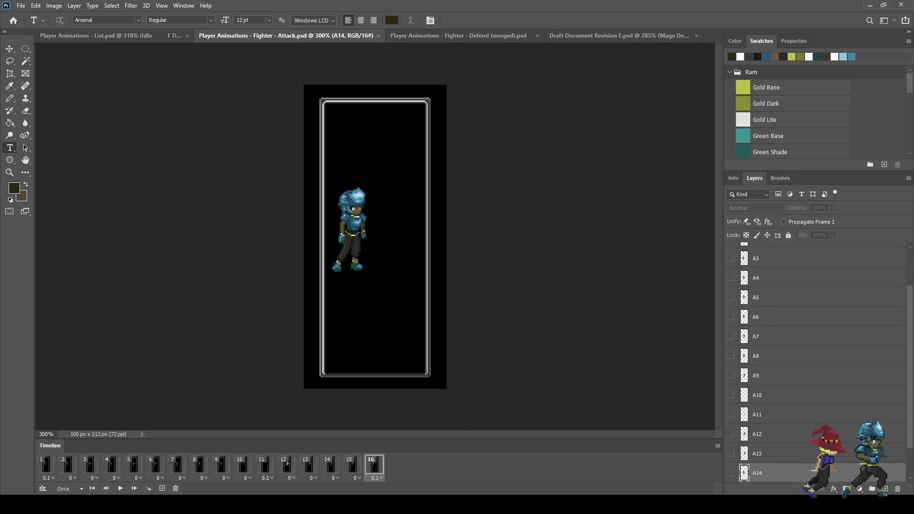
scroll(331, 234, up, 5)
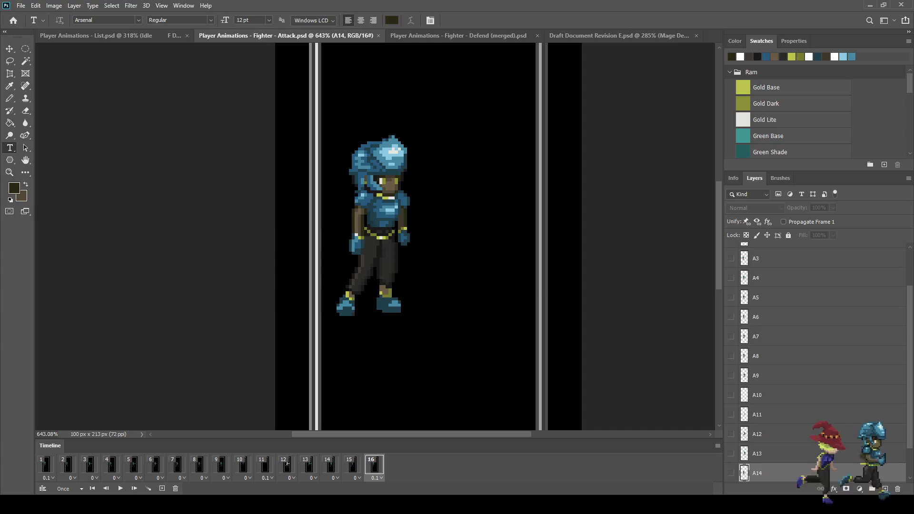
key(space)
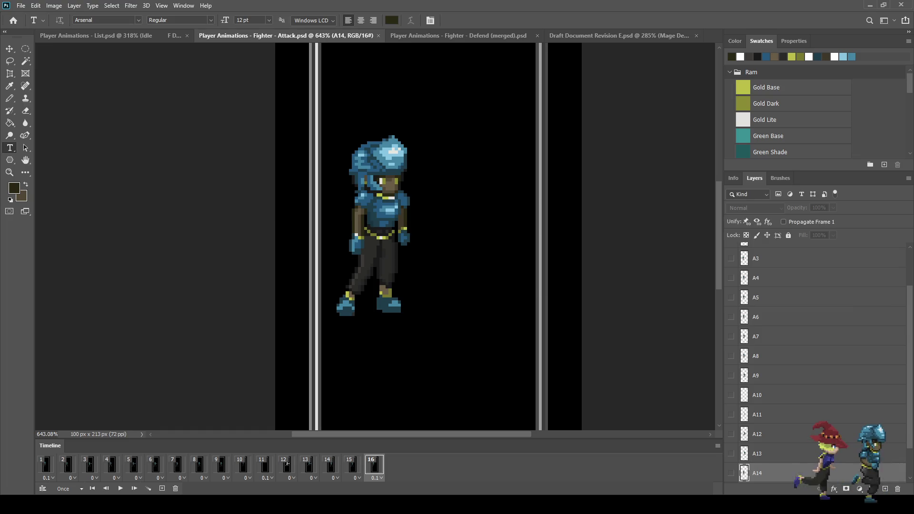
Step: Check the animation list, then replay Defend, stopping on frame 6, before opening the Draft Document mockup
key(ctrl+shift+Tab)
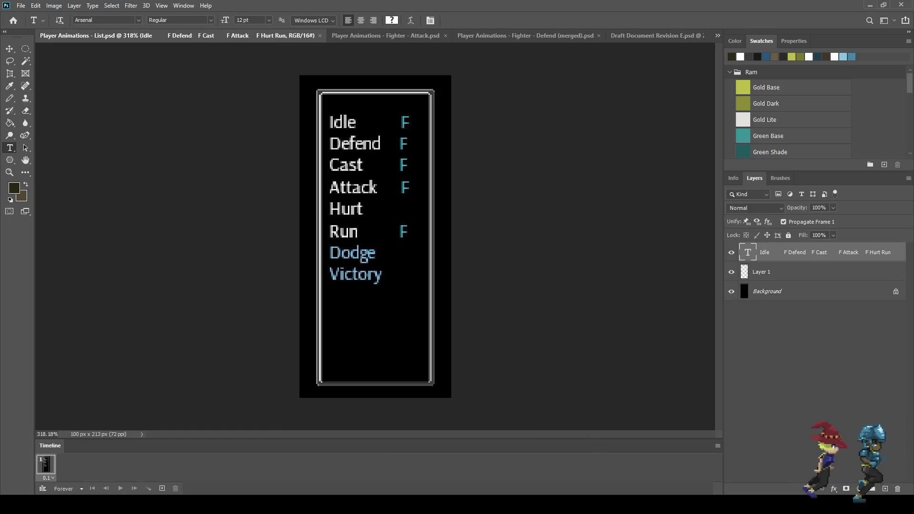
key(ctrl+Tab)
key(ctrl+Tab)
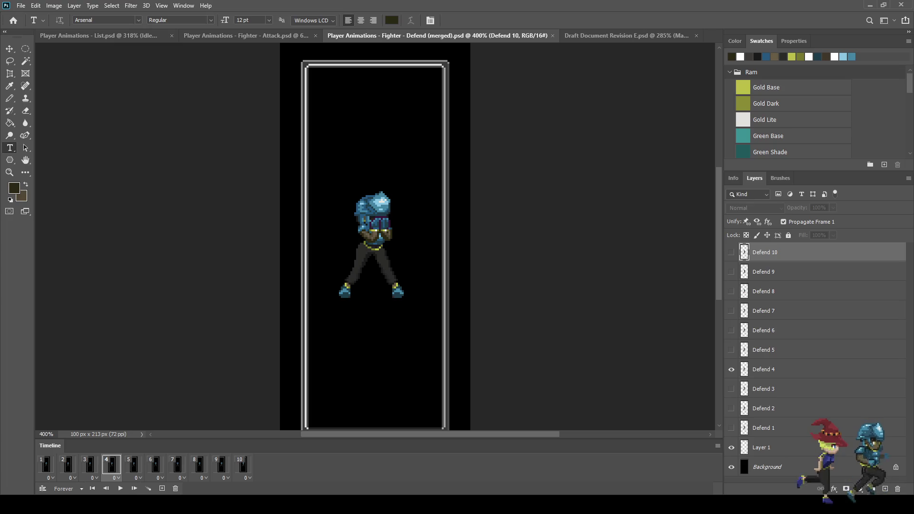
key(space)
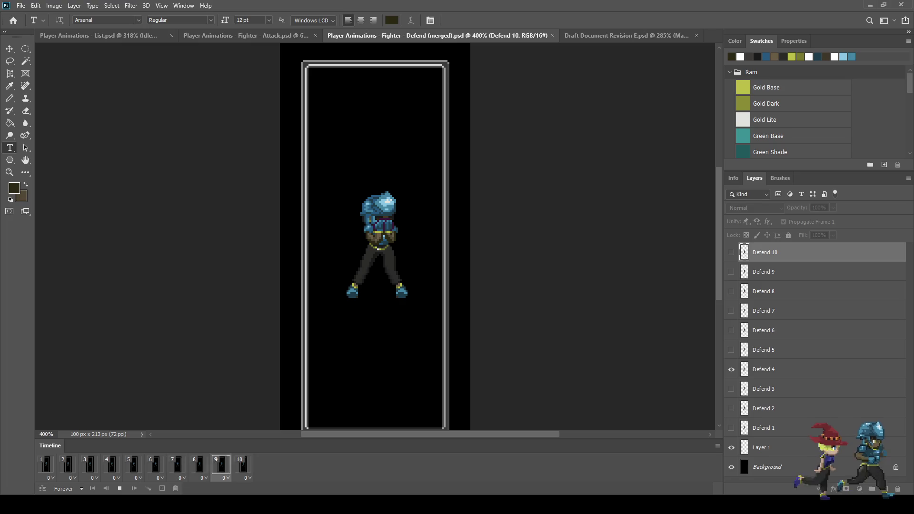
key(space)
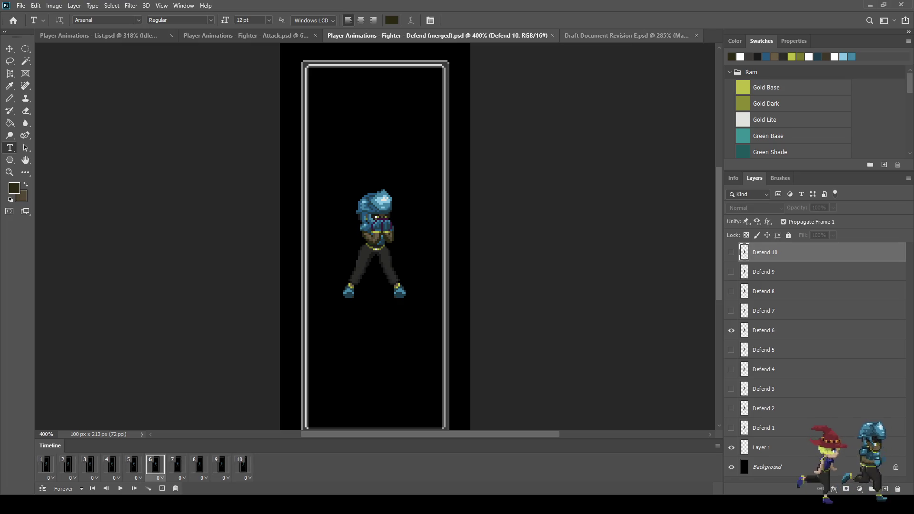
click(626, 35)
scroll(571, 119, up, 5)
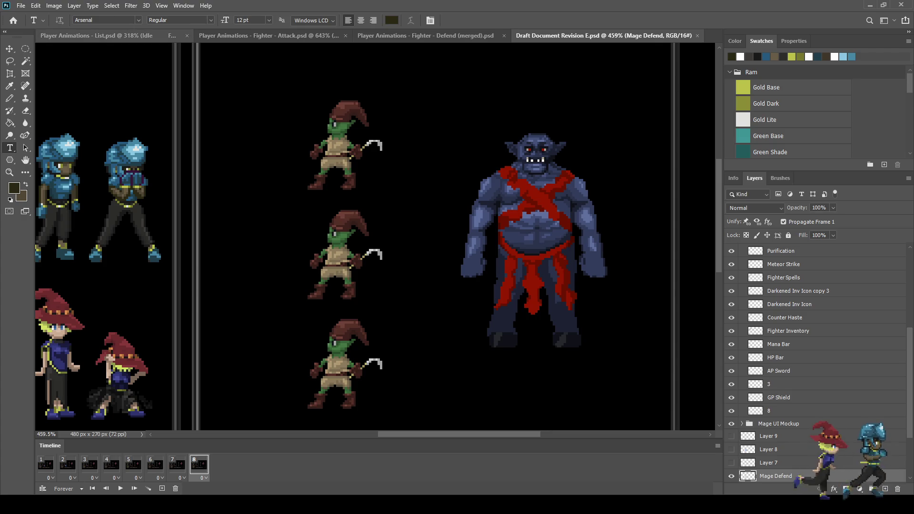
Step: Look over the animation list and Attack files, then switch to Fighter - Defend (merged)
click(96, 35)
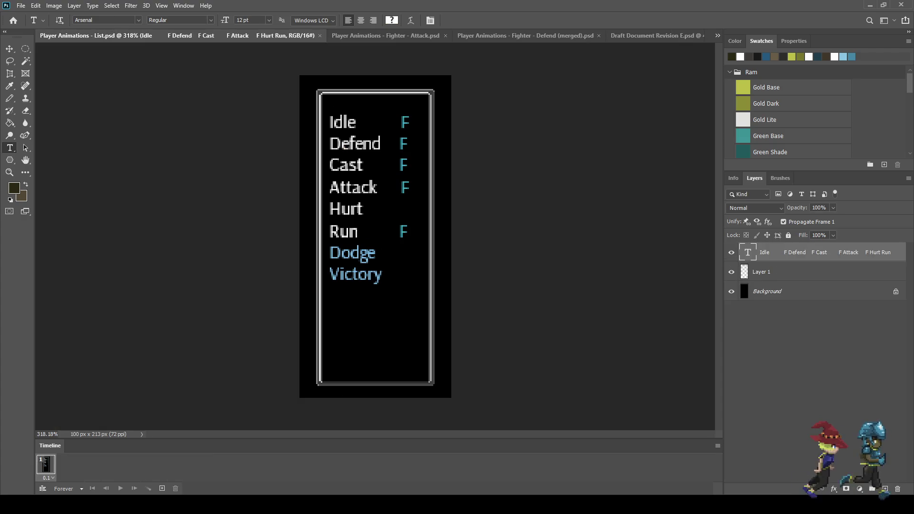
click(386, 36)
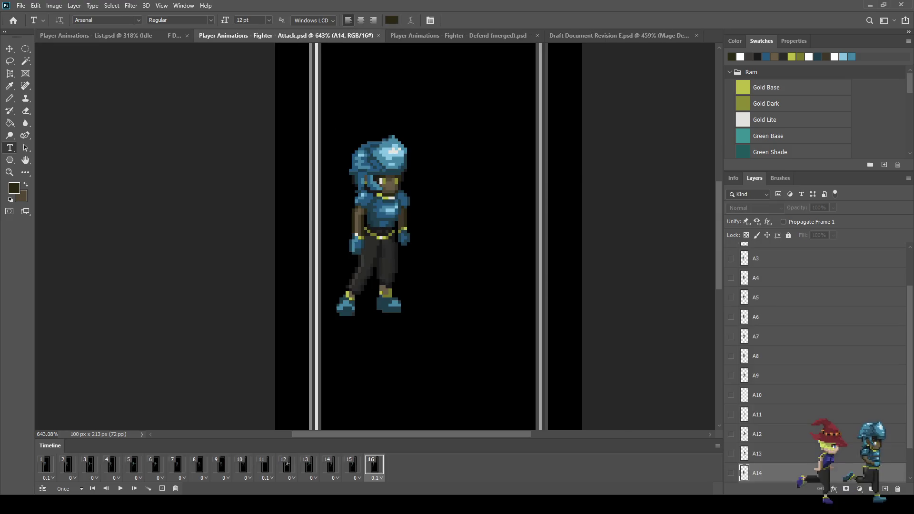
key(ctrl+Tab)
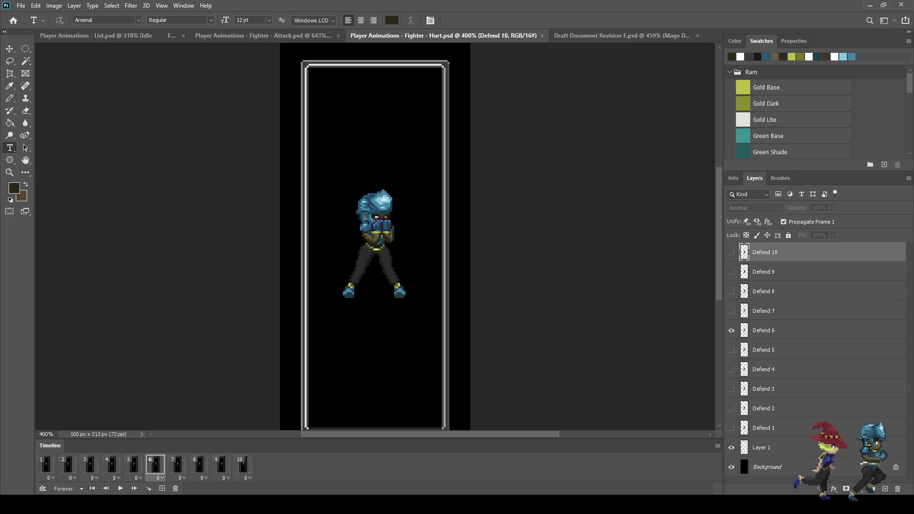
Step: Close the Draft Document Revision E mockup and zoom in on the canvas
key(ctrl+Tab)
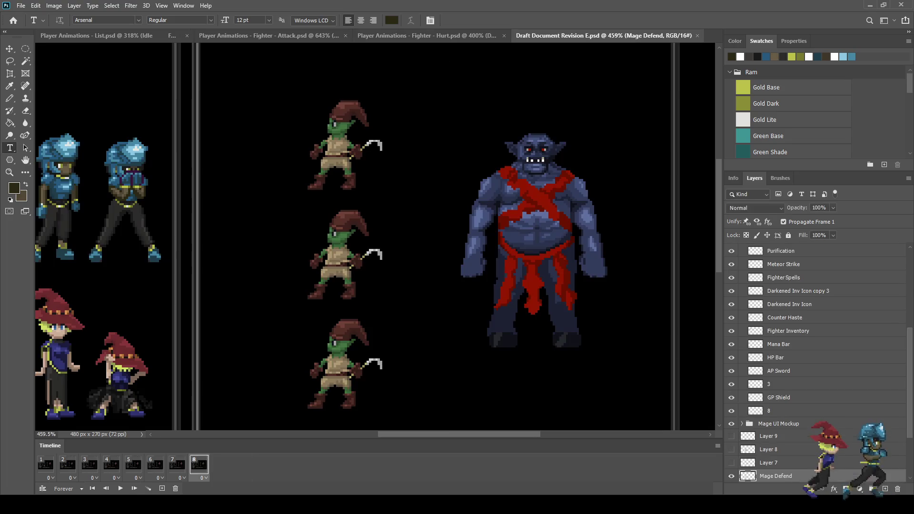
key(ctrl+w)
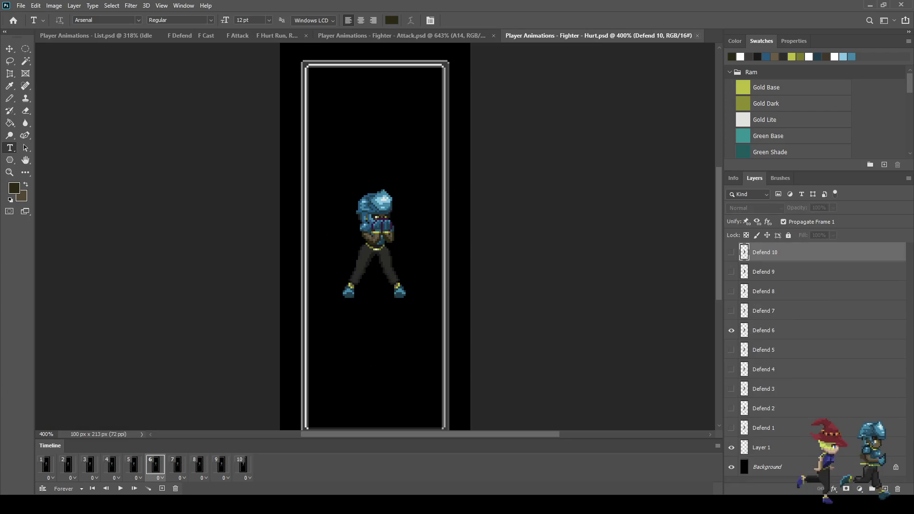
scroll(361, 238, up, 5)
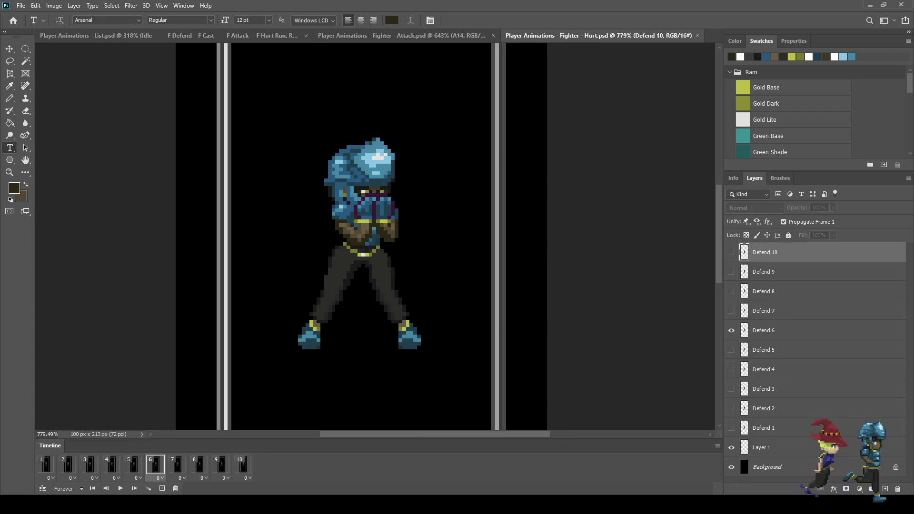
scroll(362, 238, down, 3)
scroll(362, 238, up, 2)
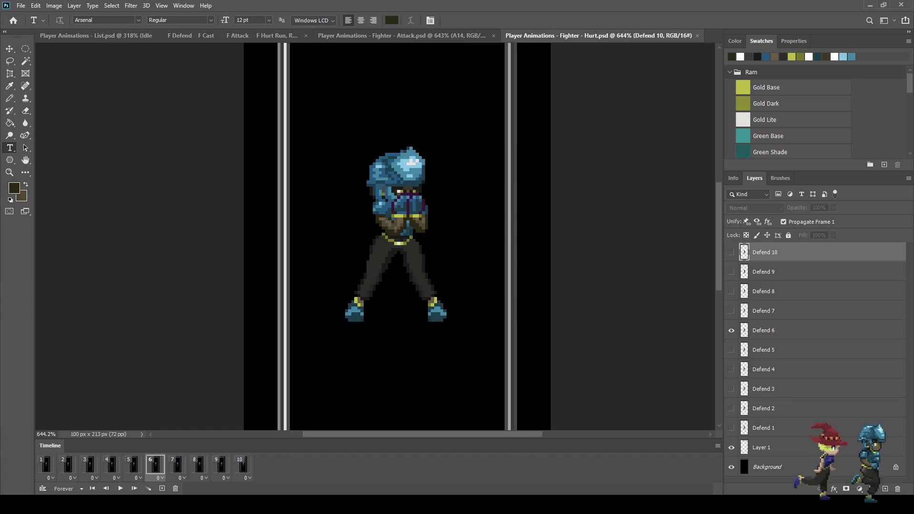
scroll(362, 238, up, 1)
Step: Play the zoomed-in Attack animation, then return to the Fighter - Hurt file
key(ctrl+shift+Tab)
scroll(362, 238, up, 1)
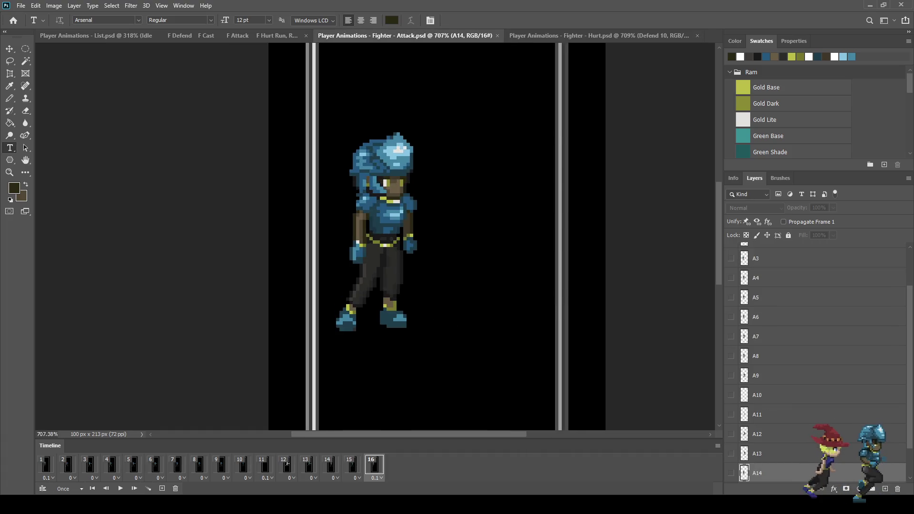
scroll(400, 238, down, 5)
scroll(400, 238, up, 5)
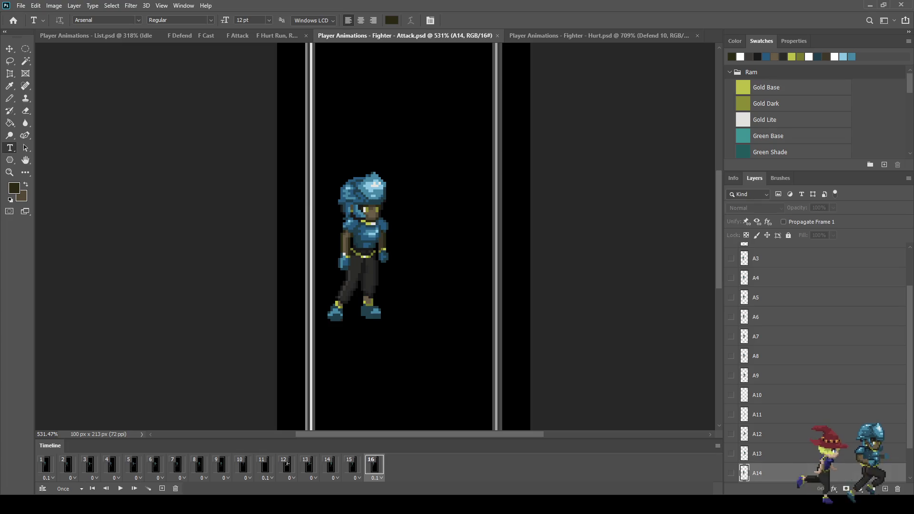
key(space)
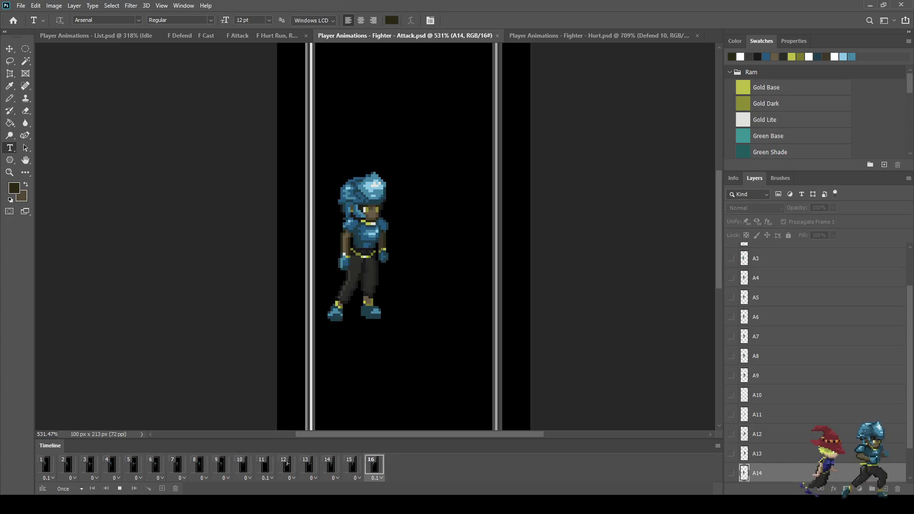
key(ctrl+Tab)
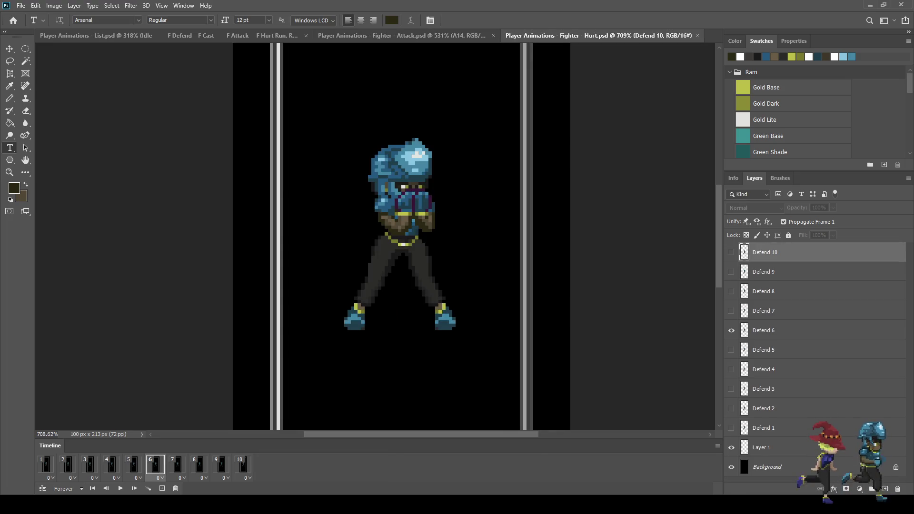
Step: Cut the Hurt animation to one frame, delete layers Defend 2–10, save, then delete Defend 1
click(67, 465)
key(ctrl+z)
key(ctrl+z)
key(ctrl+z)
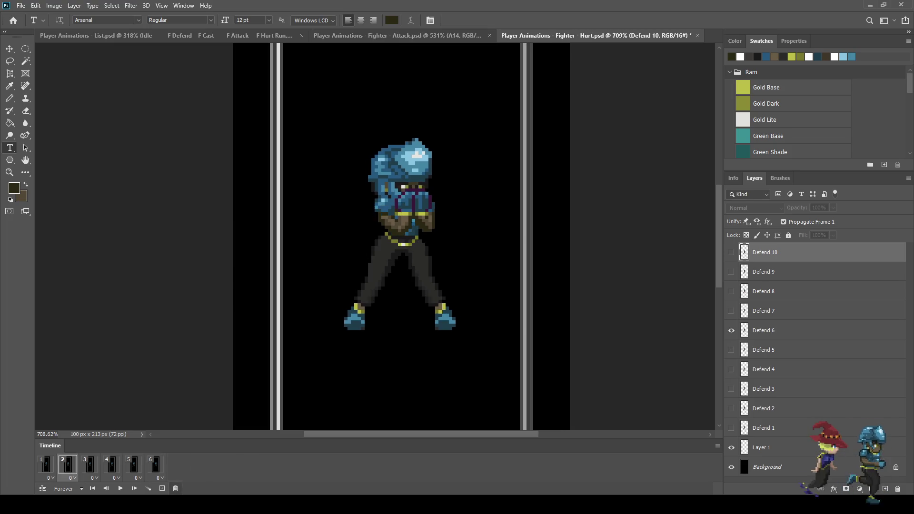
key(ctrl+z)
key(ctrl+z)
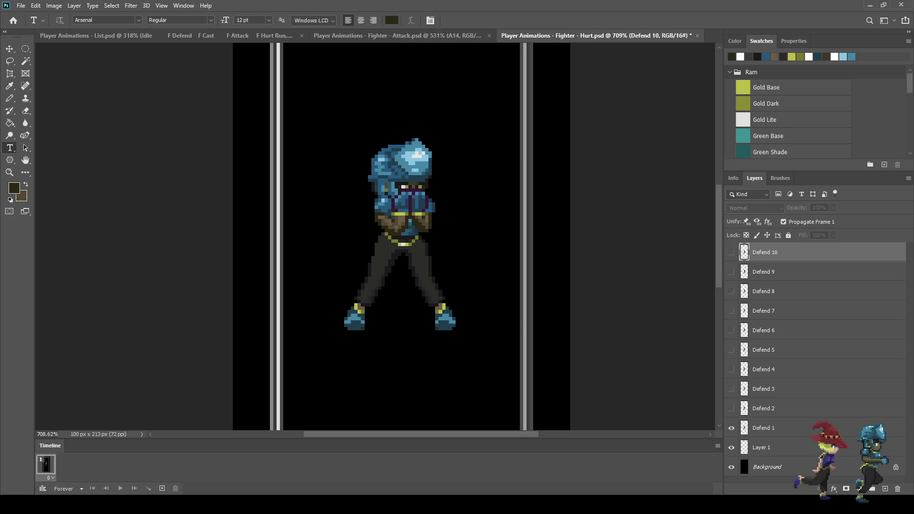
key(ctrl+z)
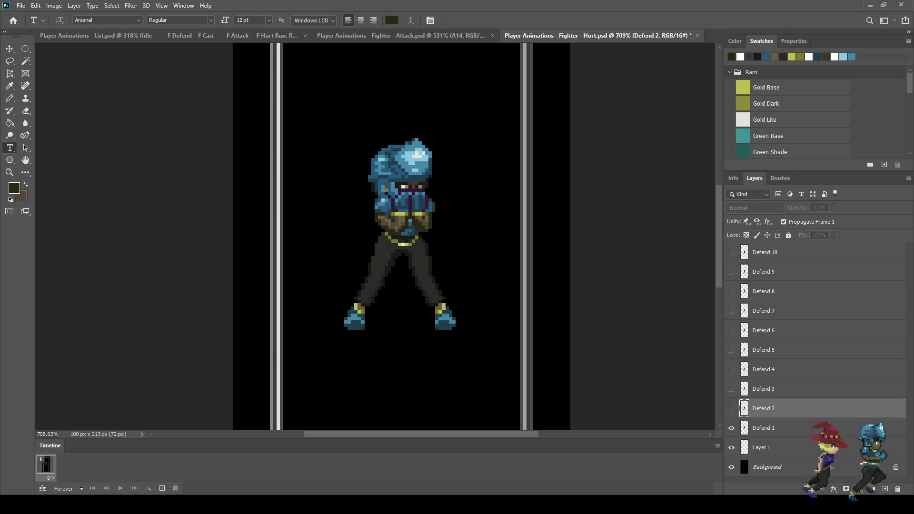
key(ctrl+z)
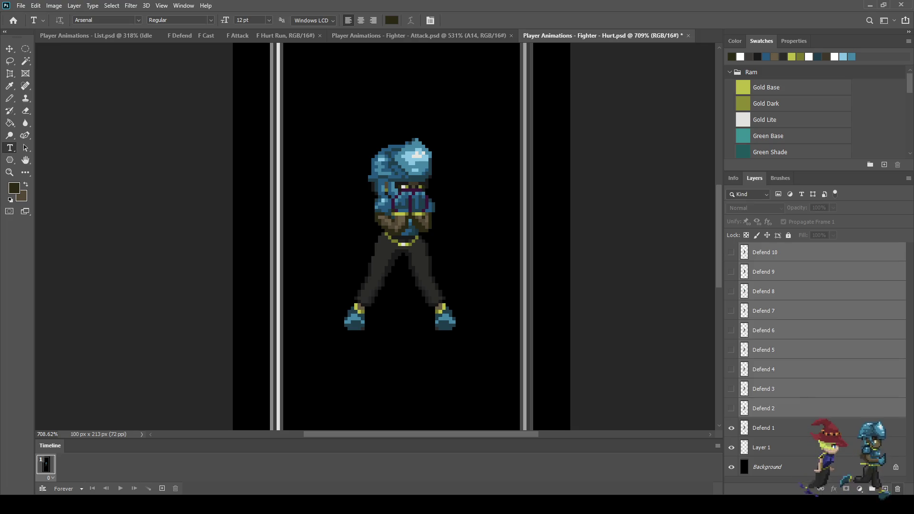
key(ctrl+z)
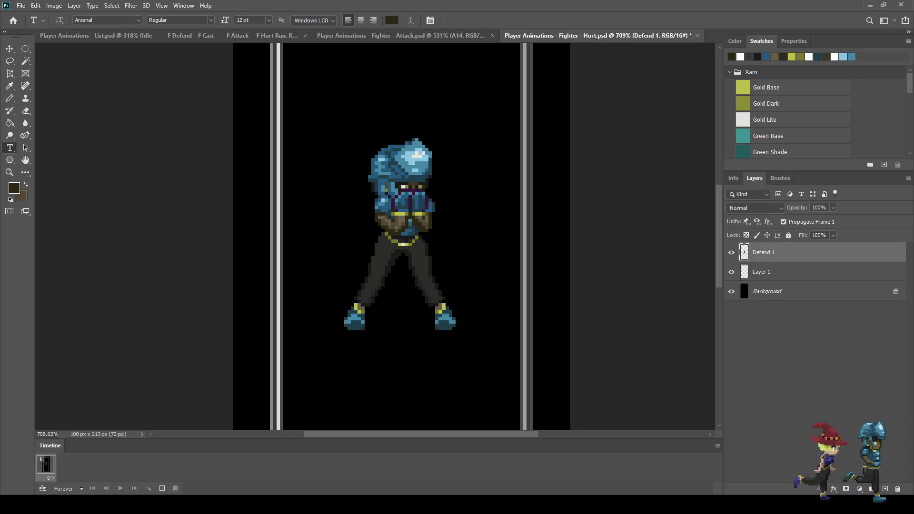
key(ctrl+s)
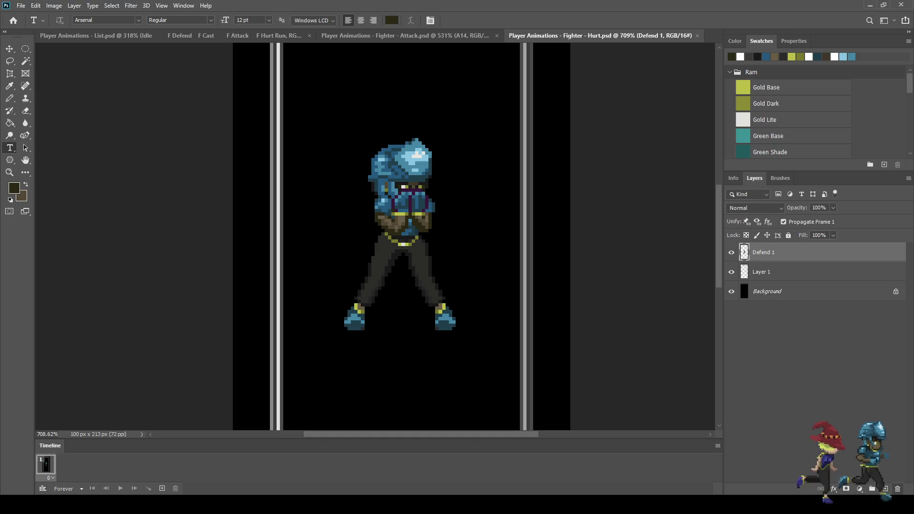
key(Delete)
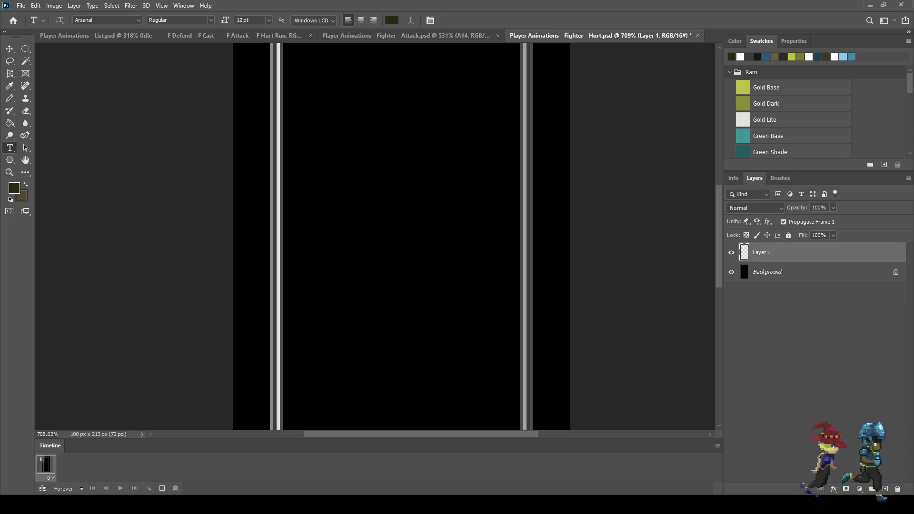
Step: Duplicate the Attack file's standing A0 pose layer into the Hurt file, then close the Attack document
click(406, 35)
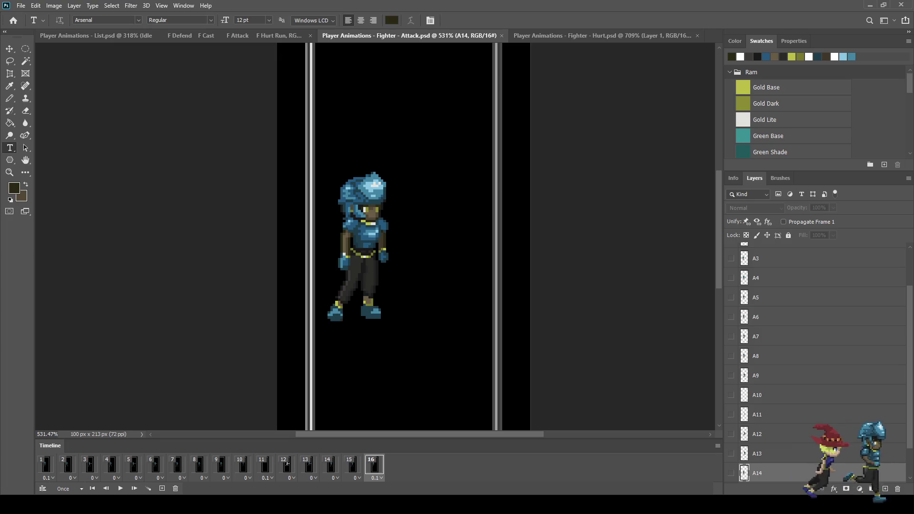
scroll(817, 362, down, 2)
scroll(817, 362, up, 3)
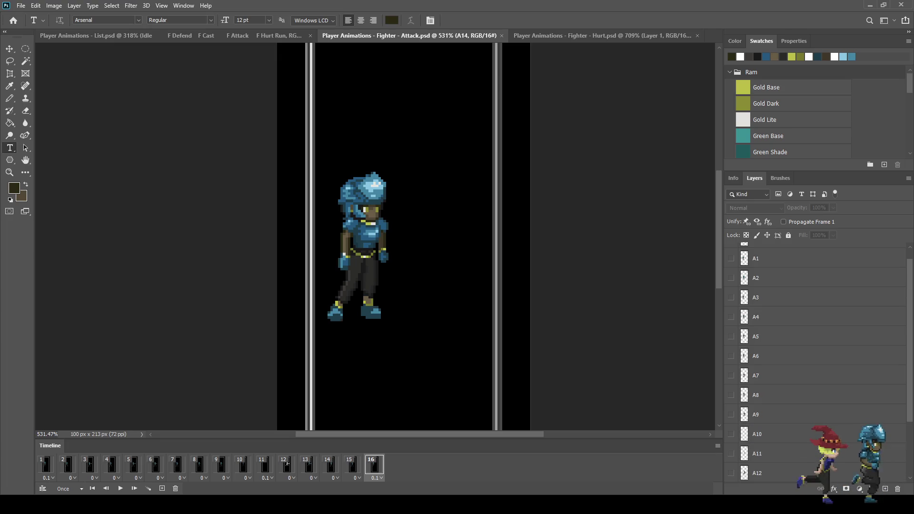
click(786, 253)
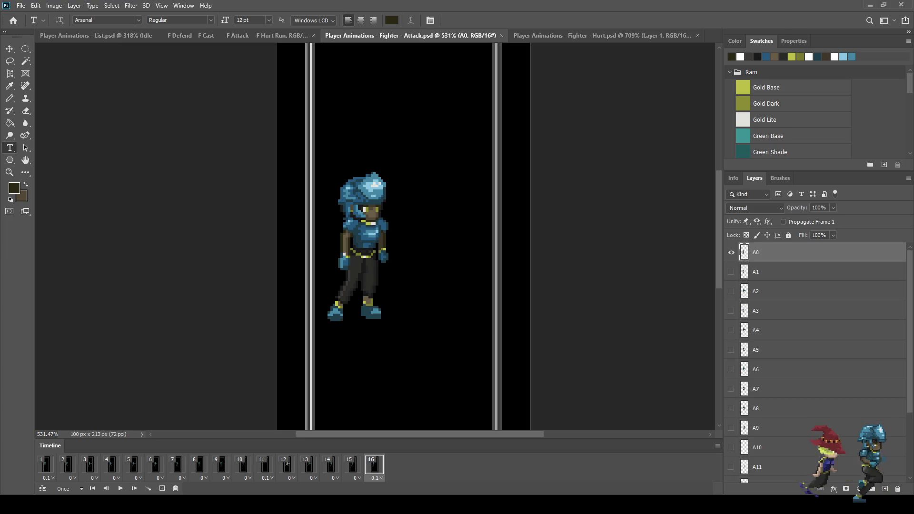
key(alt+Tab)
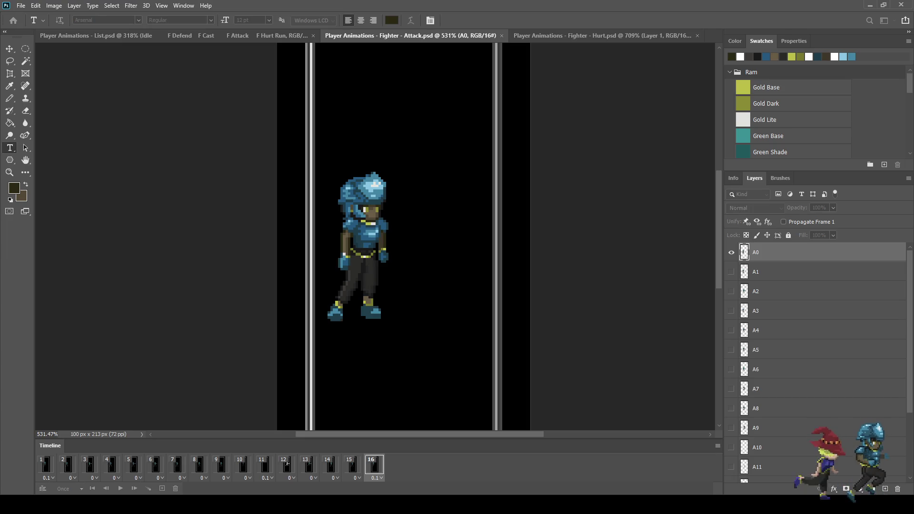
key(alt+Tab)
click(509, 35)
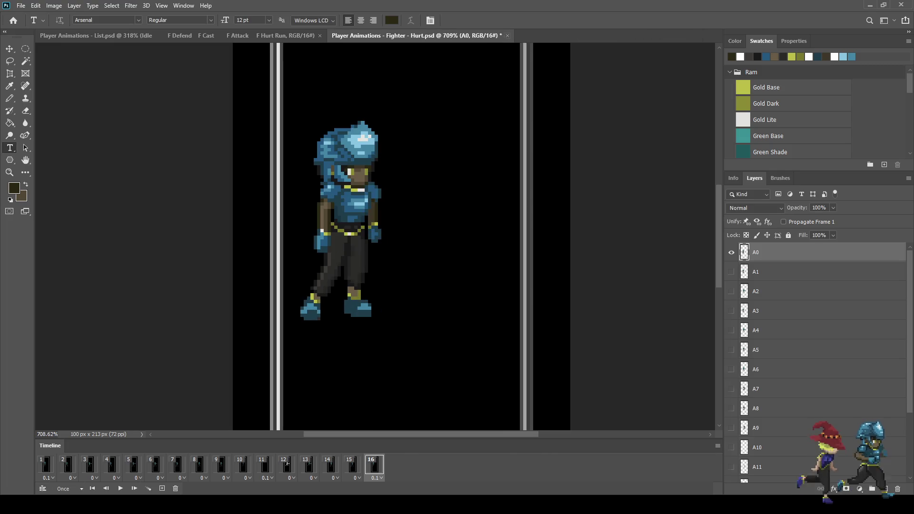
scroll(375, 237, down, 3)
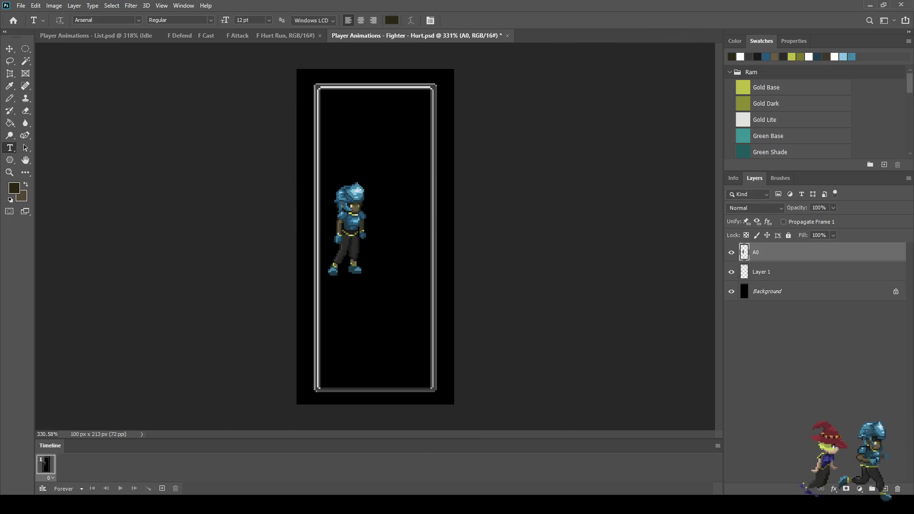
Step: Save Player Animations - Fighter - Hurt.psd with the standing A0 pose
scroll(348, 201, up, 1)
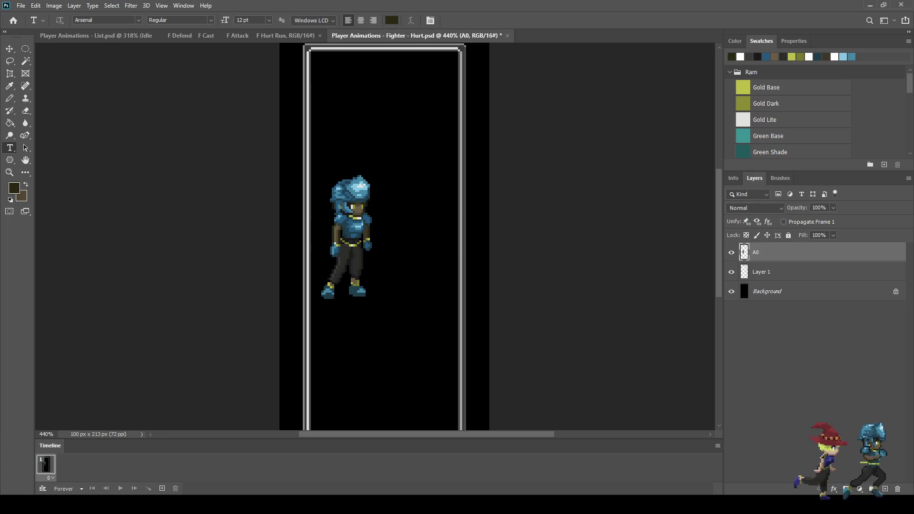
key(ctrl+s)
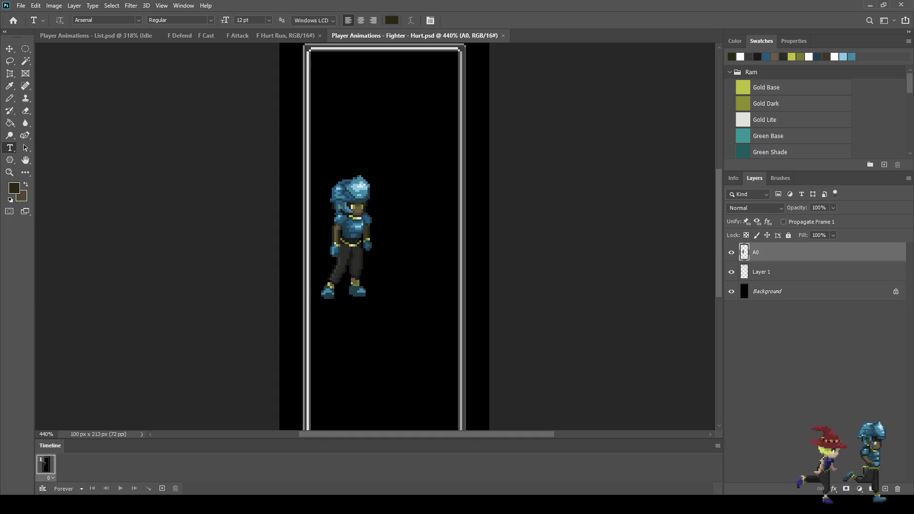
scroll(320, 221, up, 3)
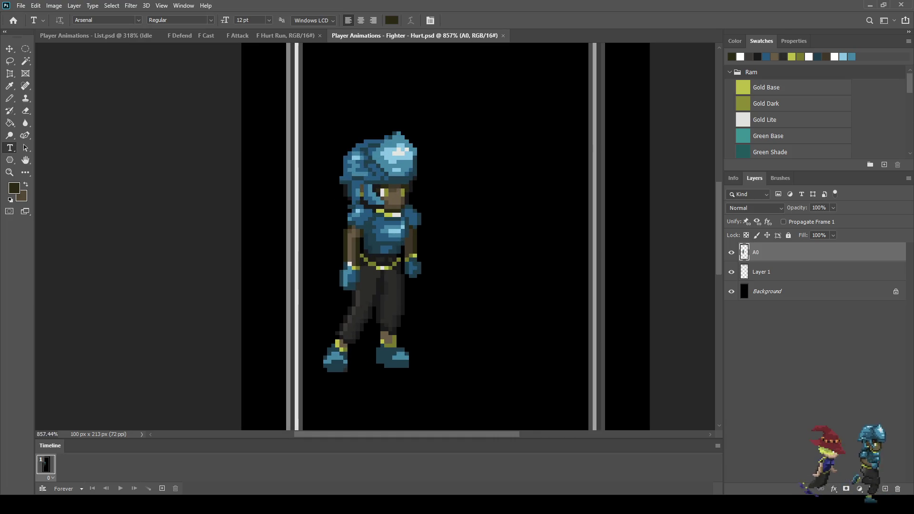
scroll(385, 255, down, 1)
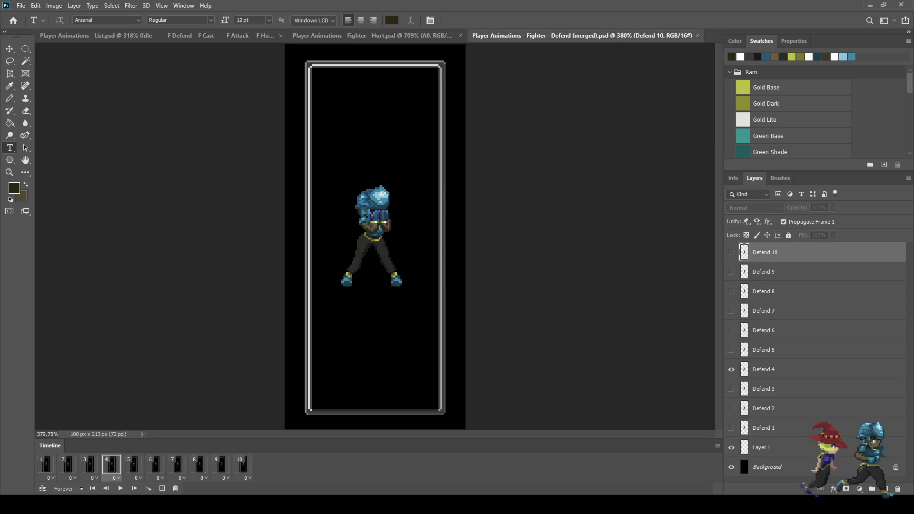
Step: Lasso the helmet and crossed arms on the Defend 3 layer of the Defend file
scroll(375, 228, up, 3)
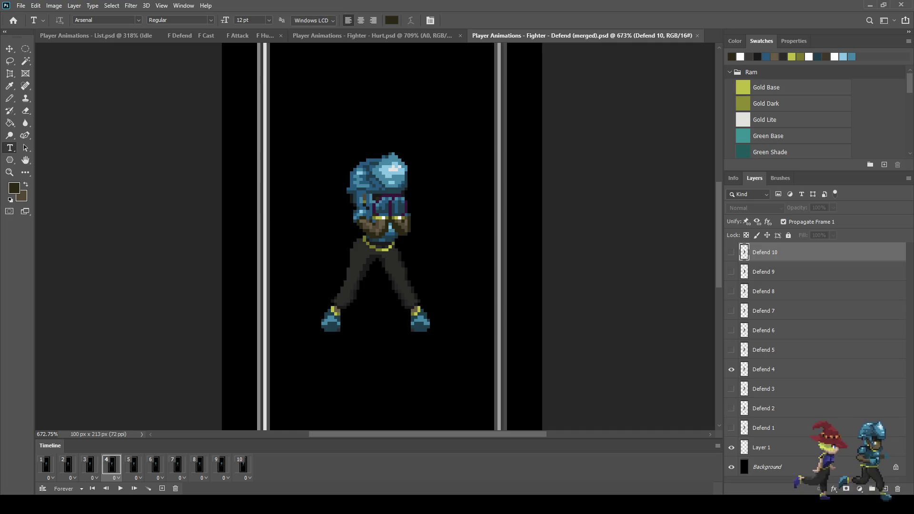
click(46, 465)
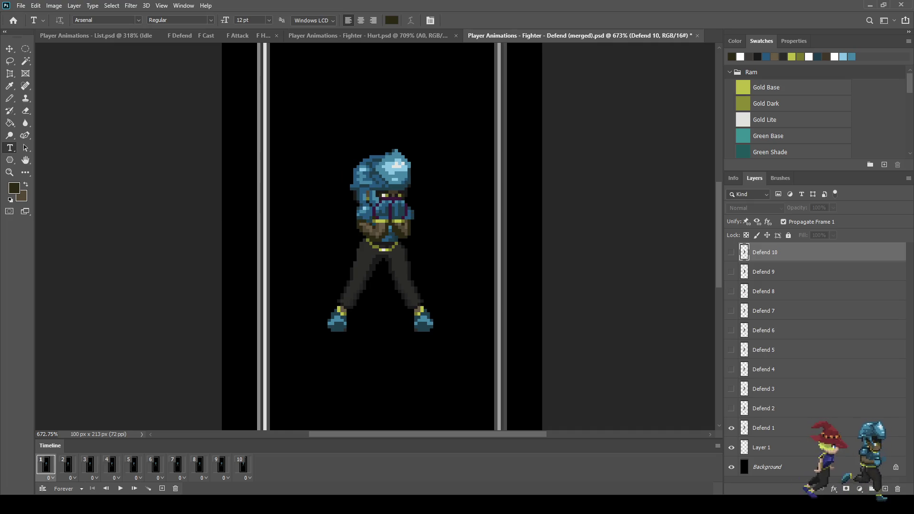
click(68, 465)
click(89, 465)
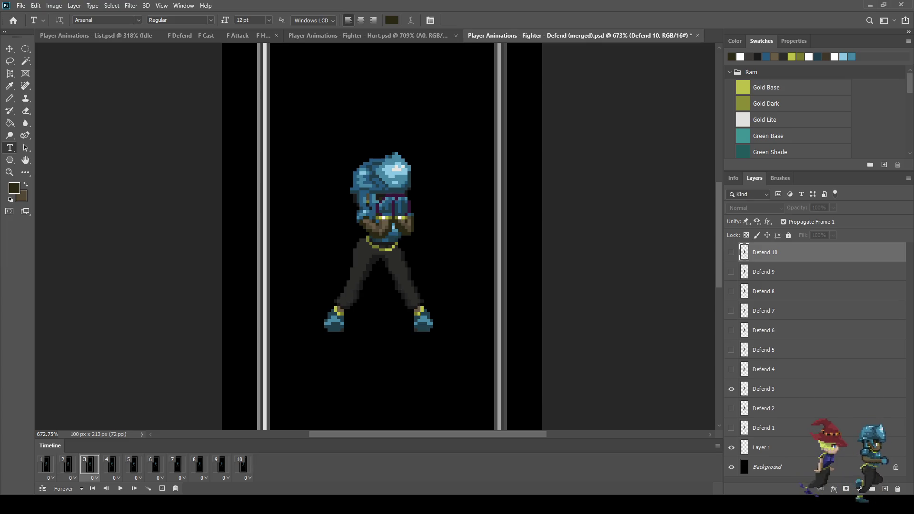
click(786, 389)
key(l)
scroll(336, 188, up, 2)
mouse_move(356, 156)
mouse_down()
mouse_move(367, 135)
mouse_move(472, 197)
mouse_move(457, 255)
mouse_up()
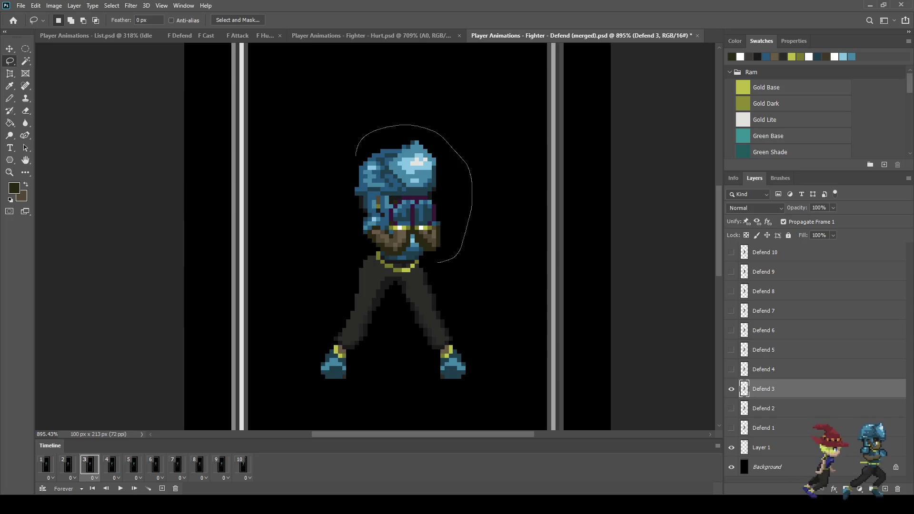
mouse_move(381, 255)
mouse_down()
mouse_move(358, 229)
mouse_move(346, 169)
mouse_move(355, 157)
mouse_up()
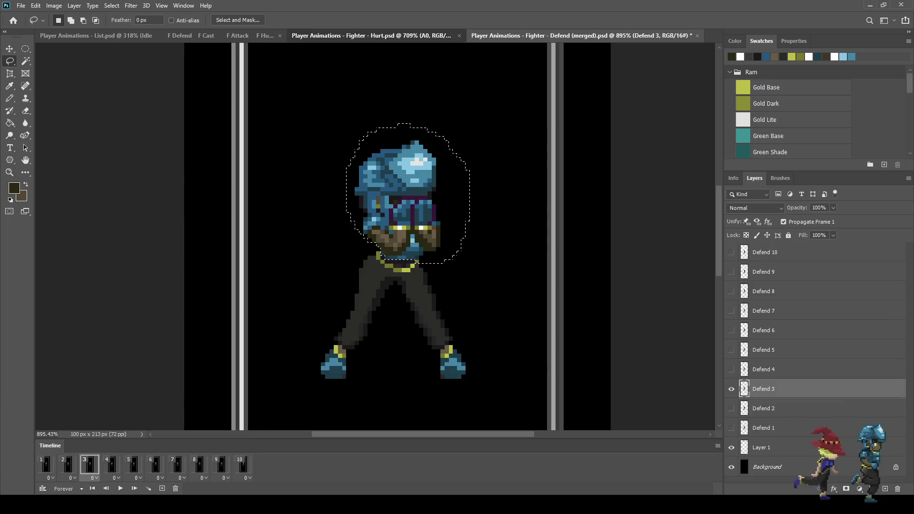
Step: Paste the Defend 3 upper body into the Hurt file and nudge it over the A0 body
click(371, 35)
key(ctrl+v)
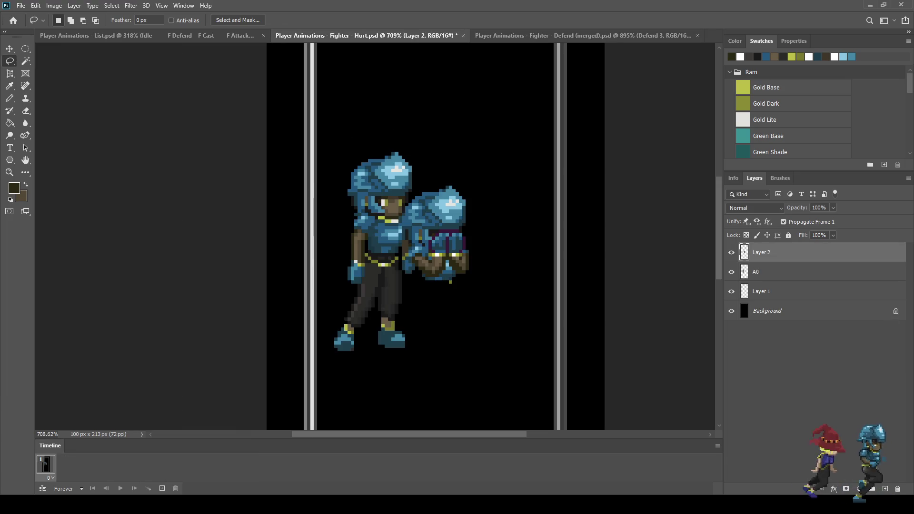
key(ctrl+t)
key(Left)
key(Left)
key(Left)
key(shift+Up)
key(Left)
key(Left)
key(Left)
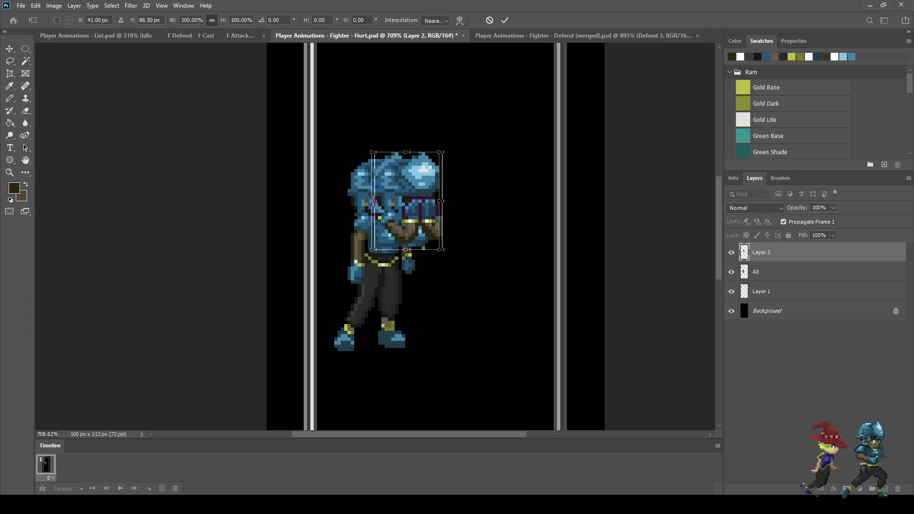
key(Left)
key(Left)
key(Left)
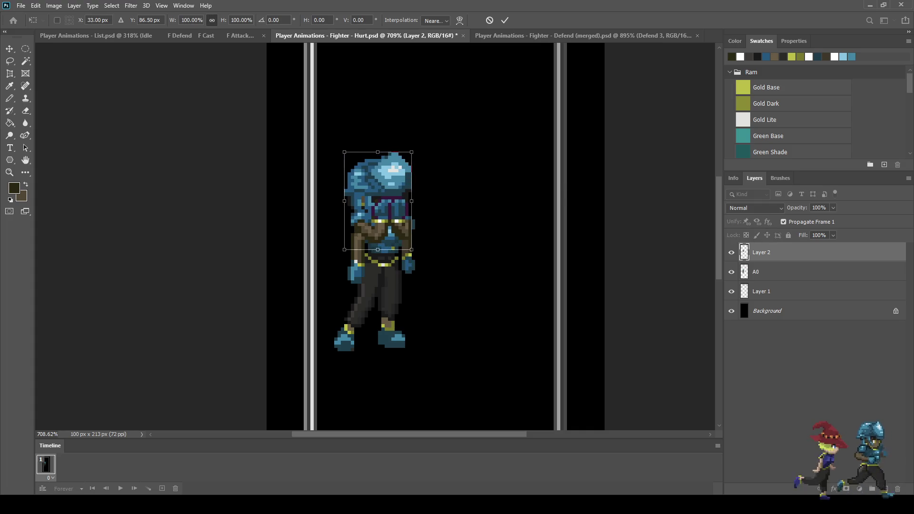
key(Down)
key(Down)
key(Down)
key(Right)
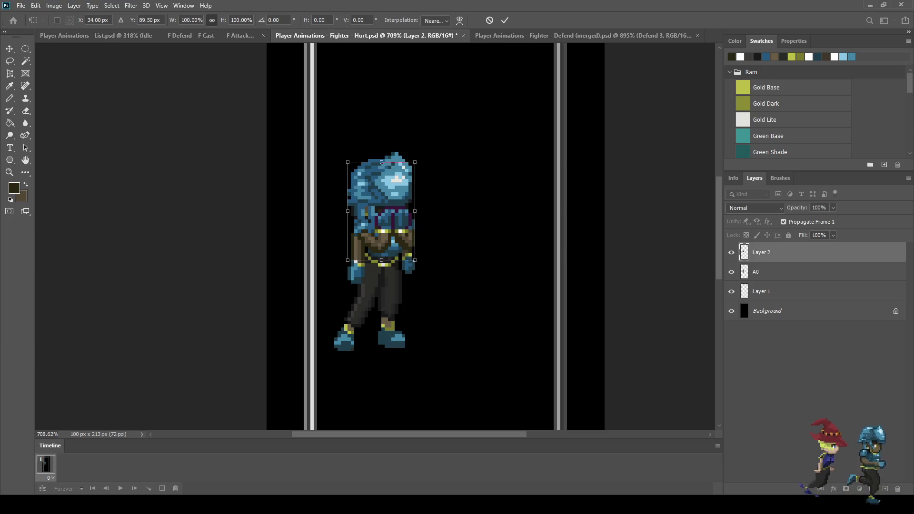
key(Return)
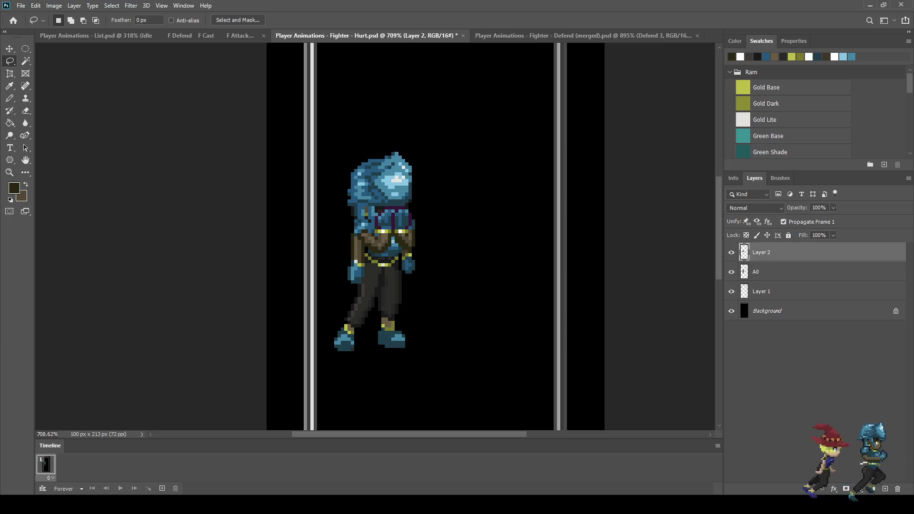
Step: On the A0 layer, erase the old helmet and the hanging forearm and hand
click(786, 272)
scroll(279, 133, up, 3)
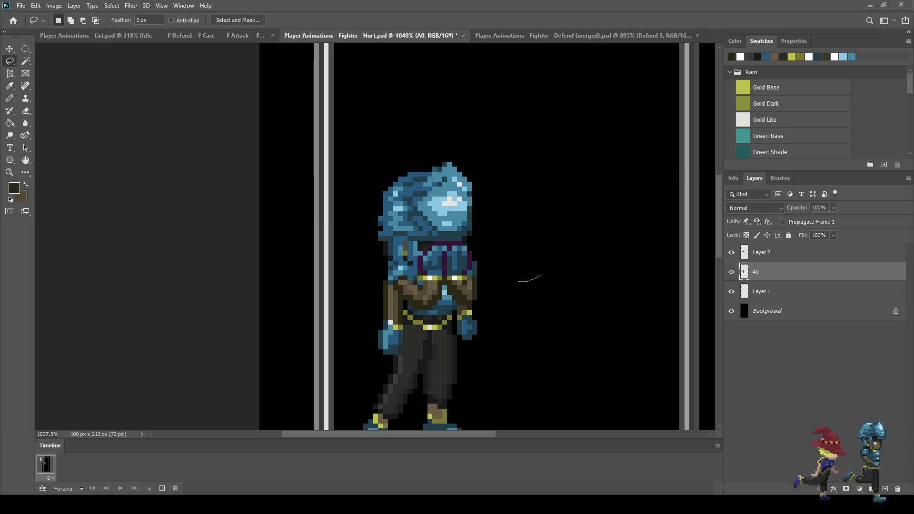
mouse_move(518, 282)
mouse_down()
mouse_move(372, 270)
mouse_move(450, 131)
mouse_move(542, 274)
mouse_up()
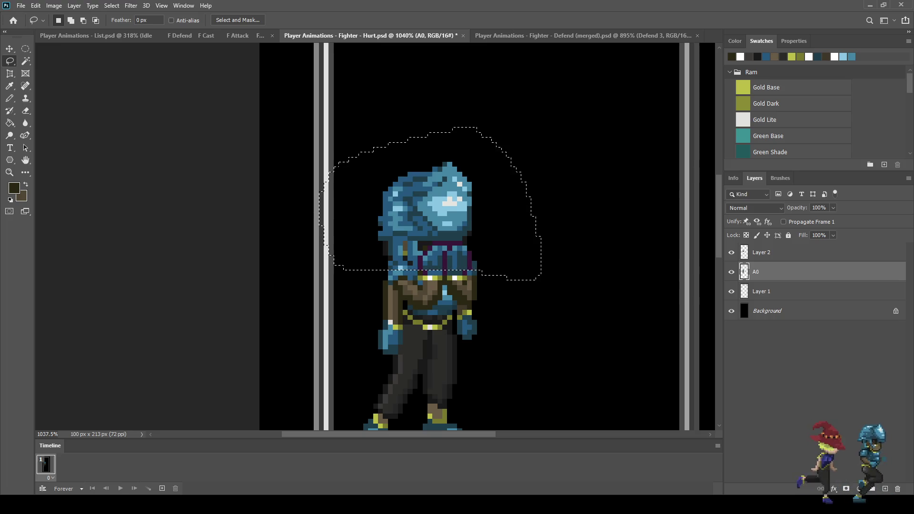
key(Delete)
key(ctrl+d)
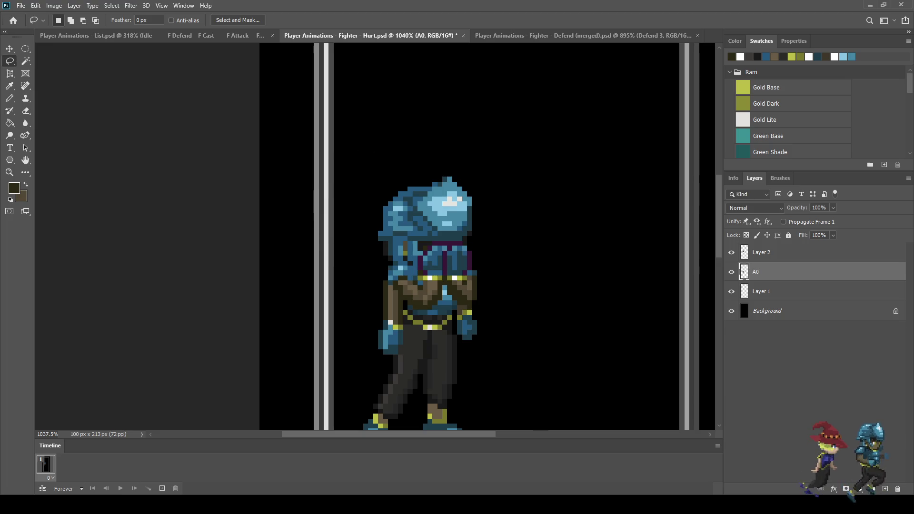
scroll(476, 351, up, 5)
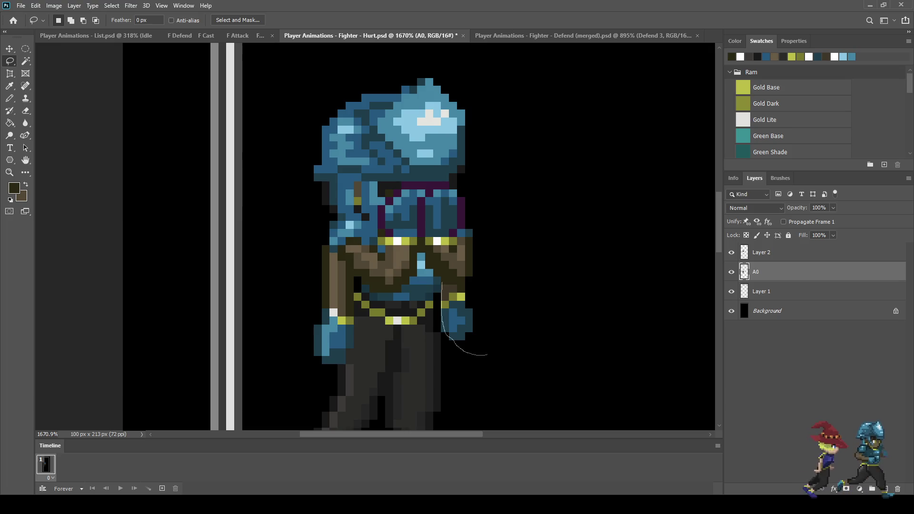
mouse_move(448, 243)
mouse_down()
mouse_move(484, 262)
mouse_move(487, 354)
mouse_up()
key(Delete)
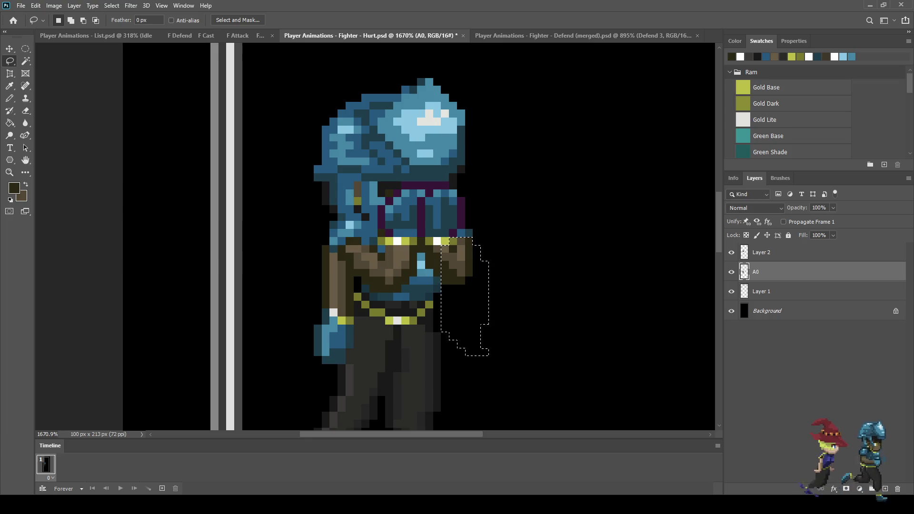
key(ctrl+d)
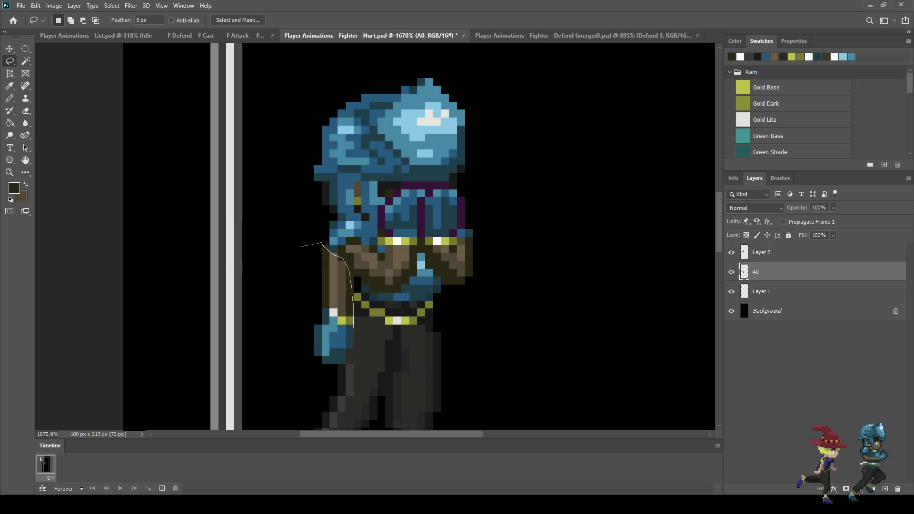
Step: Outline the leftover arm on the figure's left side and save the Hurt document
mouse_move(340, 366)
mouse_down()
mouse_move(294, 301)
mouse_move(295, 257)
mouse_up()
scroll(386, 276, down, 3)
scroll(476, 281, down, 2)
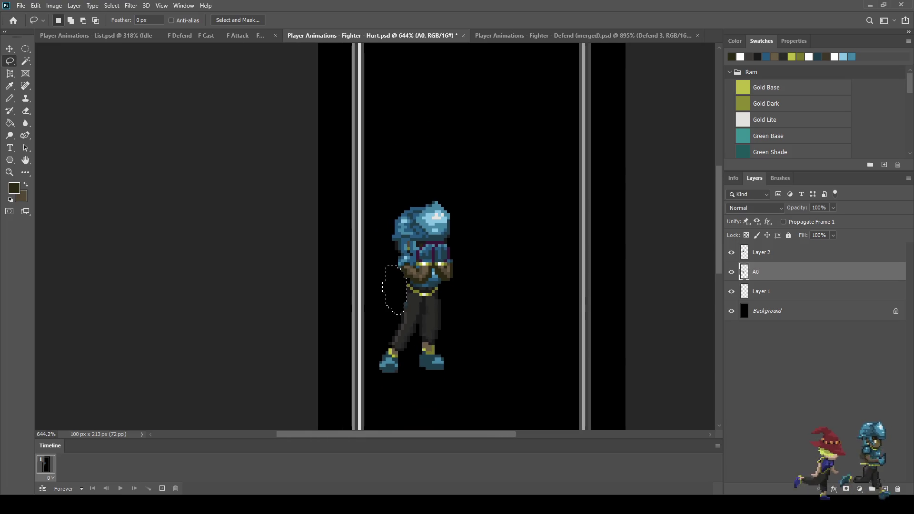
scroll(476, 281, down, 3)
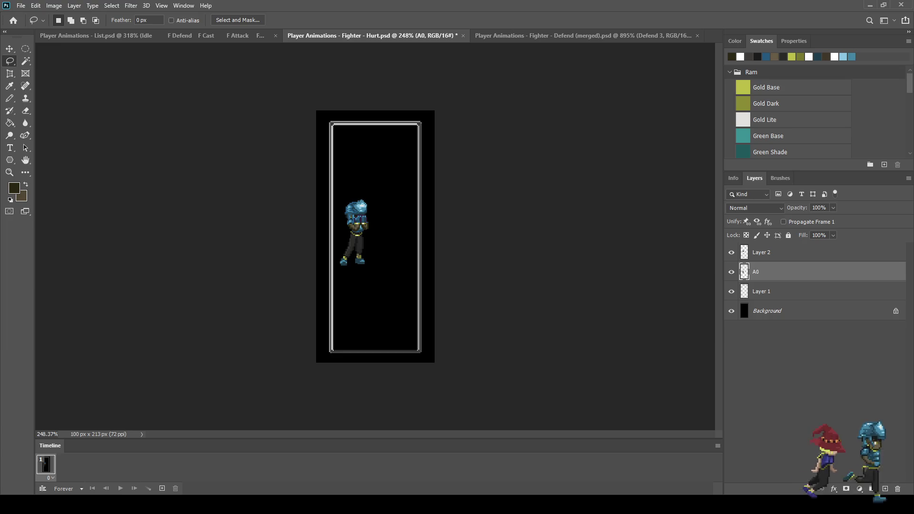
scroll(477, 282, up, 2)
scroll(369, 202, up, 2)
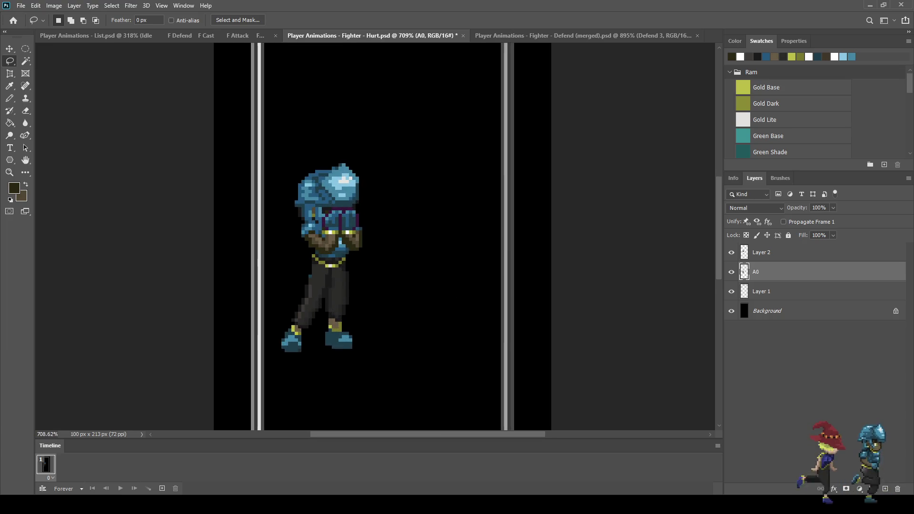
scroll(388, 215, down, 1)
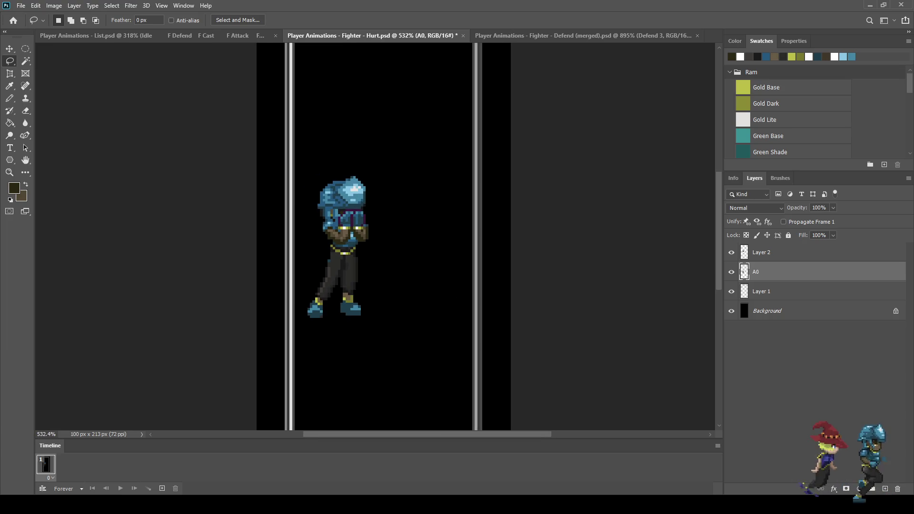
key(ctrl+s)
key(ctrl+Tab)
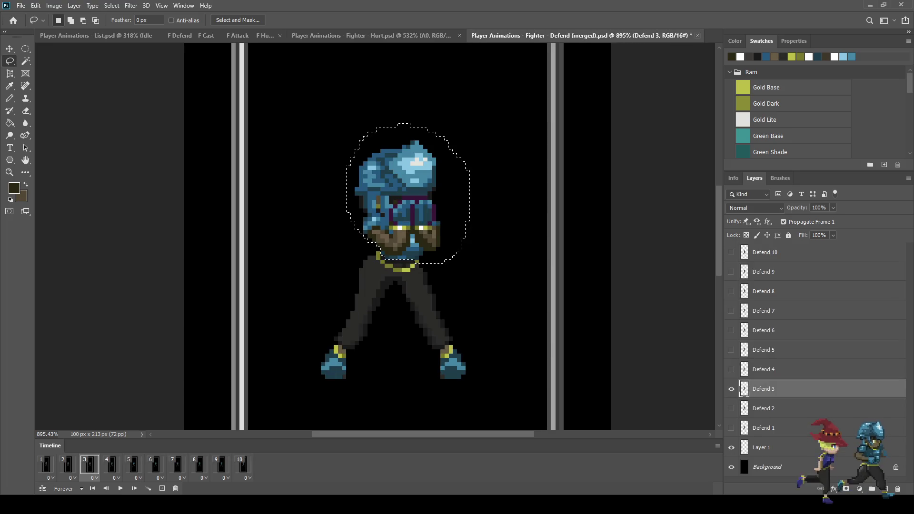
Step: Close the merged Defend file and show frame 1 of the Defend animation
key(ctrl+w)
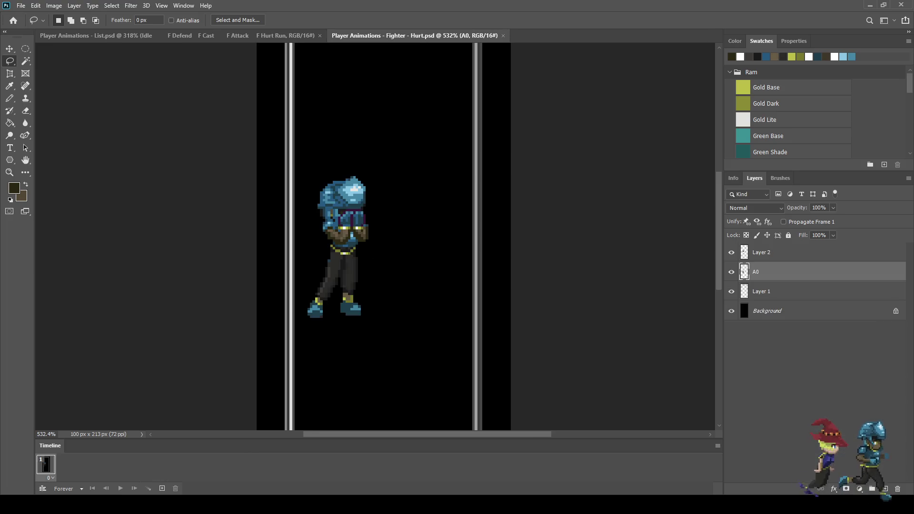
scroll(380, 261, up, 3)
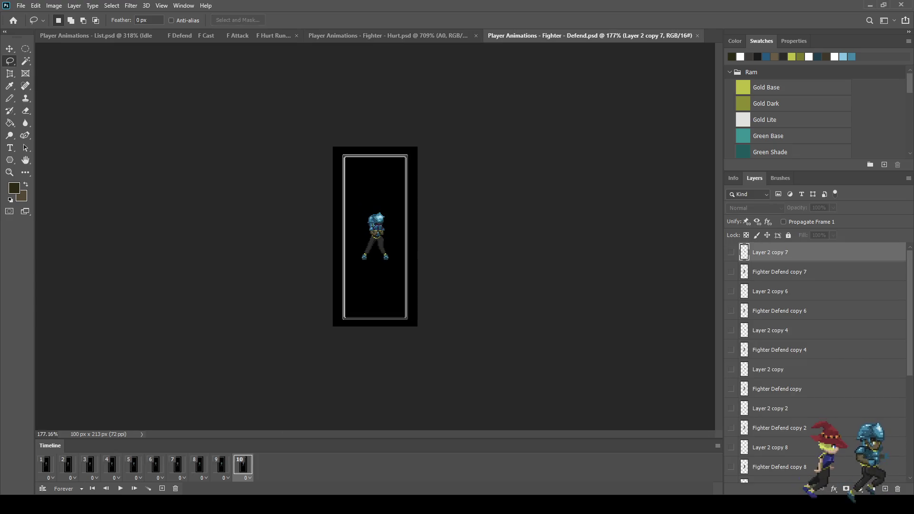
scroll(384, 255, up, 1)
click(46, 464)
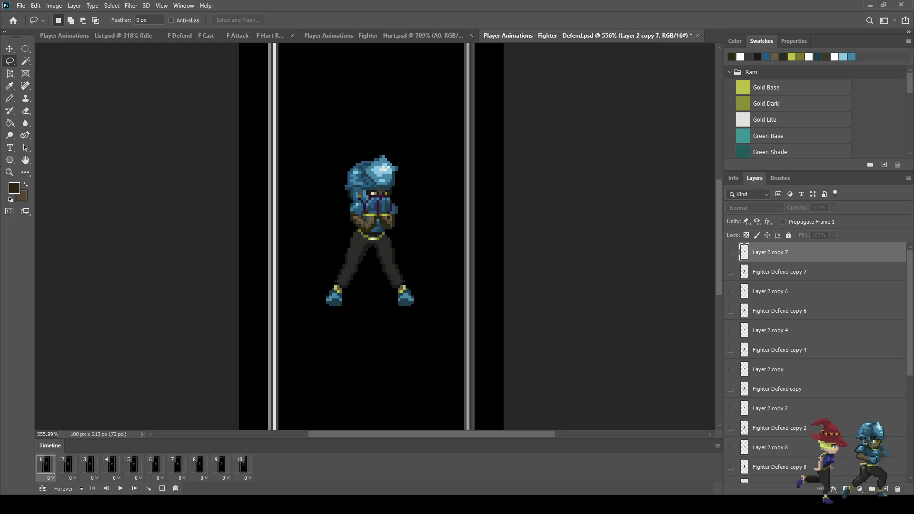
Step: Duplicate Fighter Defend and Layer 2 into Hurt.psd, then close Defend
scroll(817, 361, down, 5)
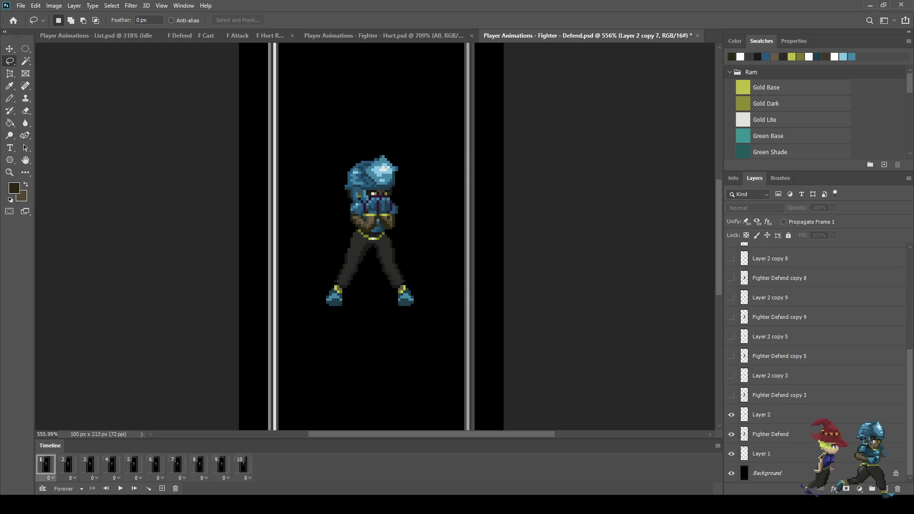
click(770, 434)
shift+click(761, 415)
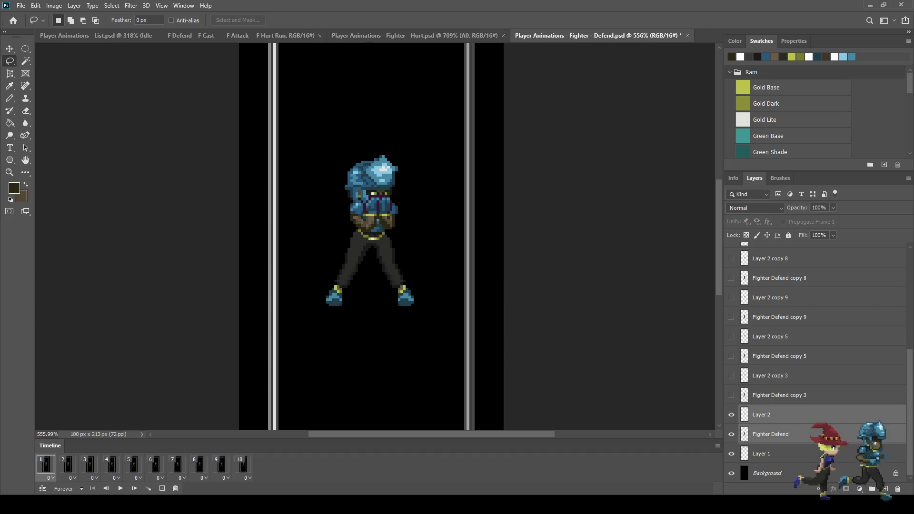
key(ctrl+e)
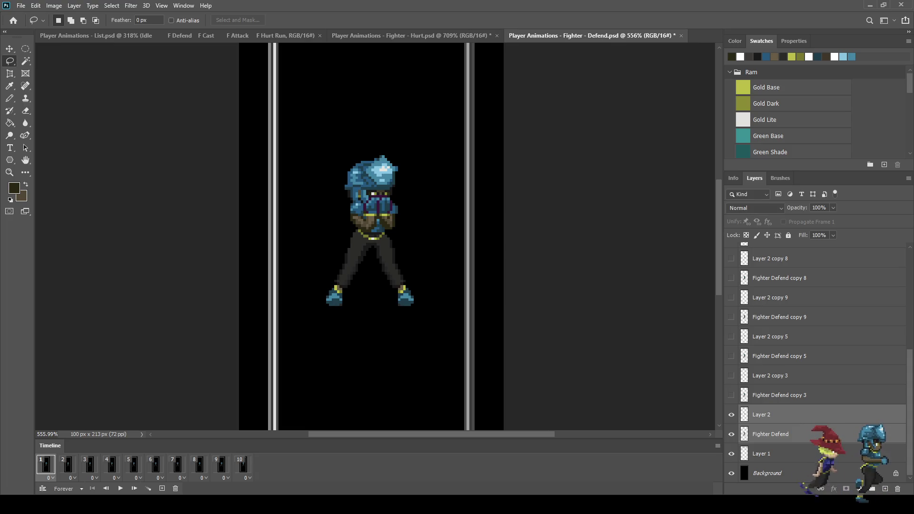
key(ctrl+w)
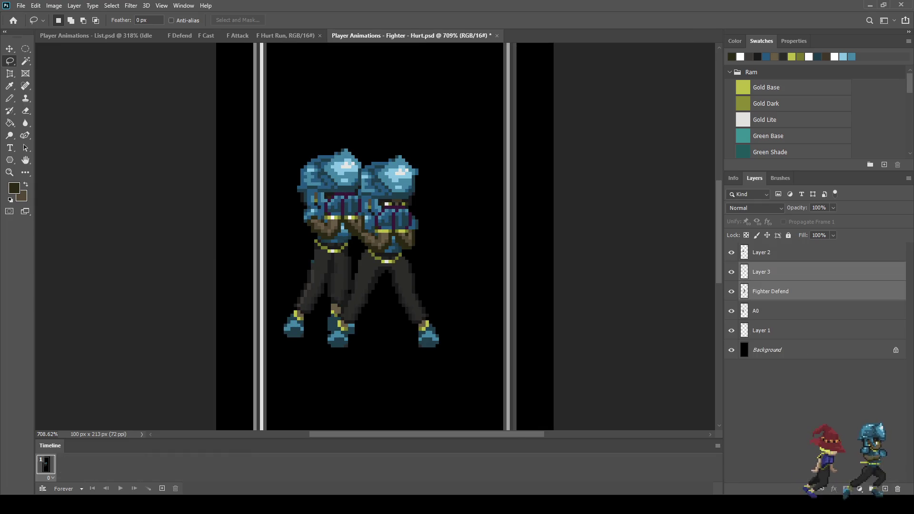
Step: Move the copied fighter right of the original and nudge it slightly upward
key(ctrl+t)
drag(376, 247, 447, 248)
key(Up)
key(Up)
key(Up)
key(Return)
key(l)
Step: Hide Layer 3's purple strap overlay and select the Fighter Defend layer
click(731, 272)
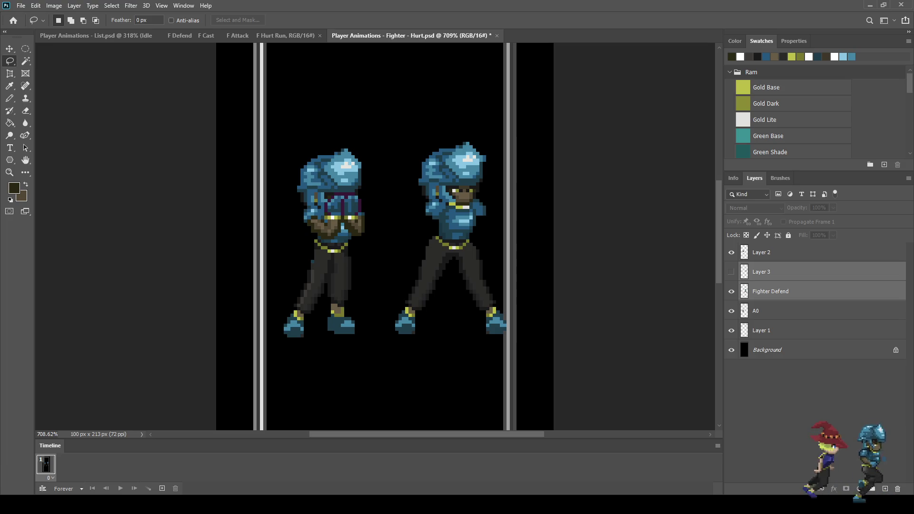
click(786, 292)
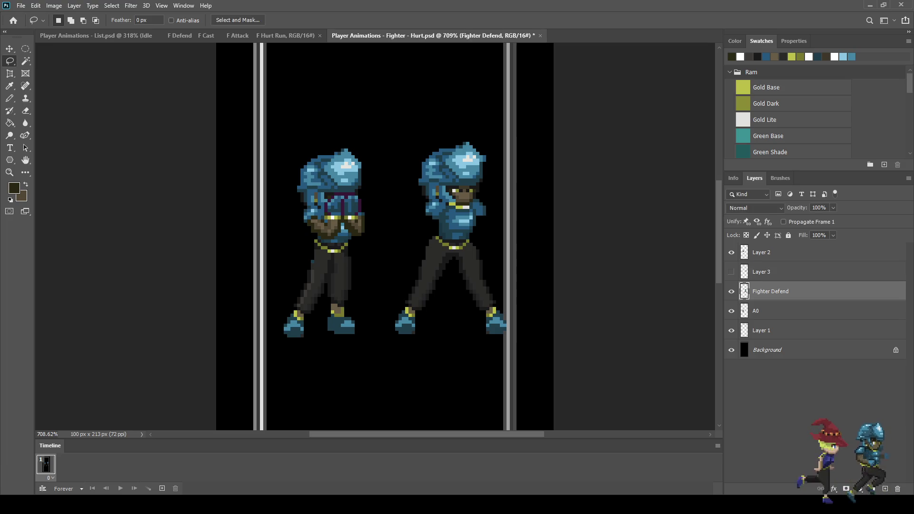
scroll(458, 192, up, 5)
Step: With a sampled dark colour, darken pixels around the nose and paint the open mouth
key(i)
click(457, 192)
key(b)
scroll(433, 211, up, 2)
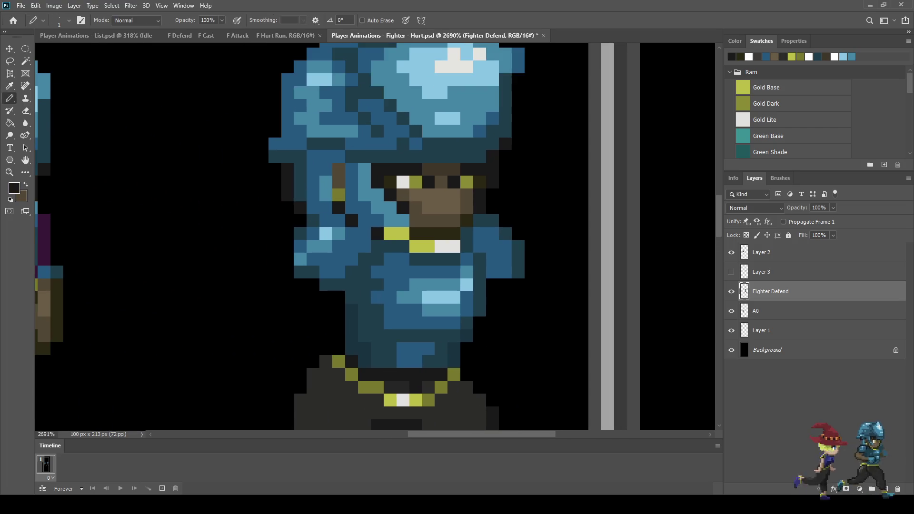
click(442, 220)
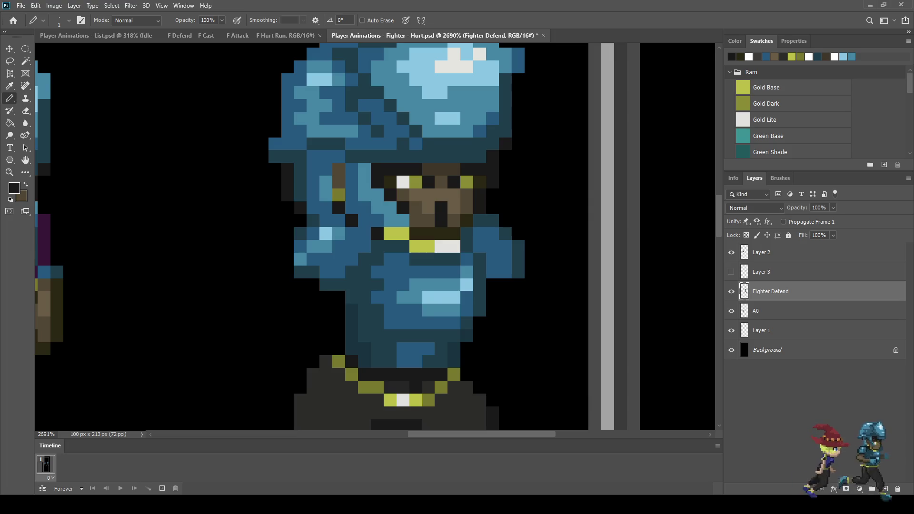
click(454, 207)
click(454, 220)
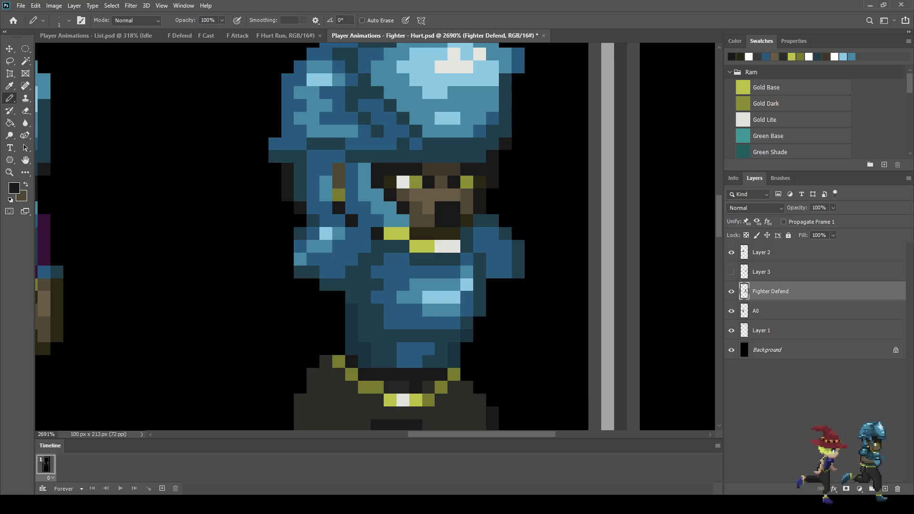
click(429, 207)
click(429, 220)
drag(428, 233, 441, 233)
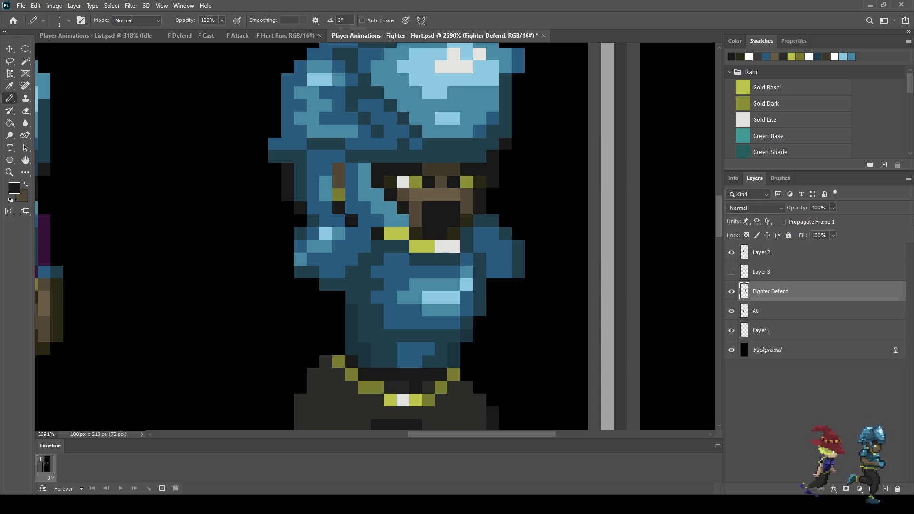
scroll(471, 238, down, 3)
scroll(471, 238, up, 3)
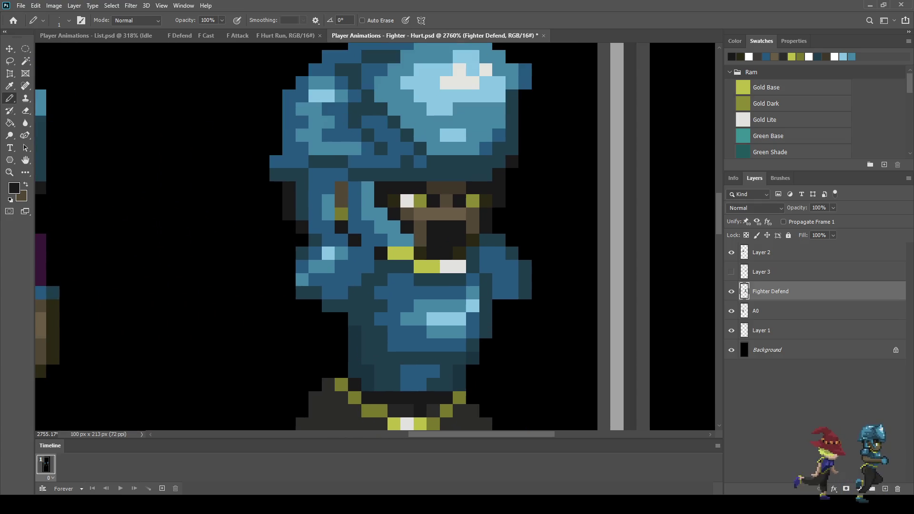
Step: Sample the face's dark brown and darken the light pixels under the mouth
key(i)
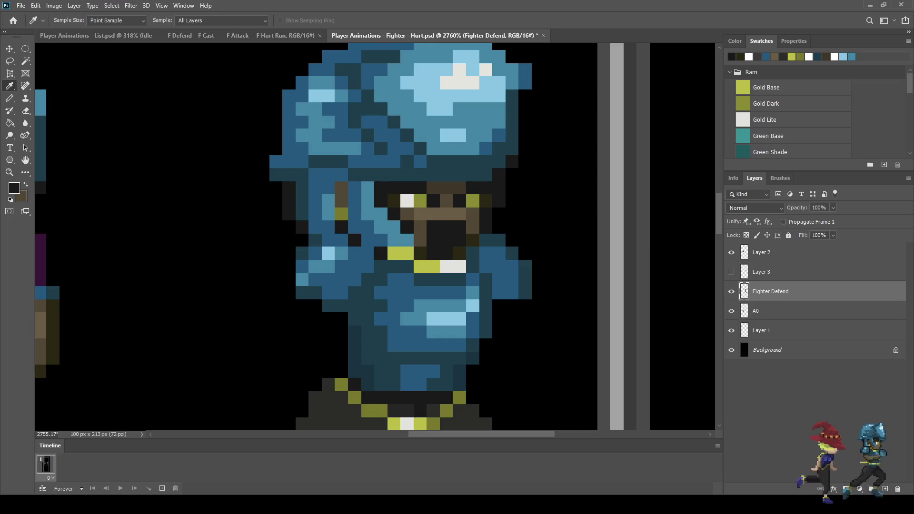
key(b)
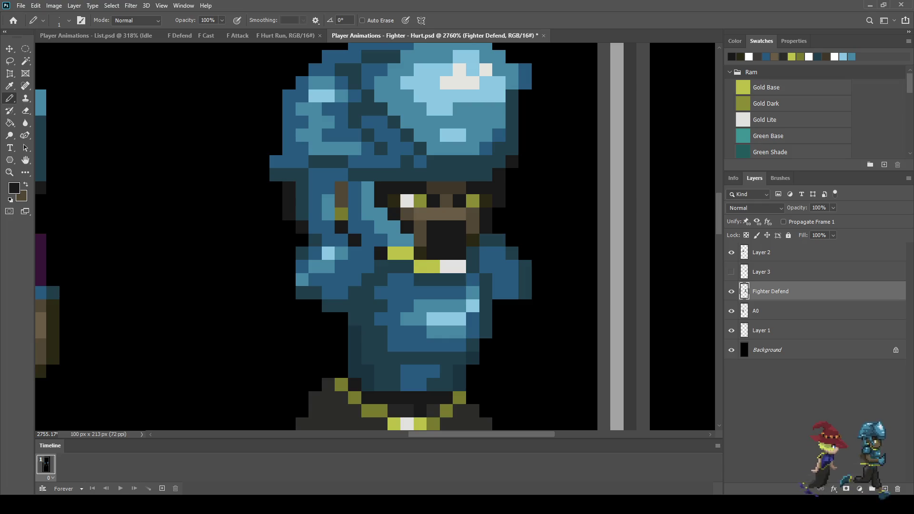
key(i)
click(473, 253)
key(b)
click(453, 267)
scroll(401, 276, down, 5)
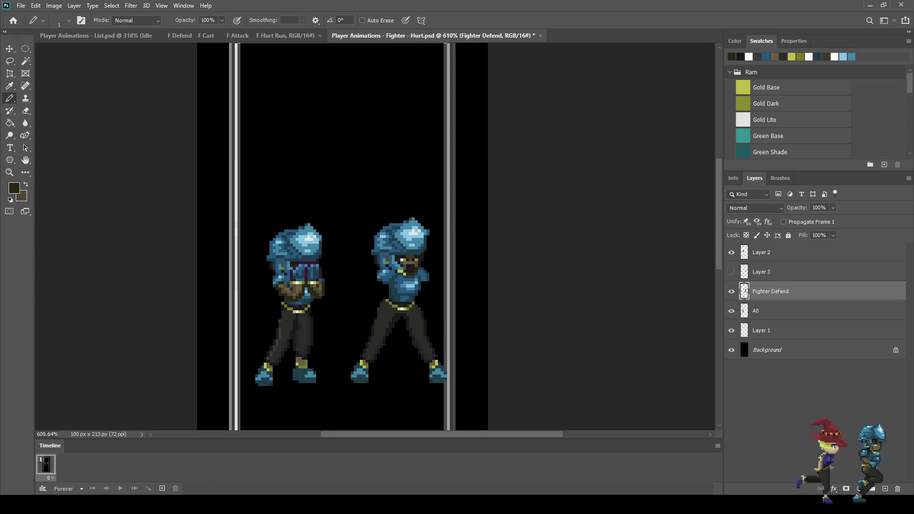
scroll(413, 261, up, 5)
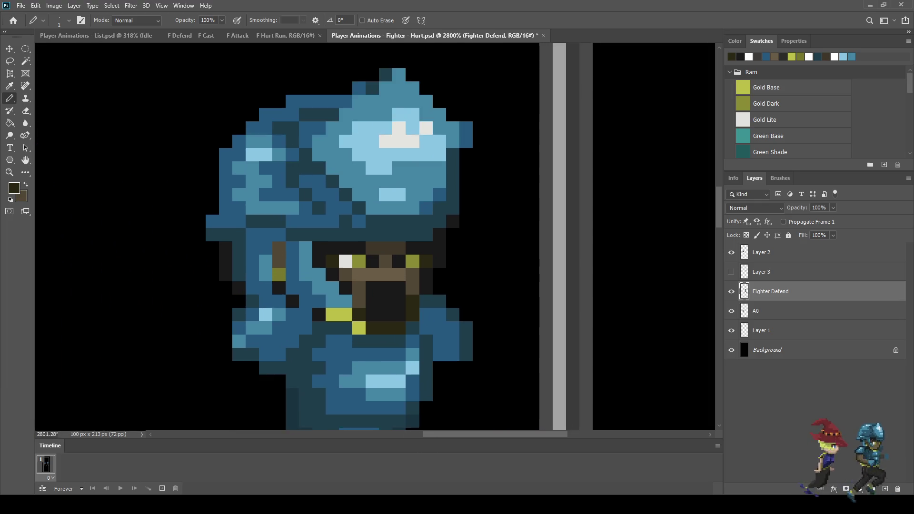
Step: Paint an olive Gold Dark pixel above the mouth and one mouth pixel dark brown
key(i)
click(420, 262)
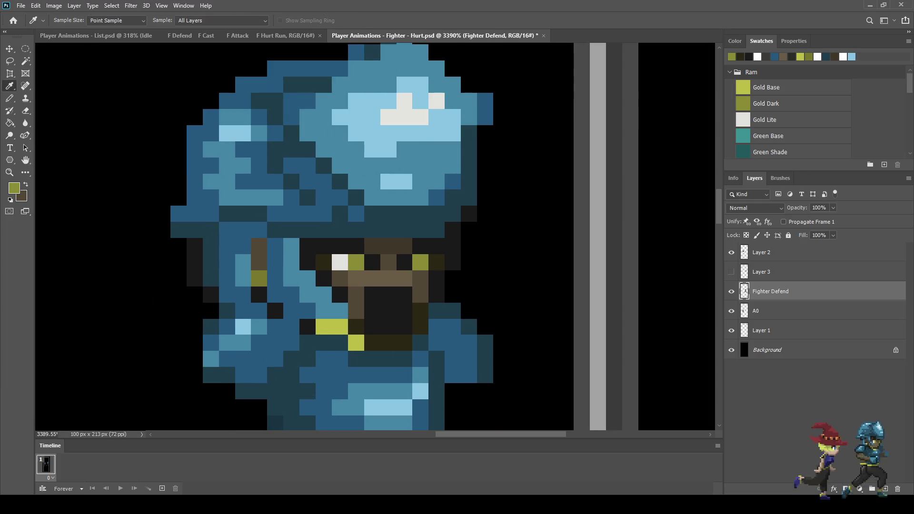
key(b)
click(356, 246)
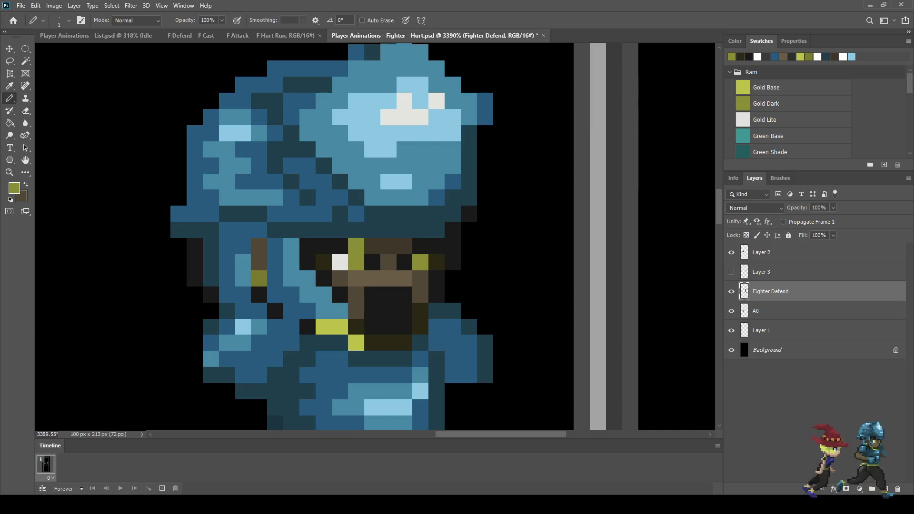
scroll(348, 246, up, 1)
key(i)
click(380, 246)
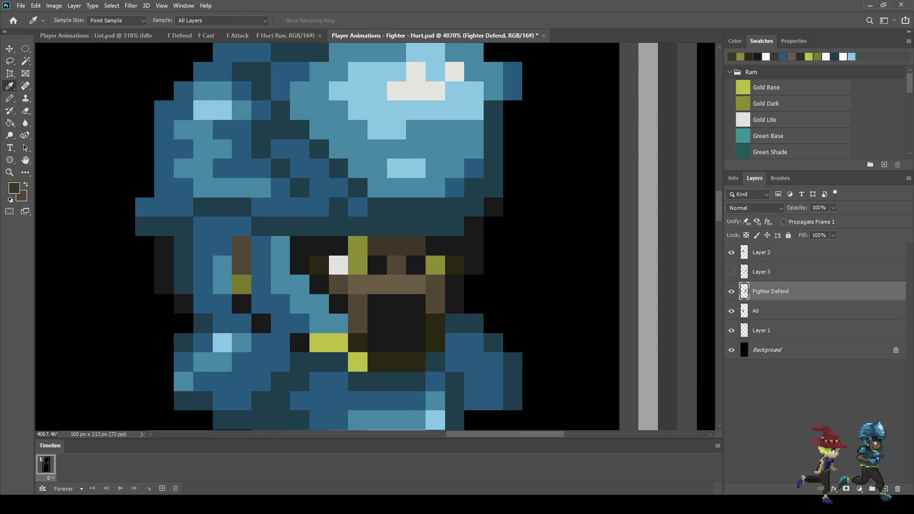
key(b)
click(377, 265)
Step: Darken one more pixel with the olive colour and save the Hurt frame
scroll(377, 266, down, 8)
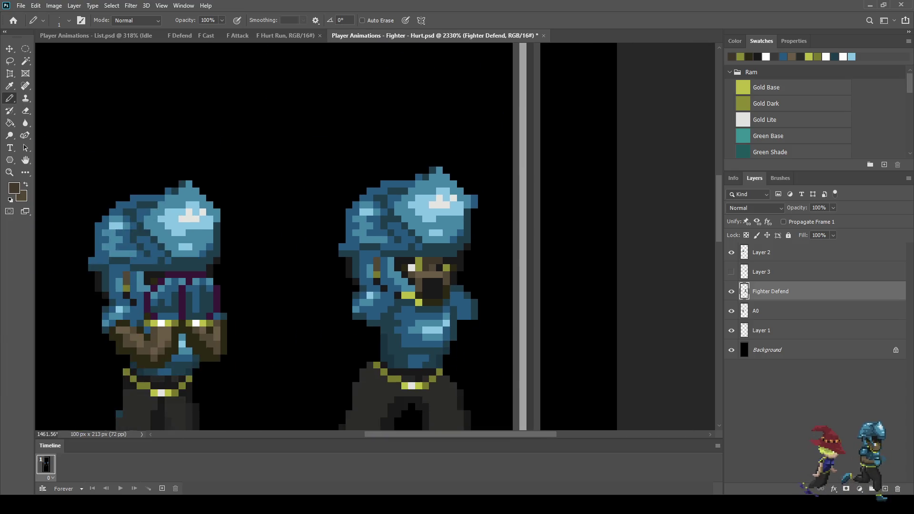
scroll(495, 267, down, 2)
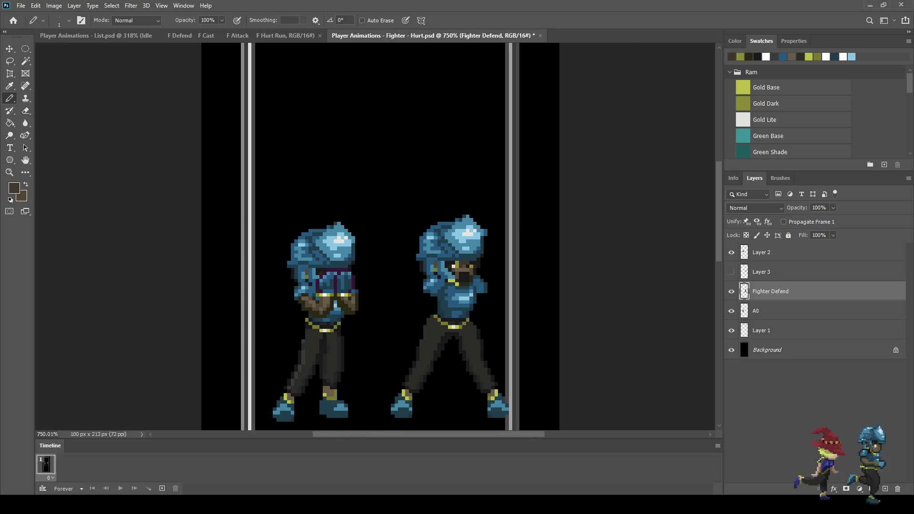
scroll(431, 262, up, 4)
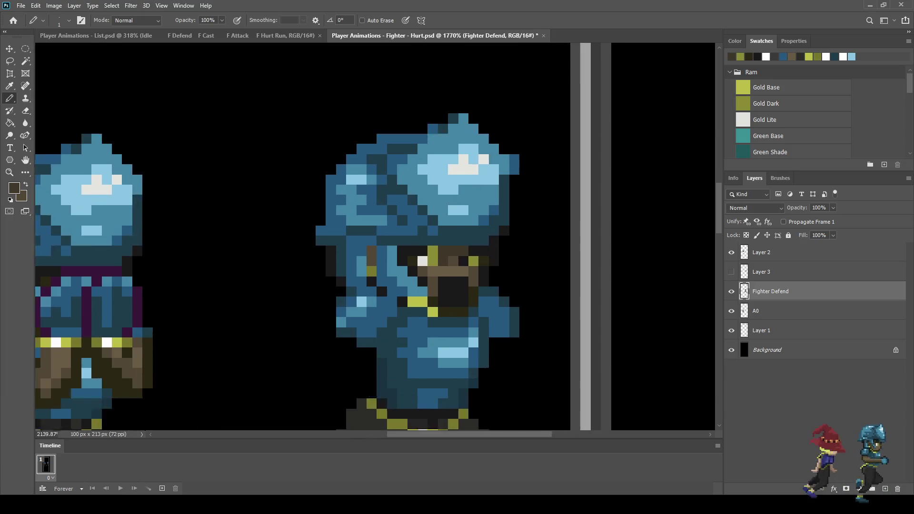
scroll(449, 263, up, 3)
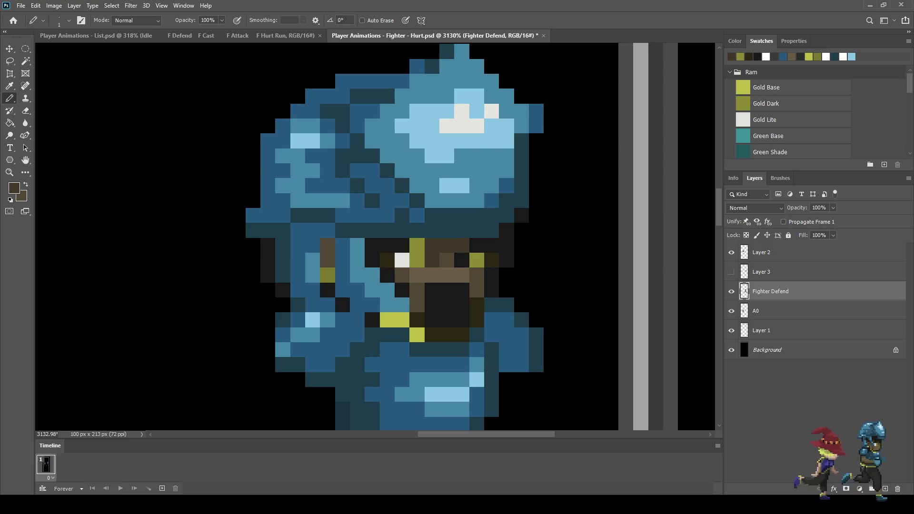
key(i)
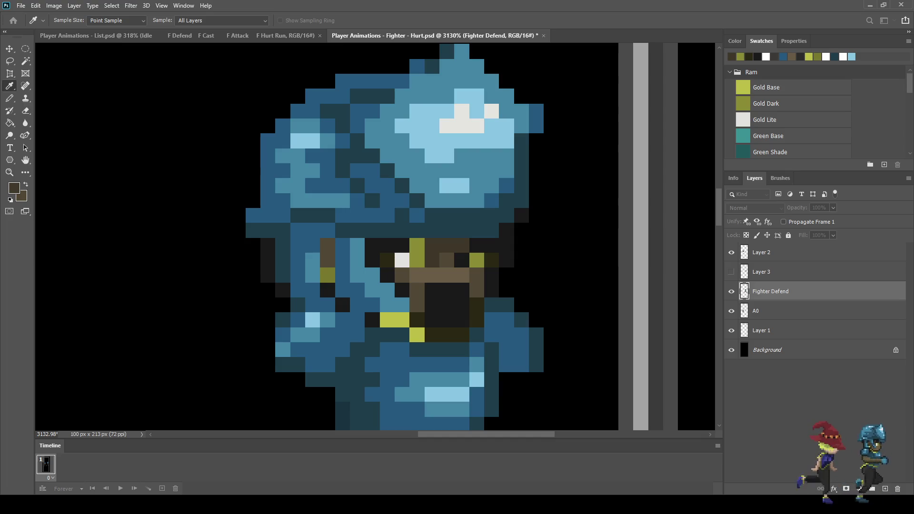
key(b)
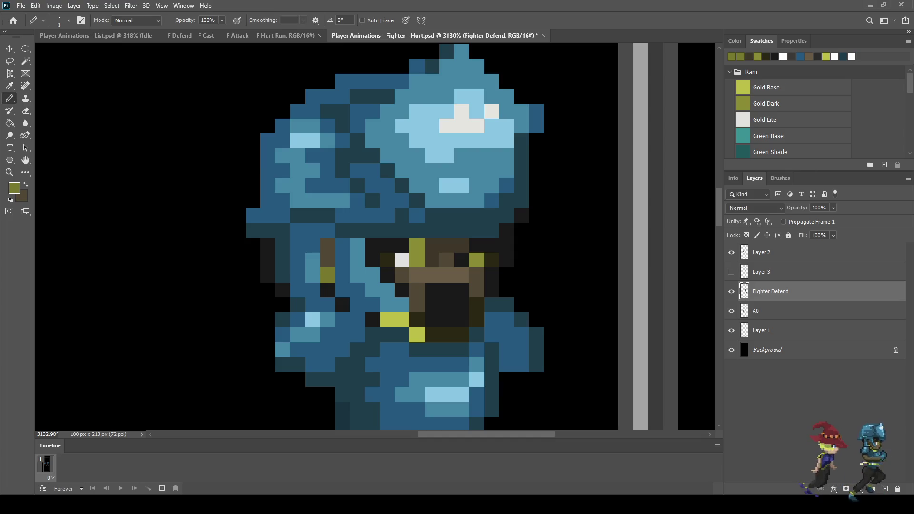
click(417, 246)
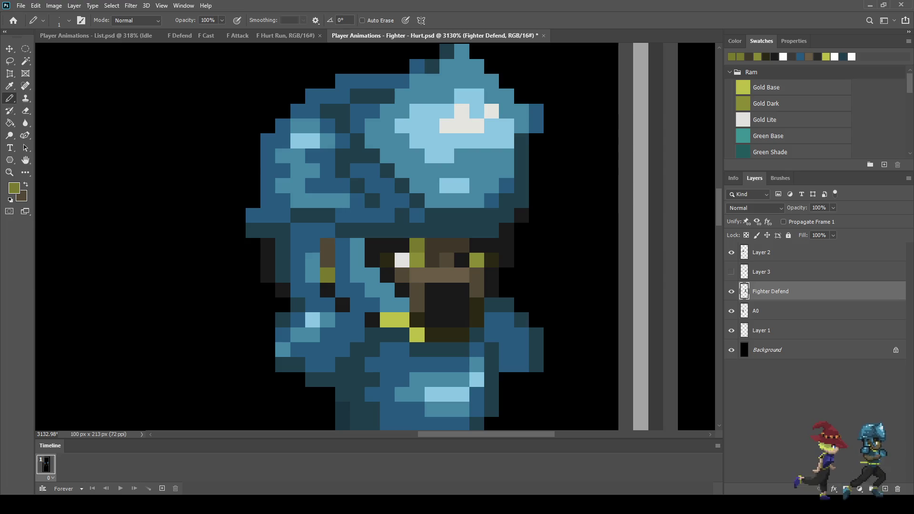
key(ctrl+s)
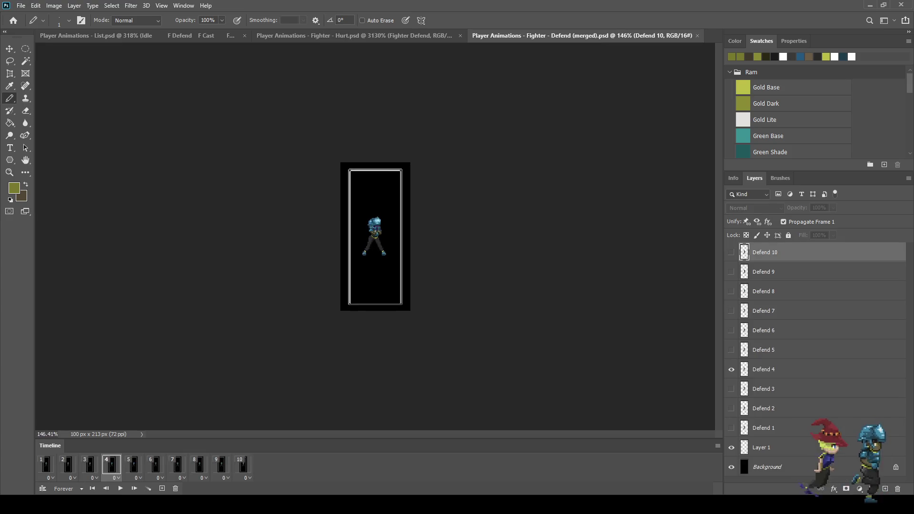
Step: Stop the Defend playback, close that reference, and zoom around the two Hurt fighters
scroll(431, 238, up, 5)
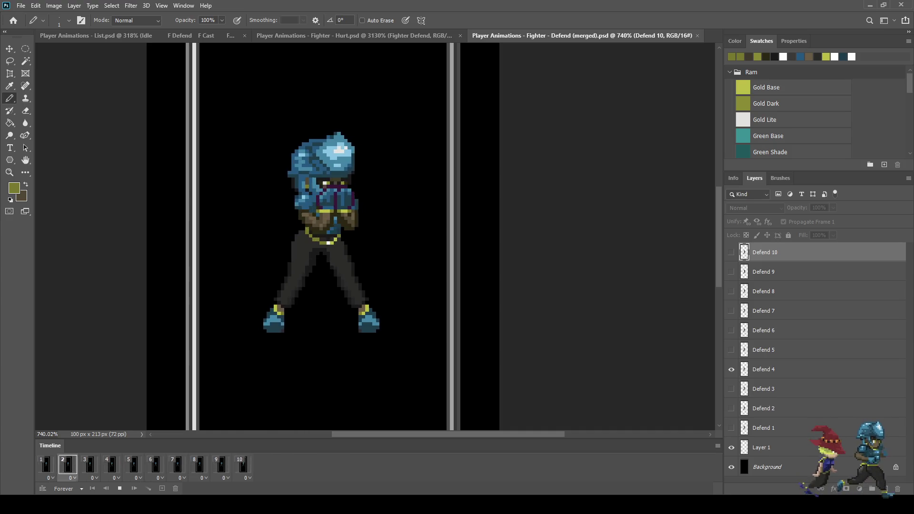
key(space)
click(698, 36)
scroll(476, 214, down, 5)
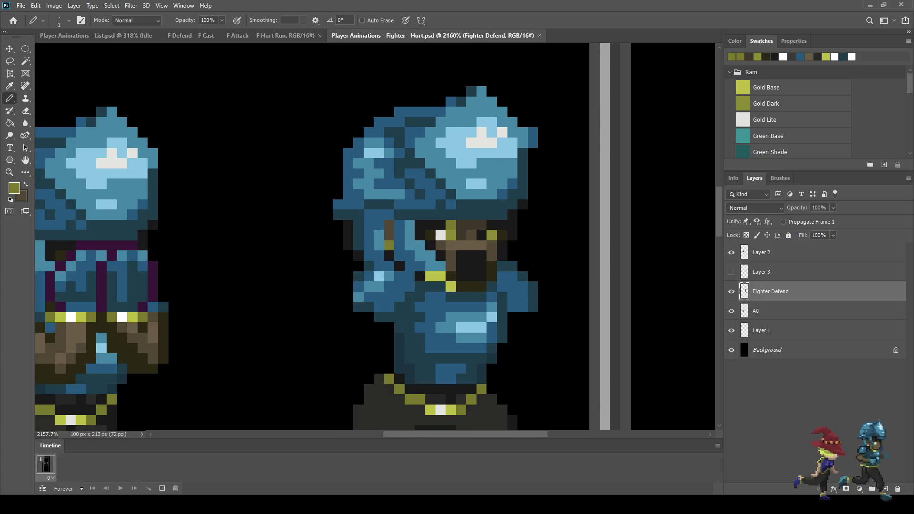
scroll(524, 262, up, 4)
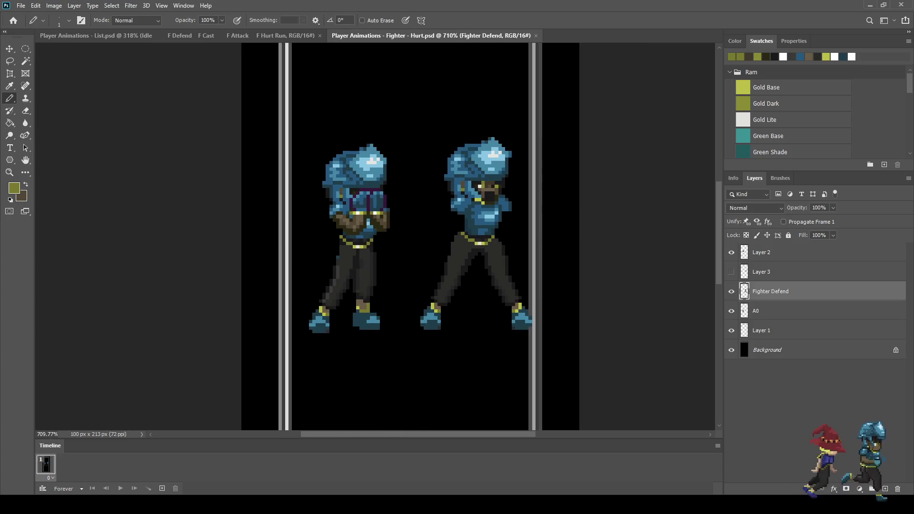
scroll(500, 181, up, 1)
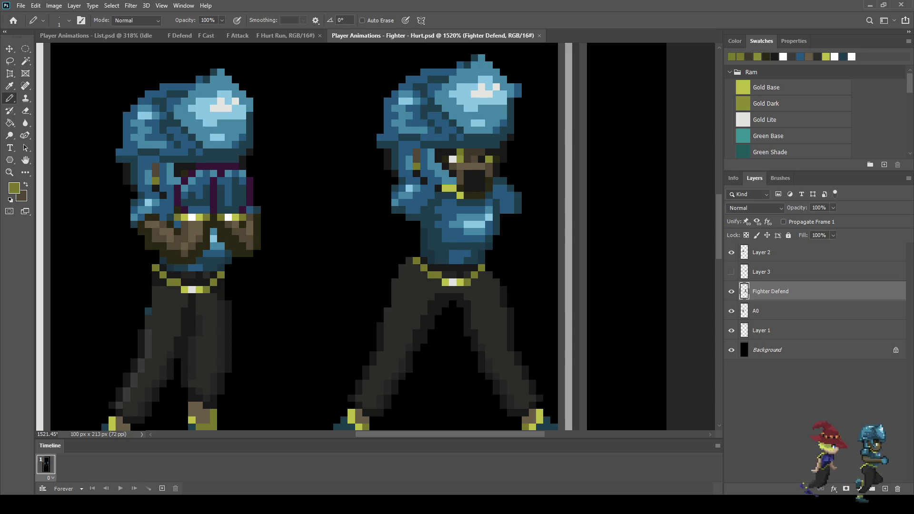
scroll(572, 261, down, 8)
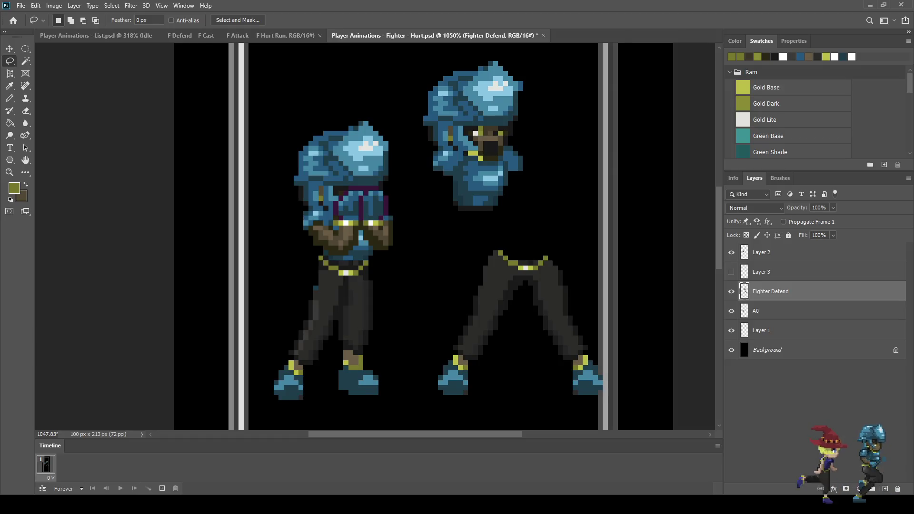
Step: Lasso the right fighter's legs, shift them down, deselect, and save the Hurt frame
scroll(498, 246, up, 2)
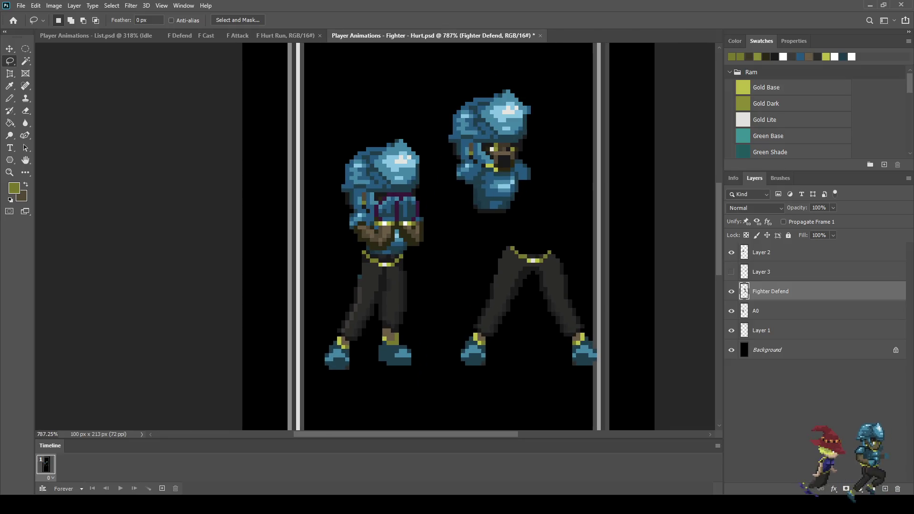
mouse_move(488, 241)
mouse_down()
mouse_move(628, 320)
mouse_move(495, 401)
mouse_move(450, 290)
mouse_move(489, 242)
mouse_up()
key(ctrl+t)
key(shift+Down)
key(shift+Down)
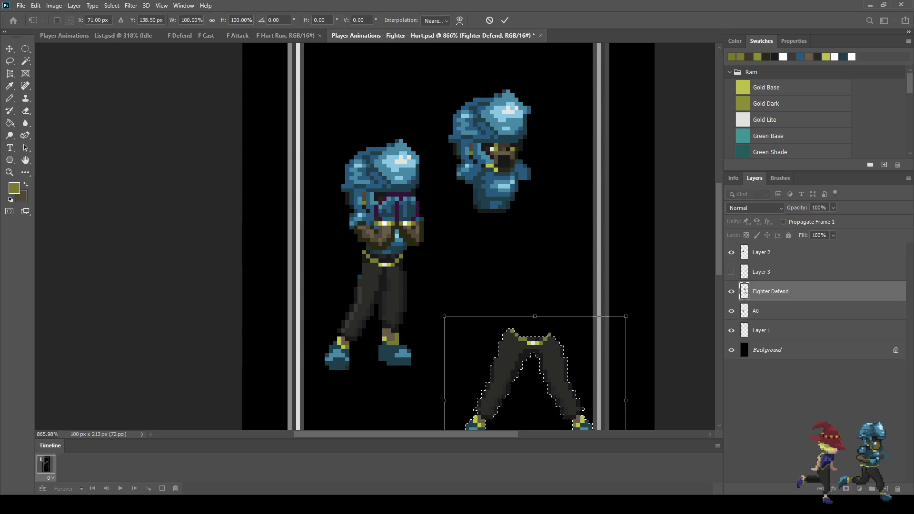
key(Return)
key(ctrl+d)
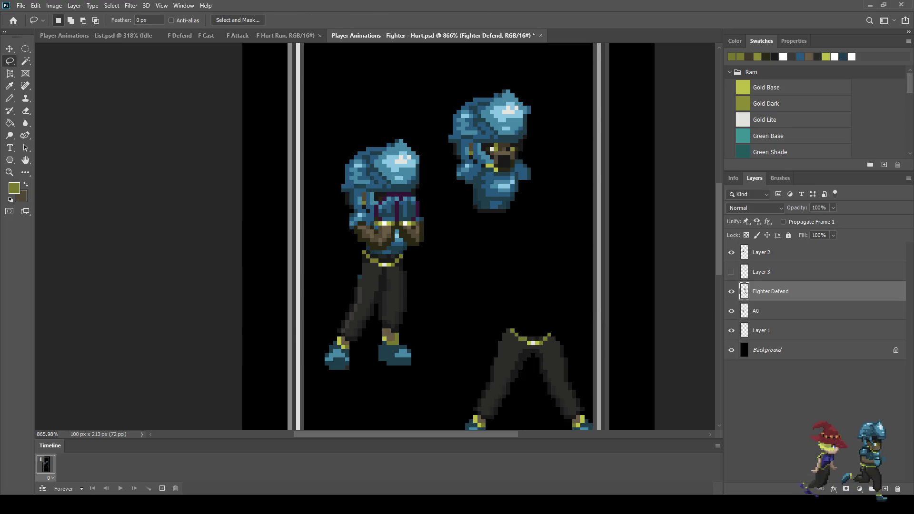
scroll(576, 252, down, 3)
key(ctrl+s)
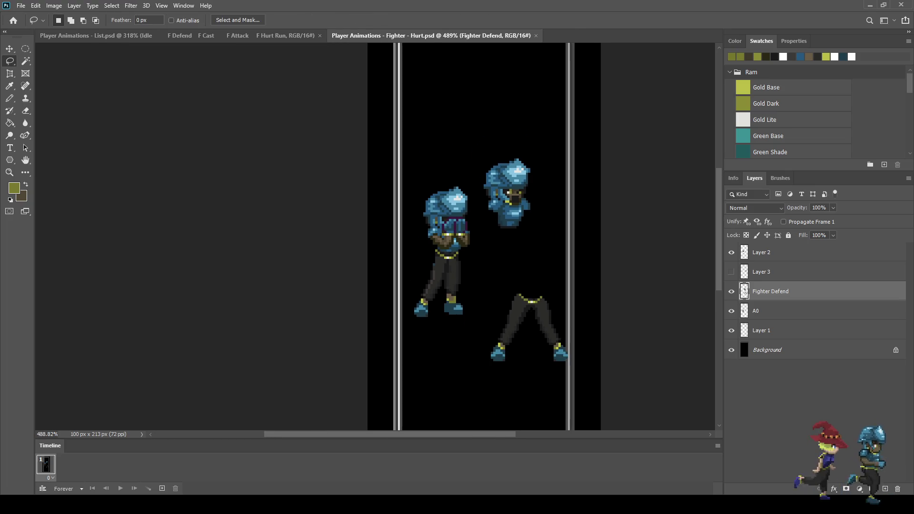
Step: Nudge the whole right figure rightward, keeping Layer 3's overlay hidden
scroll(576, 252, up, 2)
scroll(499, 240, up, 2)
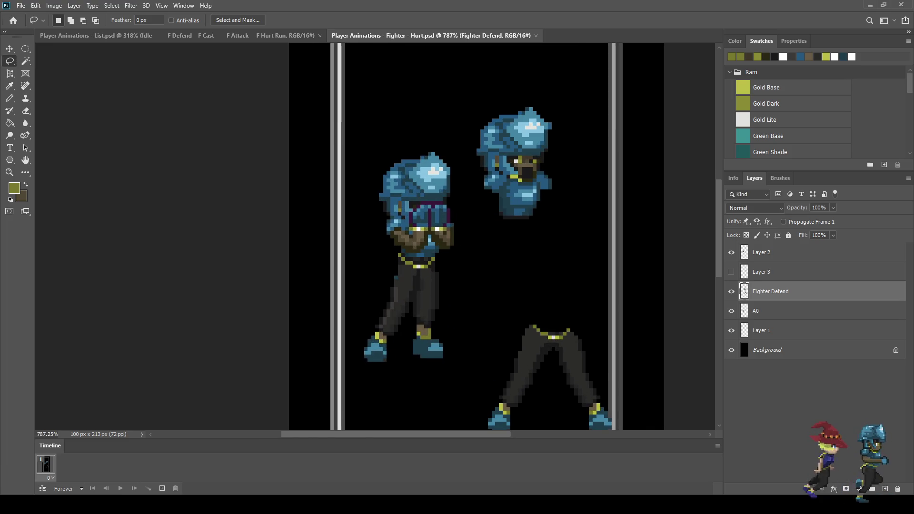
key(ctrl+t)
key(shift+Right)
key(shift+Left)
key(shift+Right)
key(Return)
key(l)
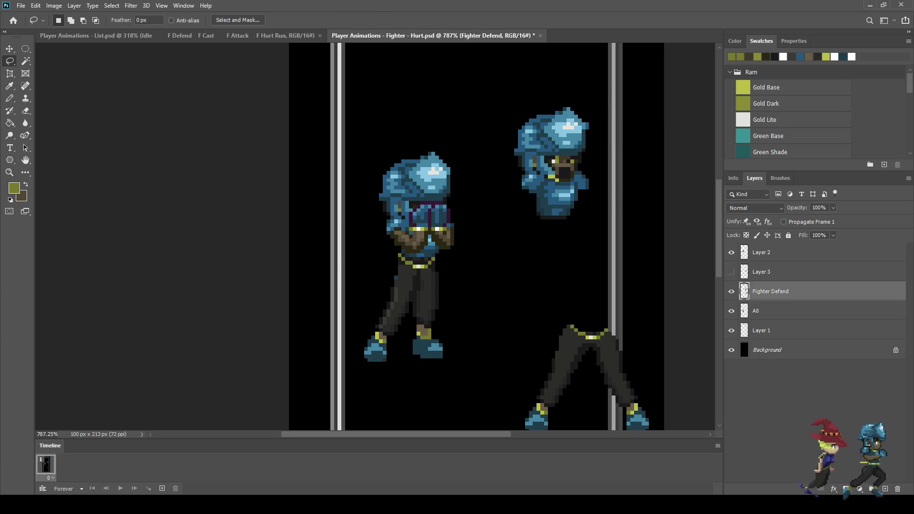
click(732, 272)
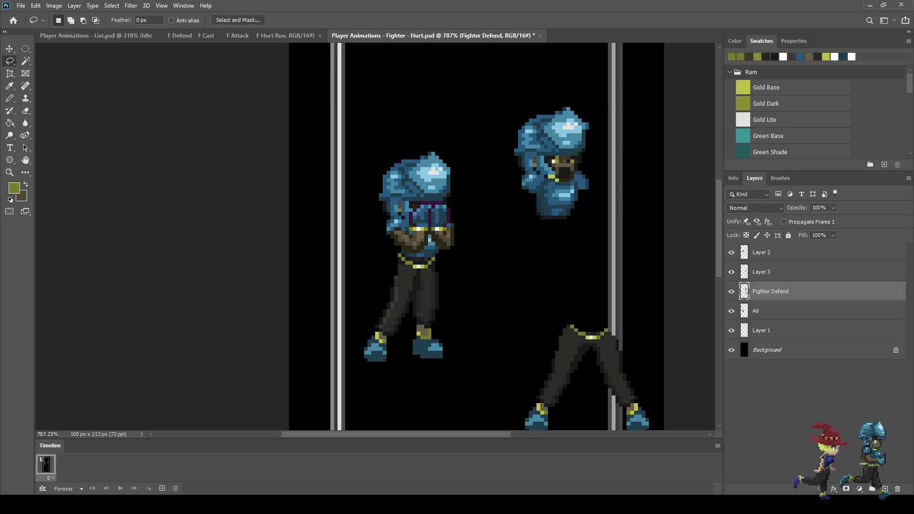
click(731, 272)
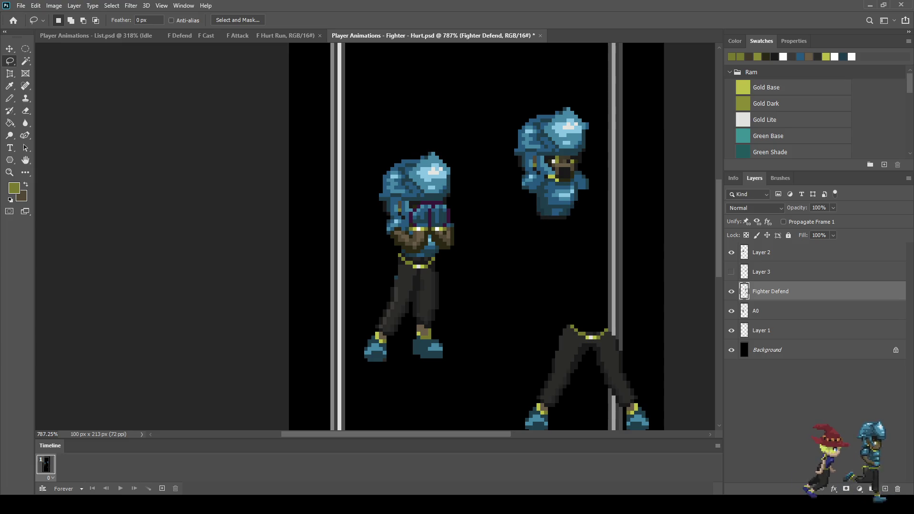
scroll(640, 250, down, 2)
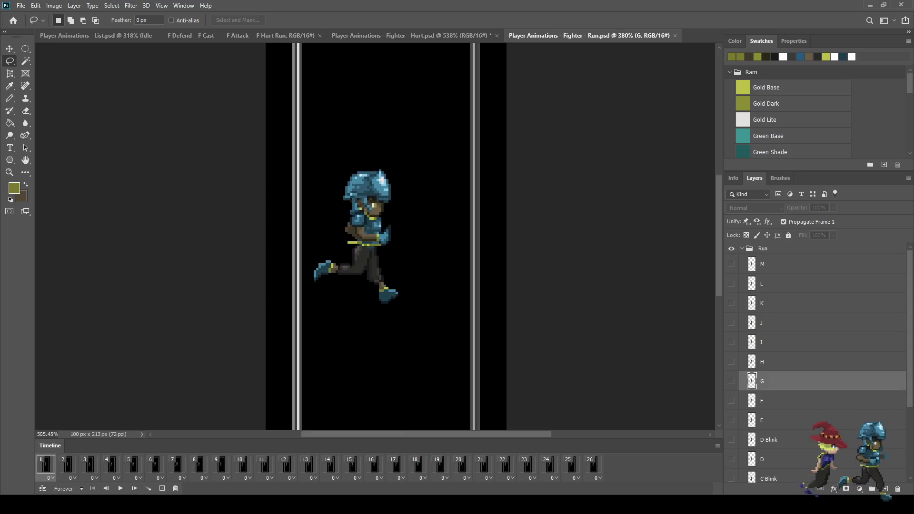
key(space)
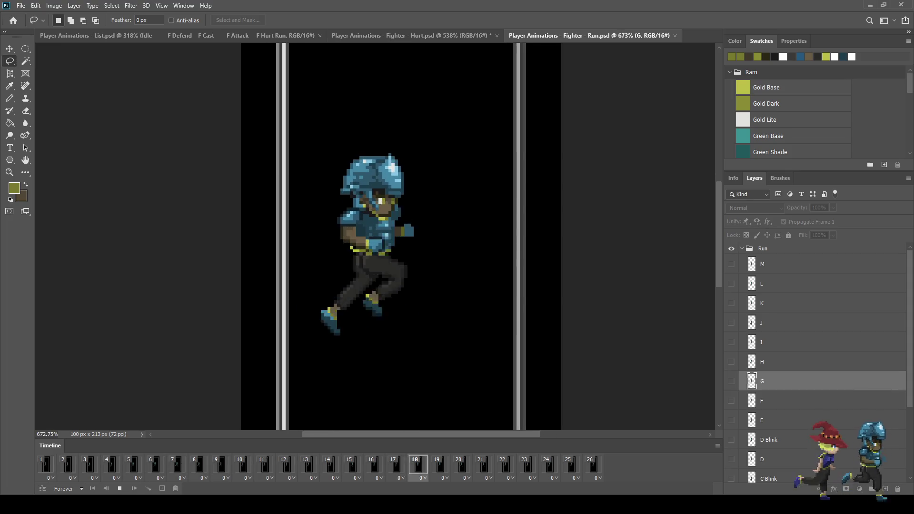
key(space)
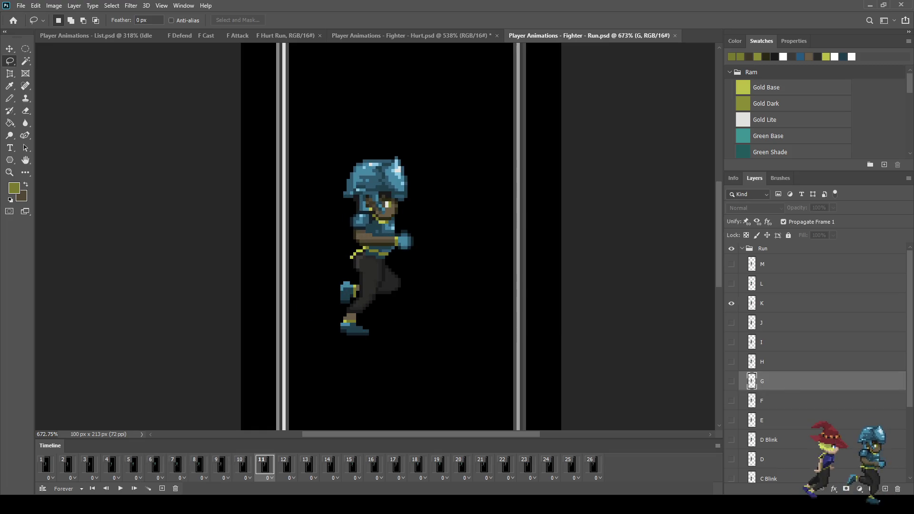
click(675, 35)
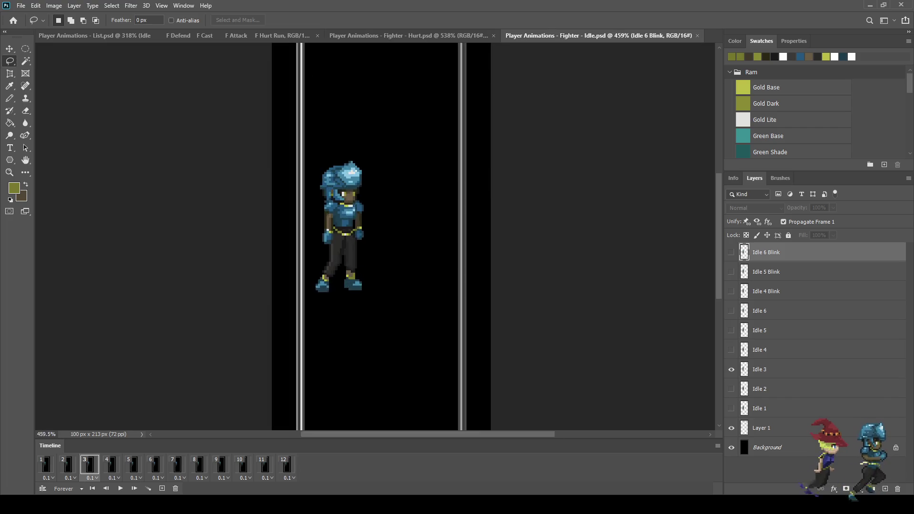
key(space)
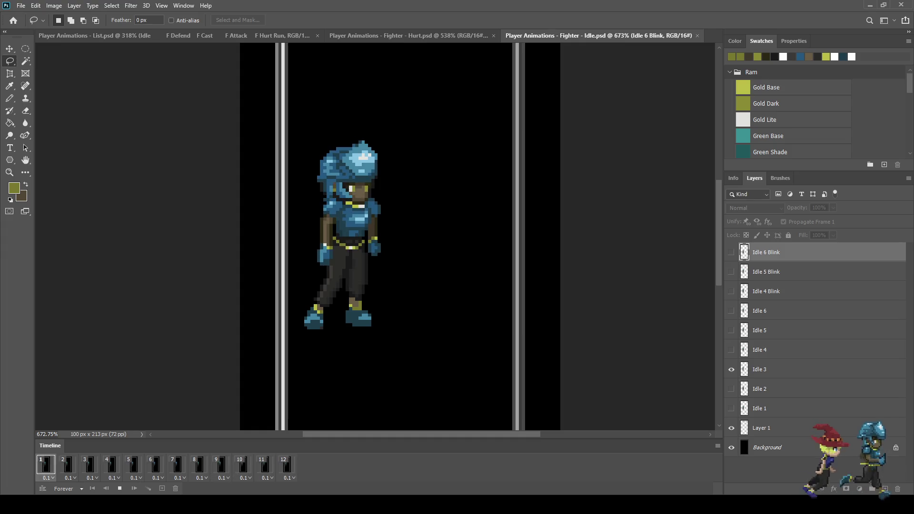
key(space)
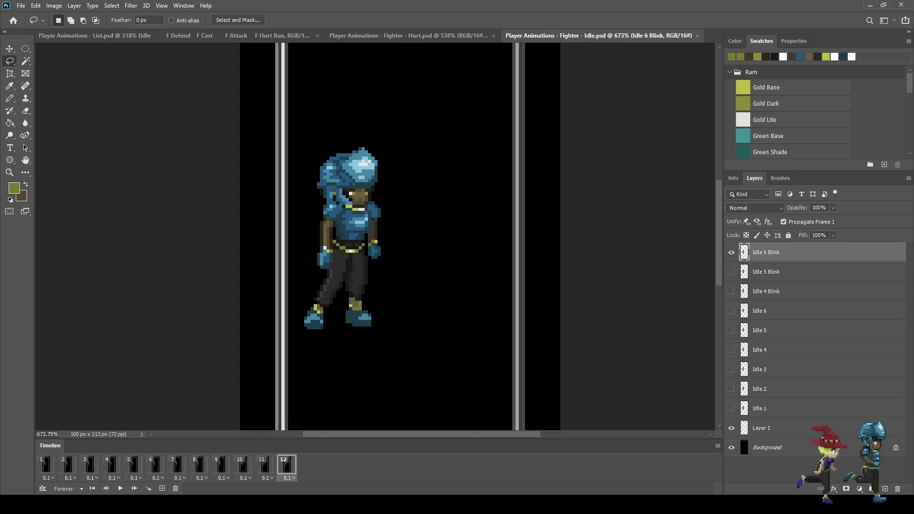
key(ctrl+w)
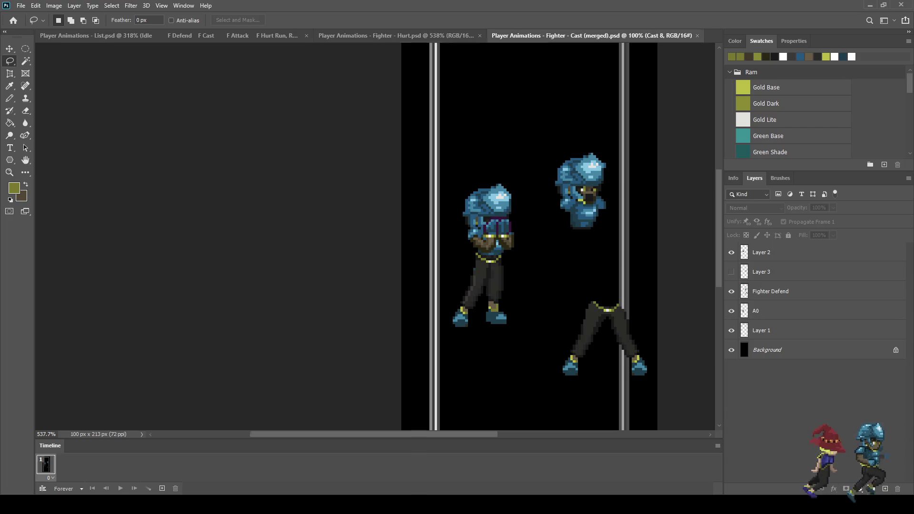
Step: Play the Cast animation, make Cast 1 active, and stop on the frame 4 raised-arms pose
key(space)
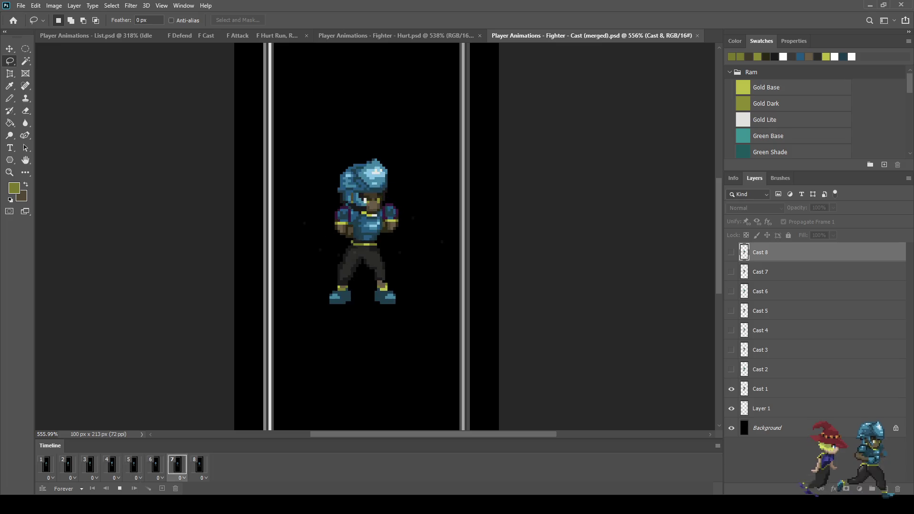
key(space)
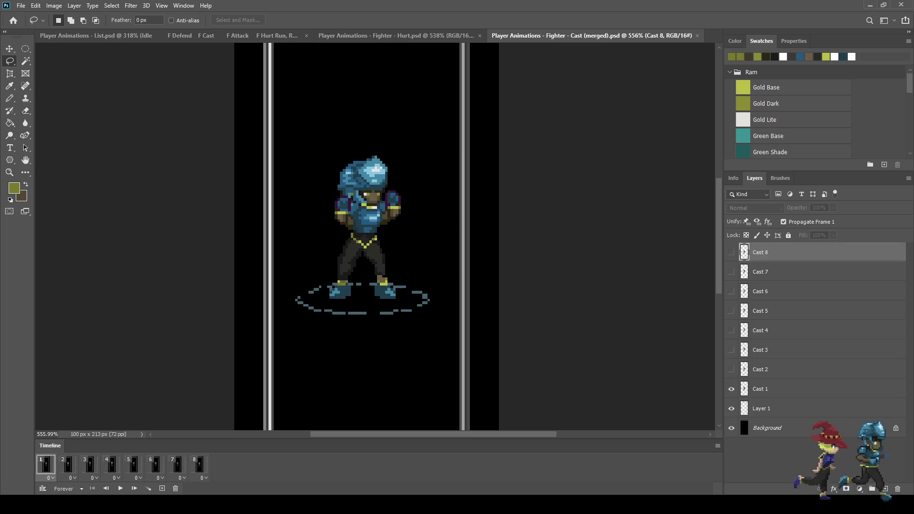
scroll(316, 229, up, 5)
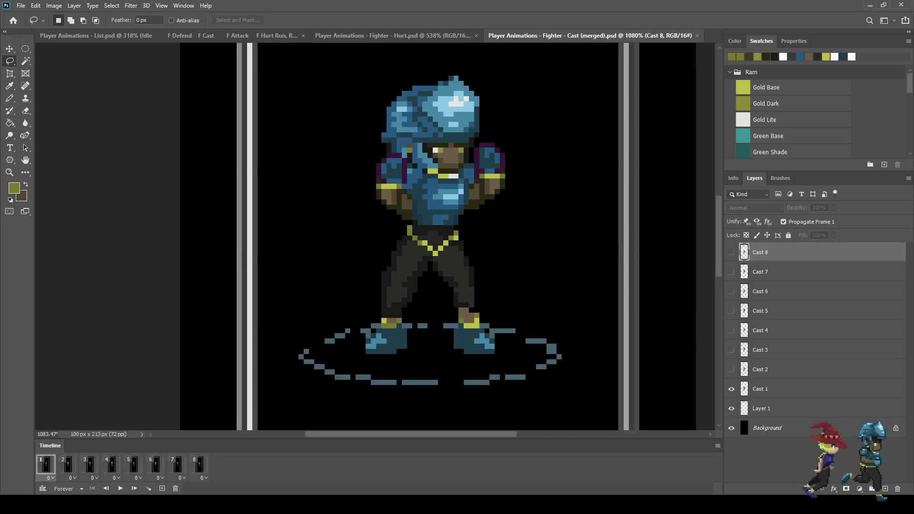
click(760, 389)
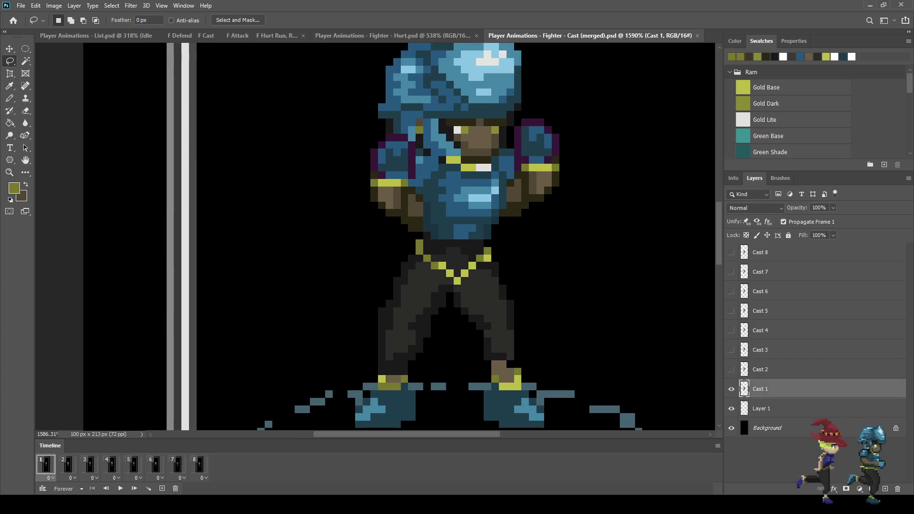
key(space)
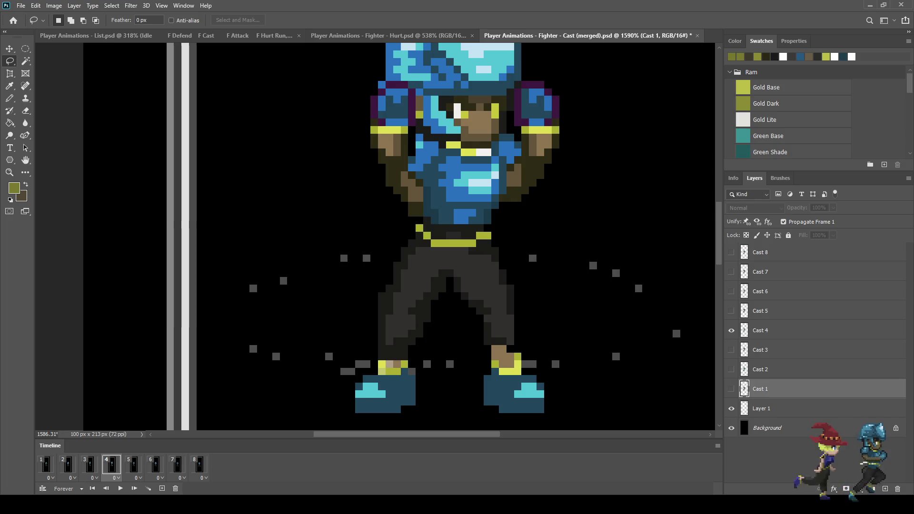
key(space)
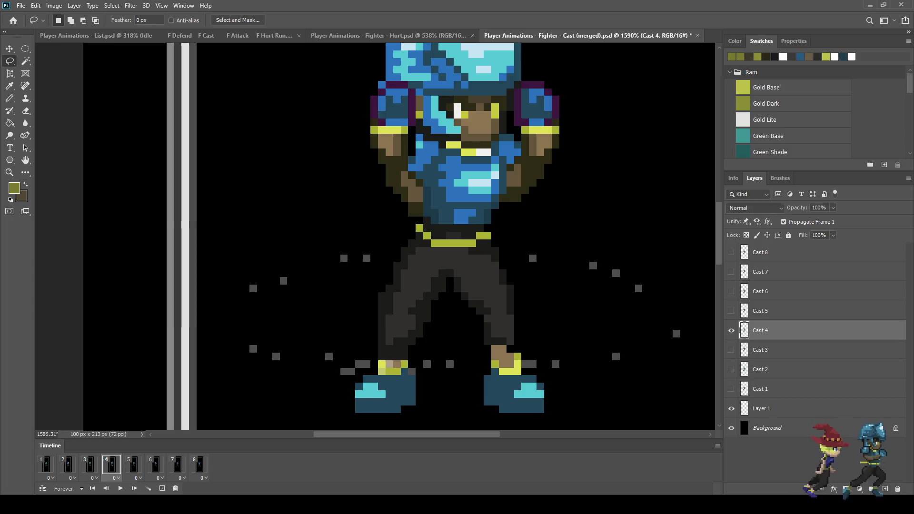
Step: Lasso both raised forearms, then close the merged Cast document
scroll(382, 198, up, 2)
mouse_move(391, 189)
mouse_down()
mouse_move(410, 167)
mouse_move(442, 210)
mouse_move(407, 223)
mouse_move(391, 190)
mouse_up()
key(shift)
mouse_move(584, 138)
mouse_down()
mouse_move(562, 162)
mouse_move(560, 200)
mouse_move(587, 211)
mouse_move(590, 133)
mouse_move(585, 138)
mouse_up()
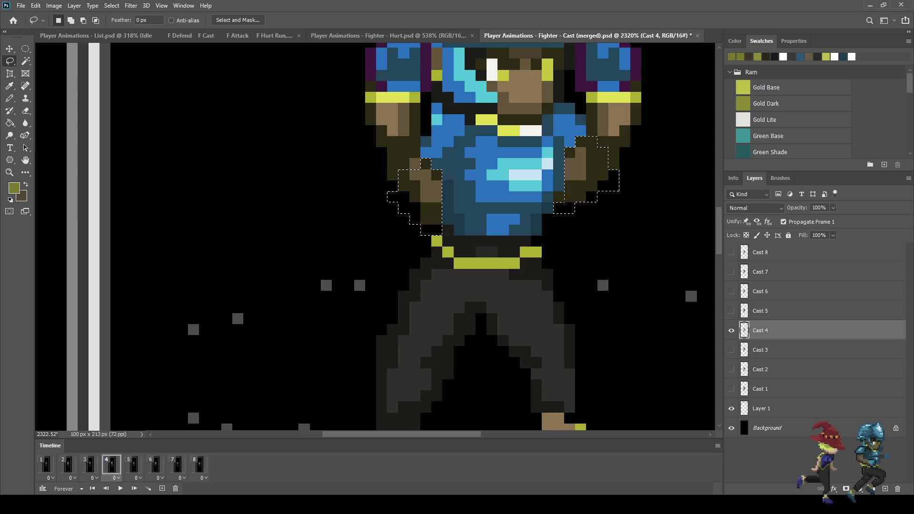
key(ctrl+w)
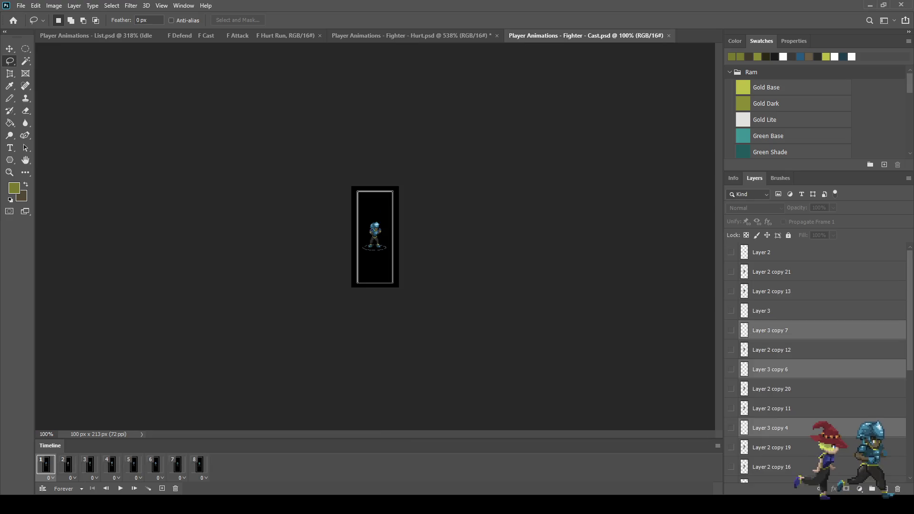
Step: On frame 4, hide Layer 3 copy 4 and Layer 2 copy 19, and select Layer 2 copy 16
click(112, 464)
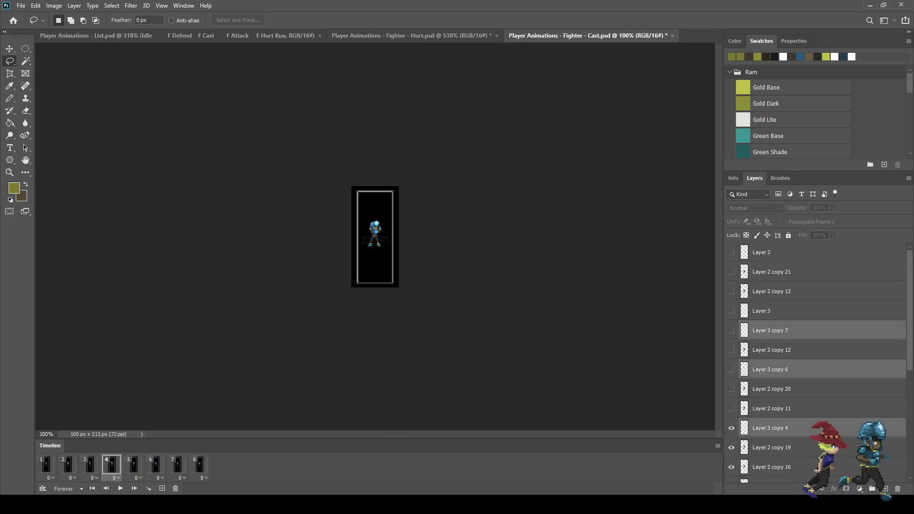
click(731, 428)
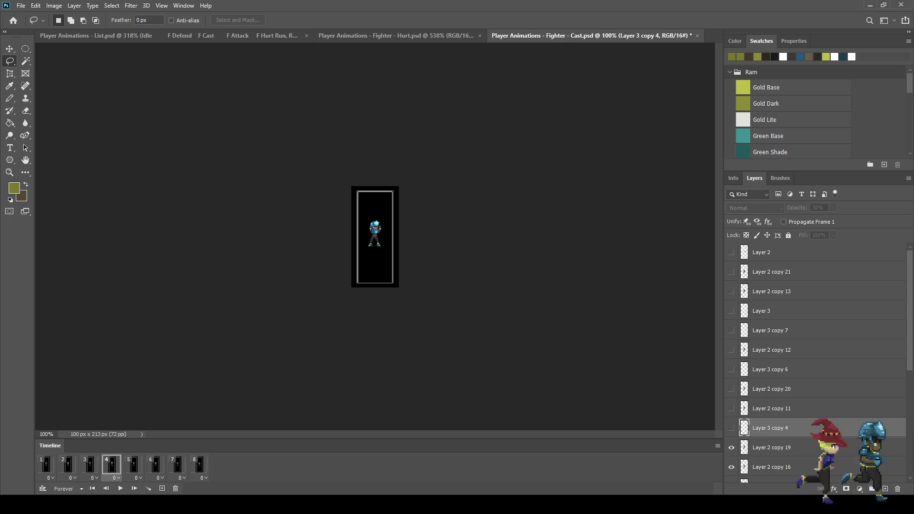
click(772, 448)
click(731, 448)
click(772, 467)
Step: Lasso both raised hands, then close the Cast file to return to Hurt
scroll(372, 233, up, 5)
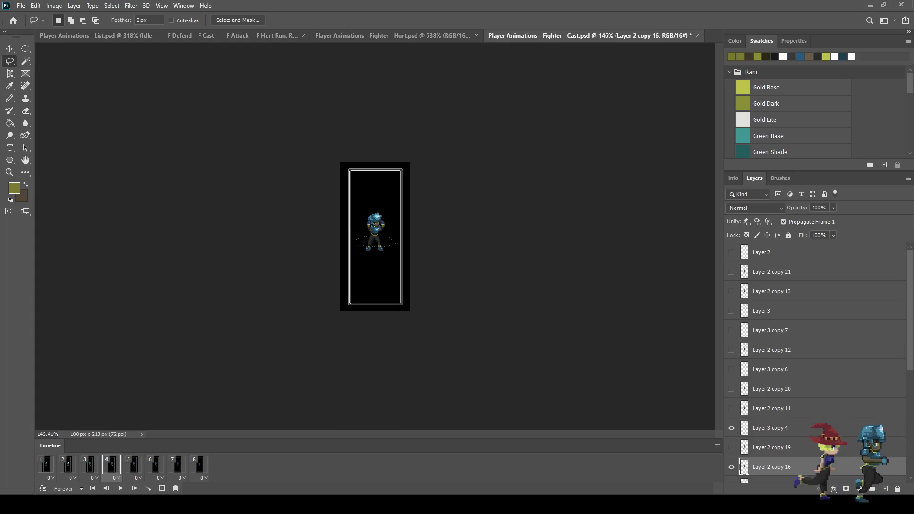
scroll(371, 230, up, 5)
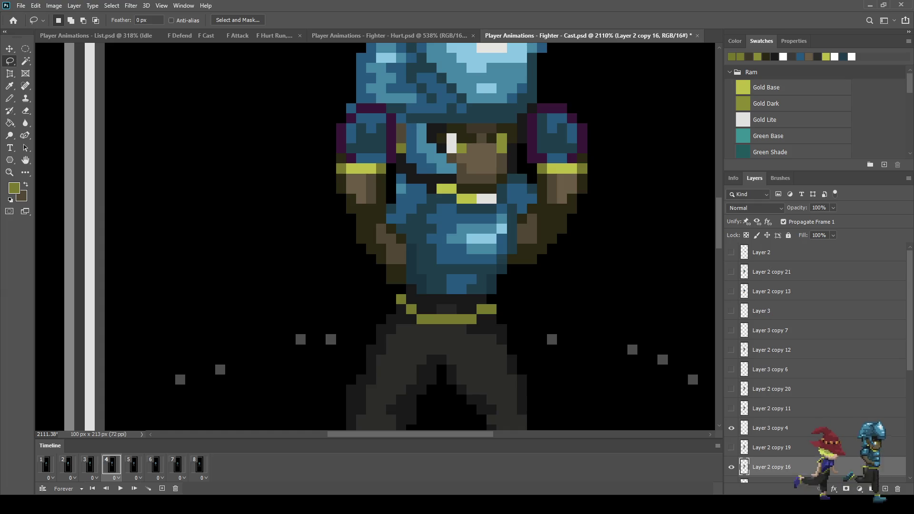
mouse_move(370, 260)
mouse_down()
mouse_move(378, 232)
mouse_move(407, 241)
mouse_move(412, 270)
mouse_move(374, 286)
mouse_move(370, 259)
mouse_up()
mouse_move(505, 267)
mouse_down()
mouse_move(514, 227)
mouse_move(567, 241)
mouse_move(507, 279)
mouse_move(505, 267)
mouse_up()
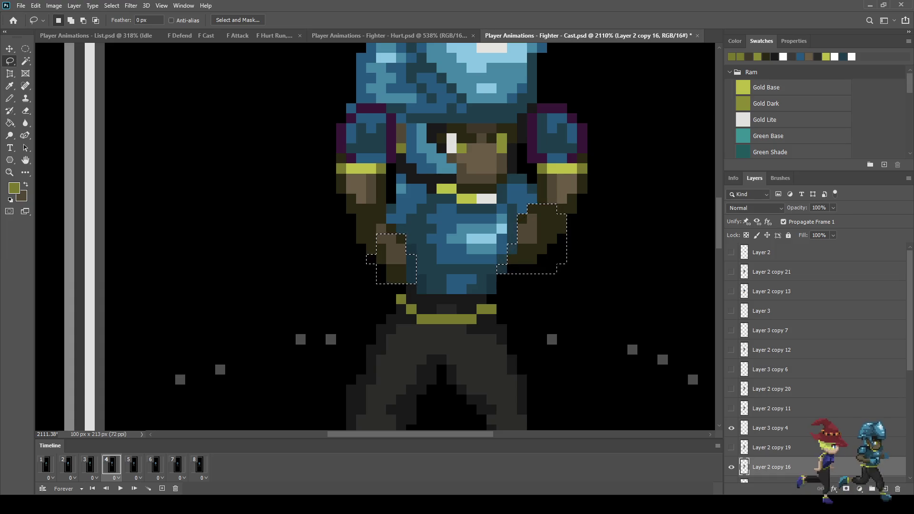
key(ctrl+w)
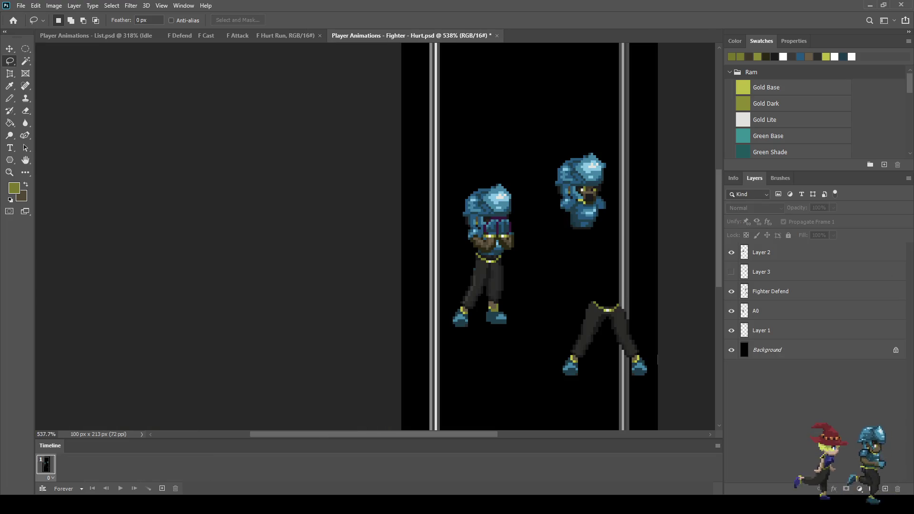
Step: Paste the hands as Layer 4 and drag them beneath the upper figure's head
scroll(397, 215, down, 2)
scroll(397, 214, up, 5)
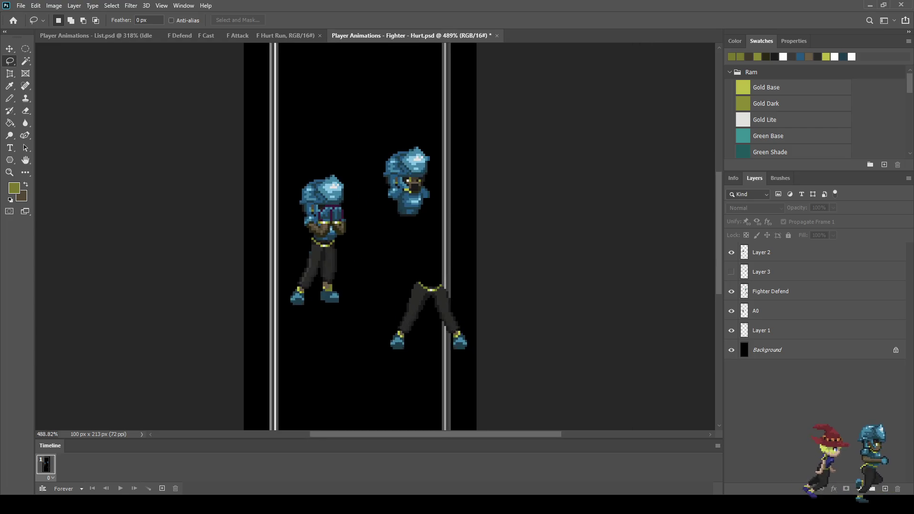
key(ctrl+v)
scroll(328, 248, up, 1)
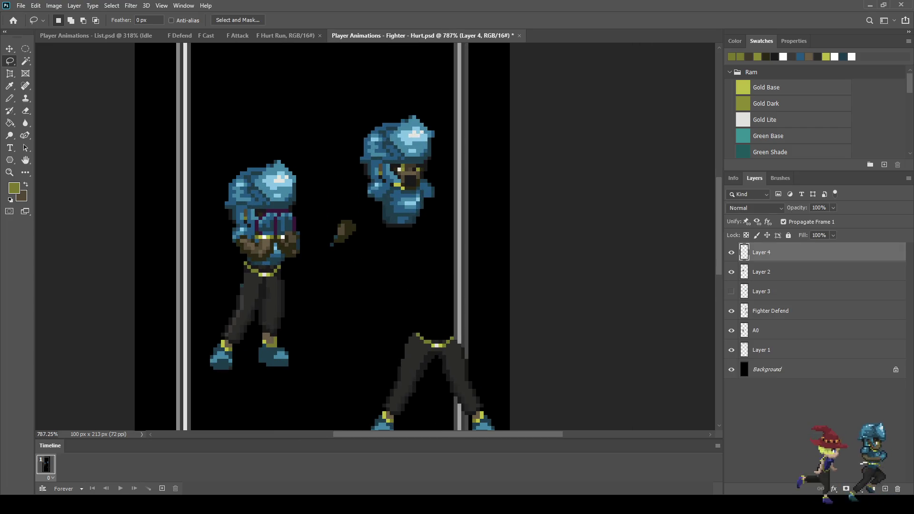
key(ctrl+t)
drag(343, 233, 417, 221)
Step: Nudge the hands pixel by pixel around the chest and commit the placement
key(Up)
key(Up)
key(Up)
key(Right)
key(Right)
key(Up)
key(Up)
key(Up)
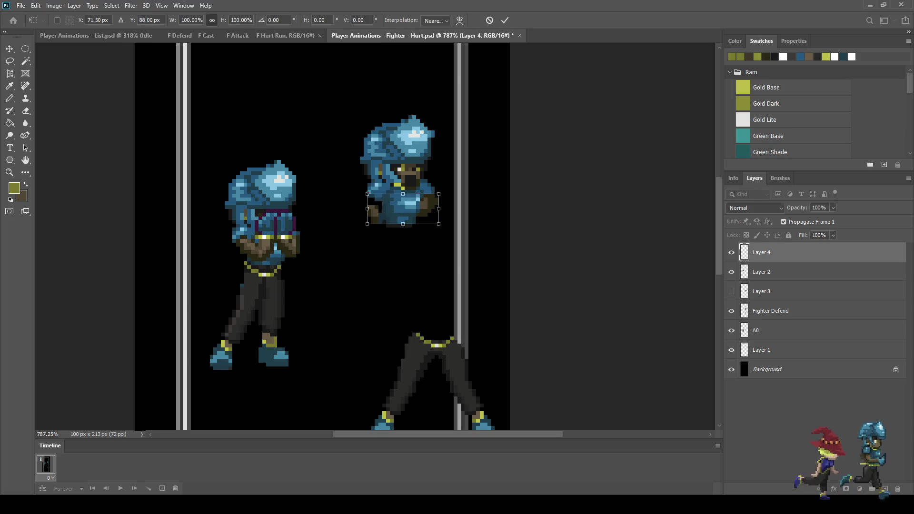
key(Right)
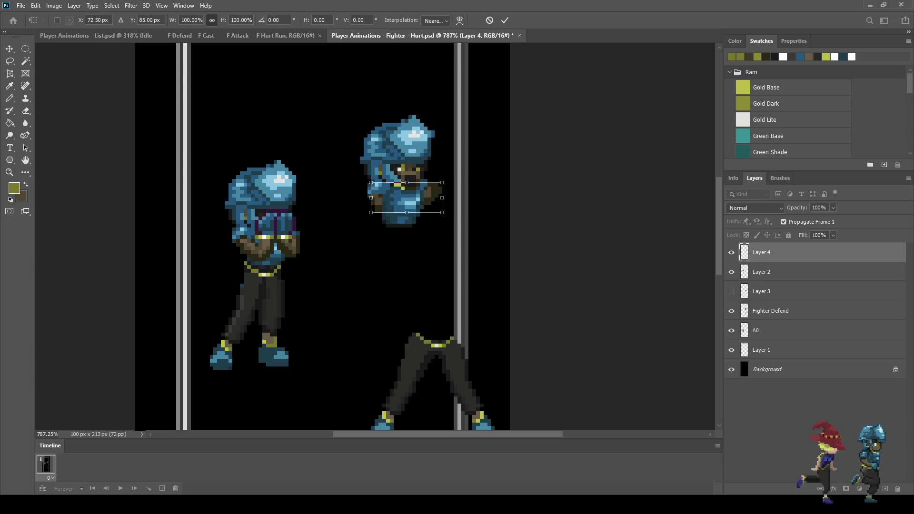
scroll(392, 187, up, 5)
key(Right)
key(Right)
key(Down)
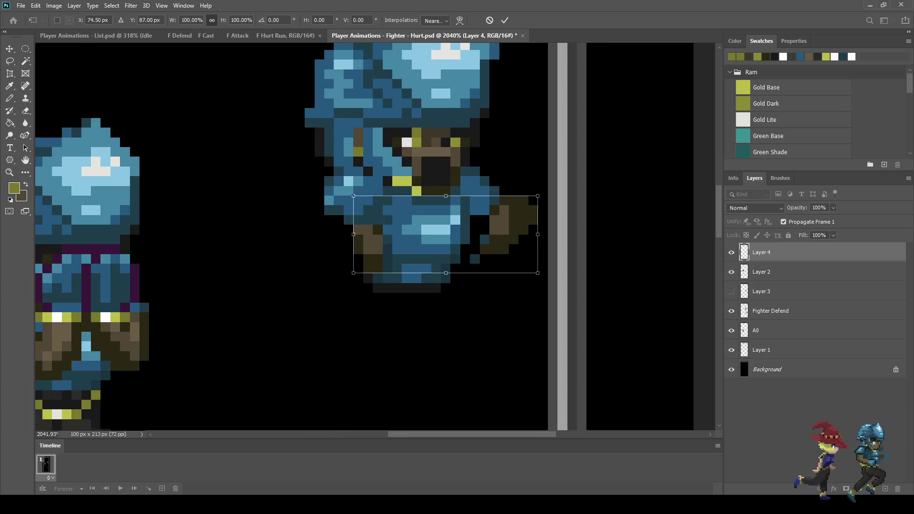
key(Left)
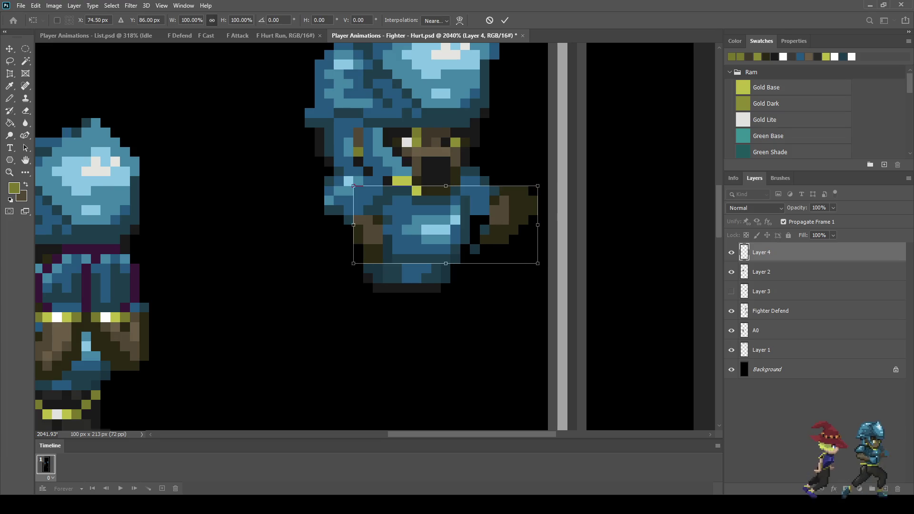
key(Left)
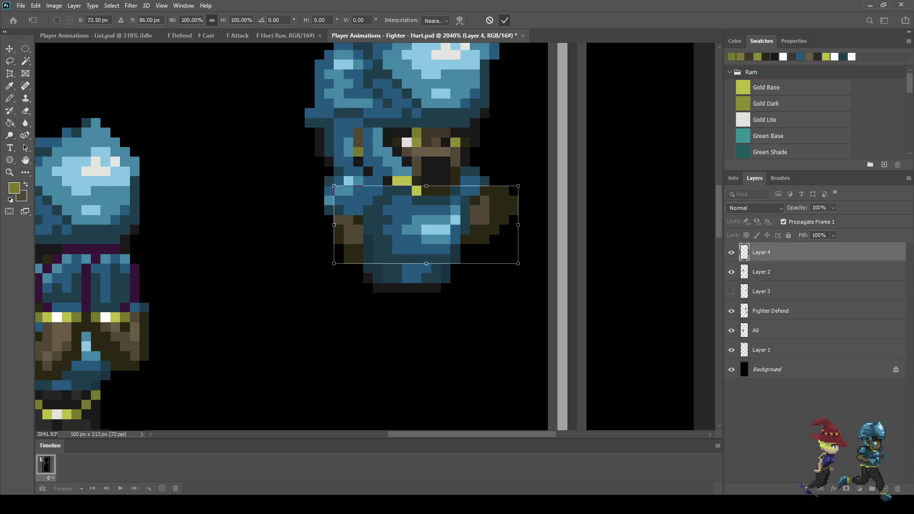
click(505, 20)
scroll(461, 129, down, 5)
scroll(463, 104, up, 5)
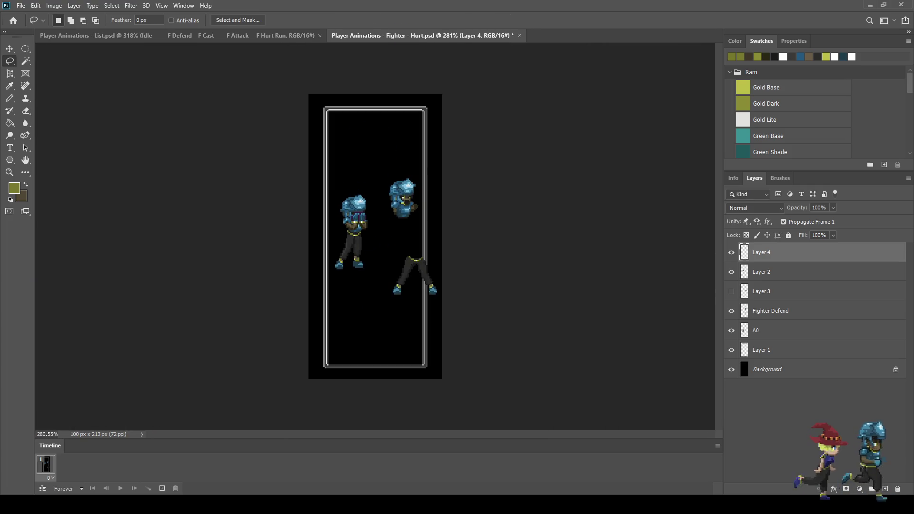
Step: On Layer 4, darken the gold pixels above and below the eye to olive
scroll(422, 177, up, 6)
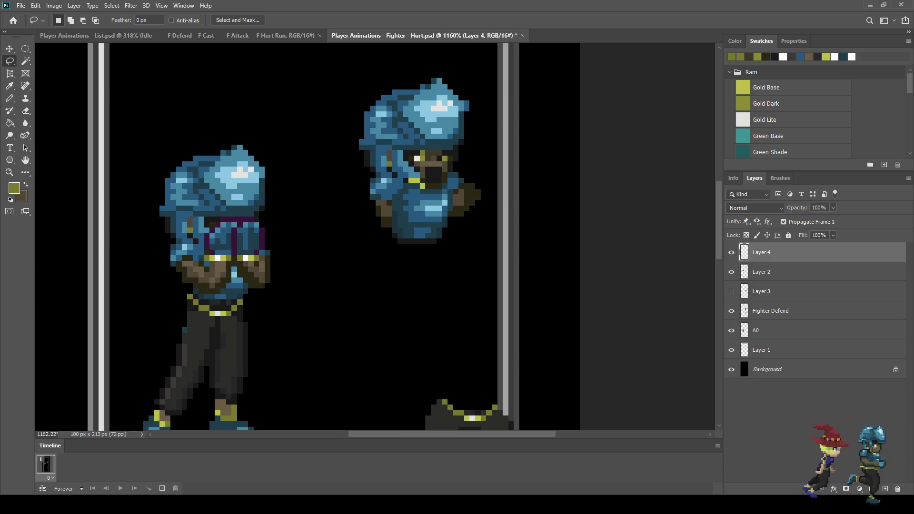
key(i)
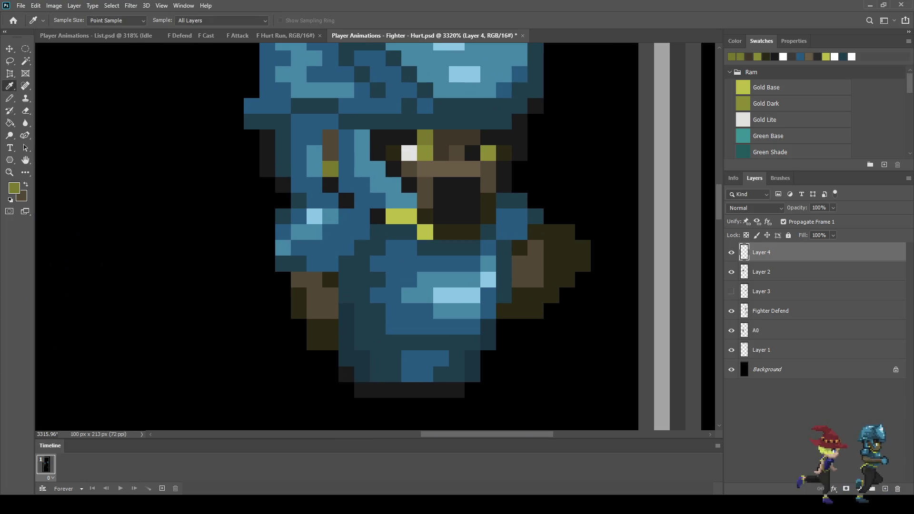
key(b)
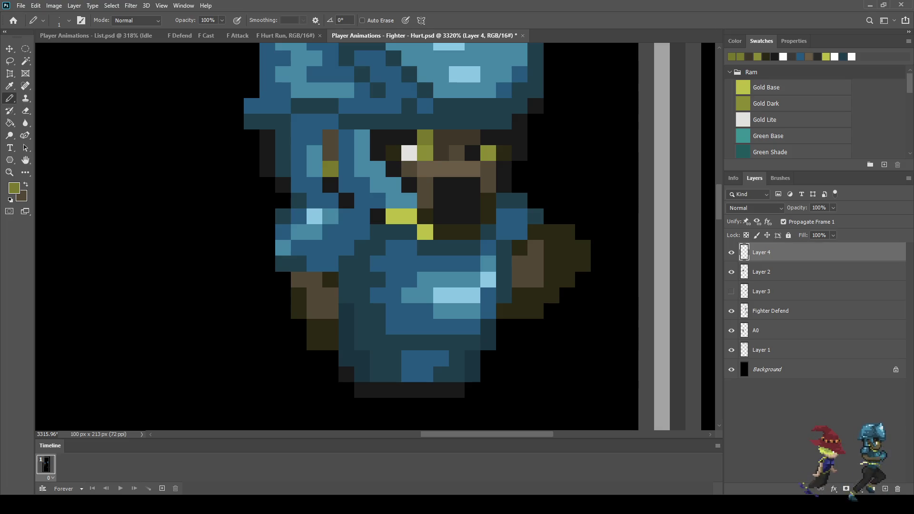
key(i)
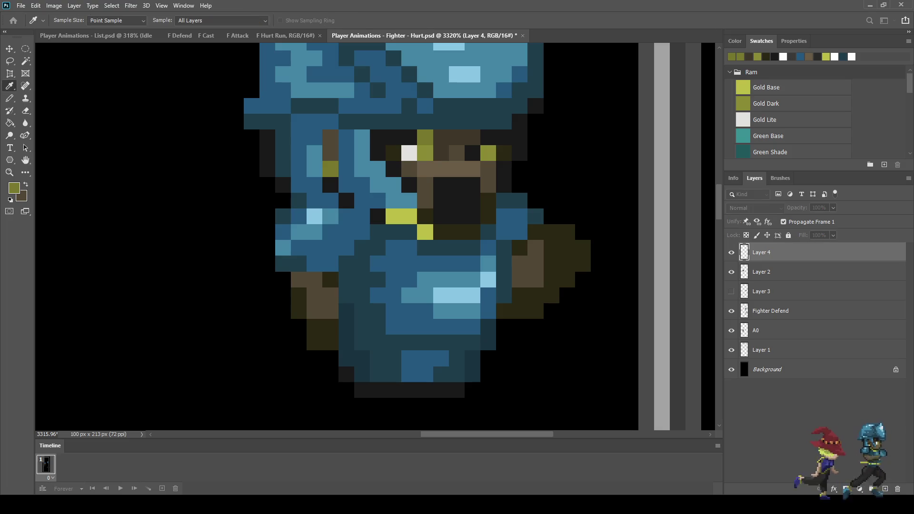
key(b)
click(425, 137)
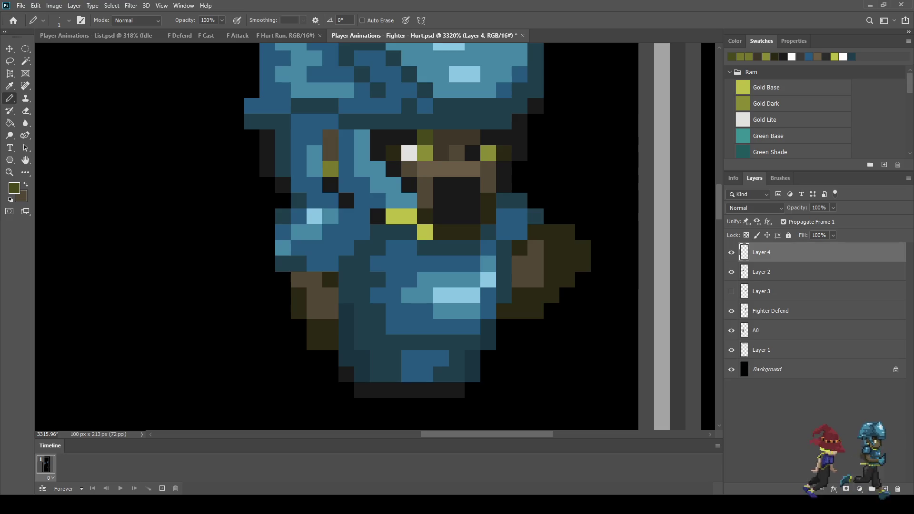
scroll(397, 217, down, 5)
scroll(396, 217, up, 3)
scroll(402, 181, up, 2)
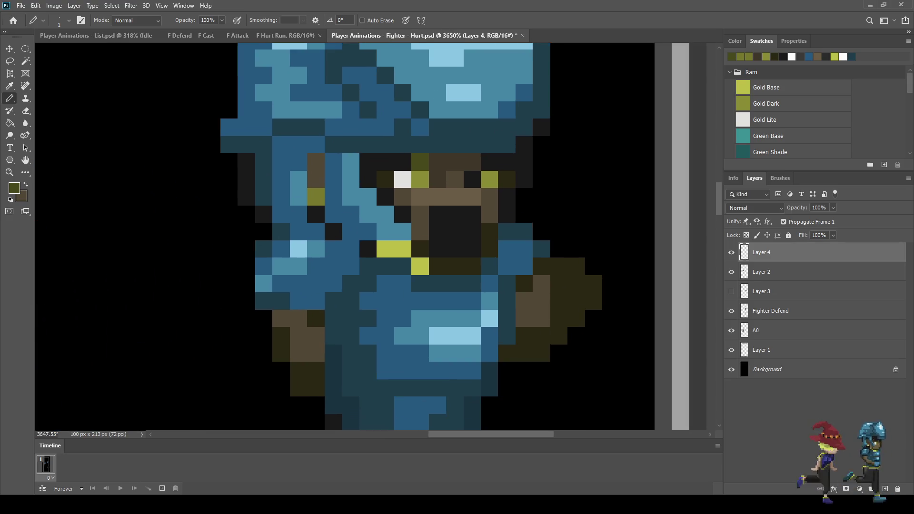
click(420, 179)
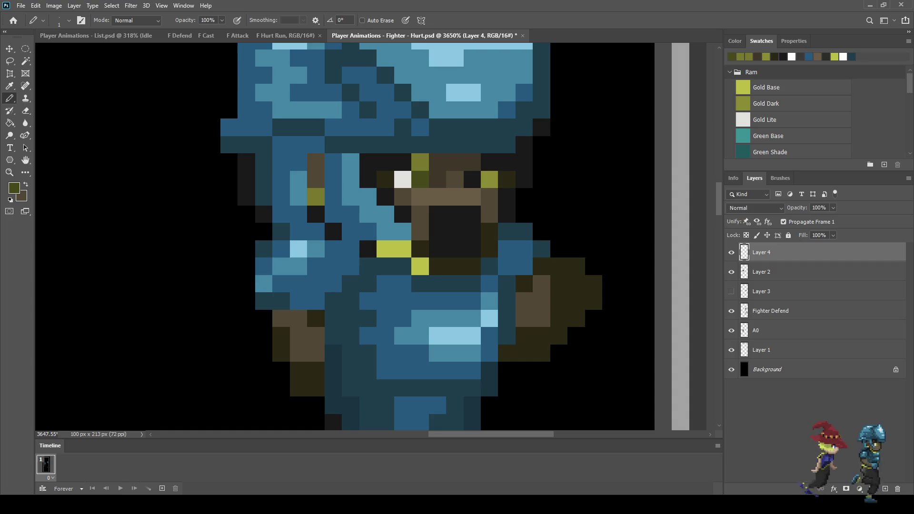
scroll(398, 224, down, 4)
scroll(398, 224, up, 3)
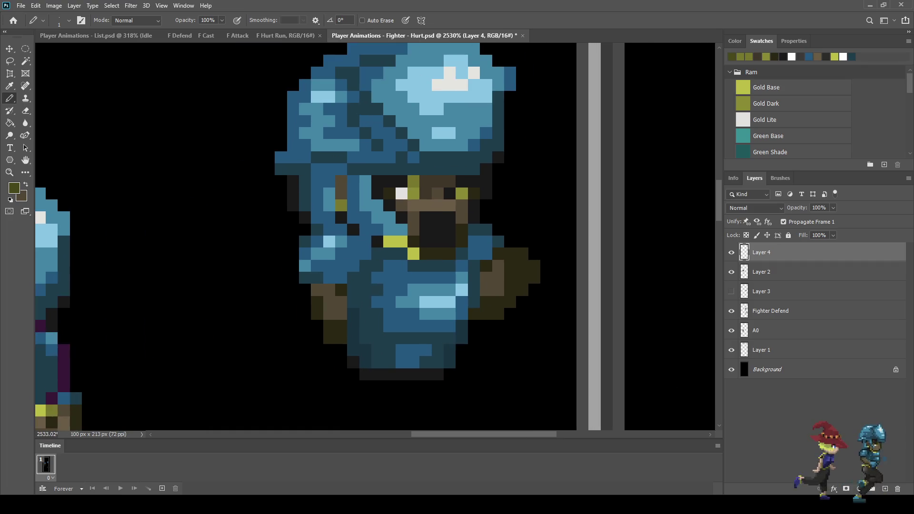
scroll(440, 199, up, 2)
Step: Sample the near-black face colour and paint the olive eye pixel black
key(i)
click(456, 189)
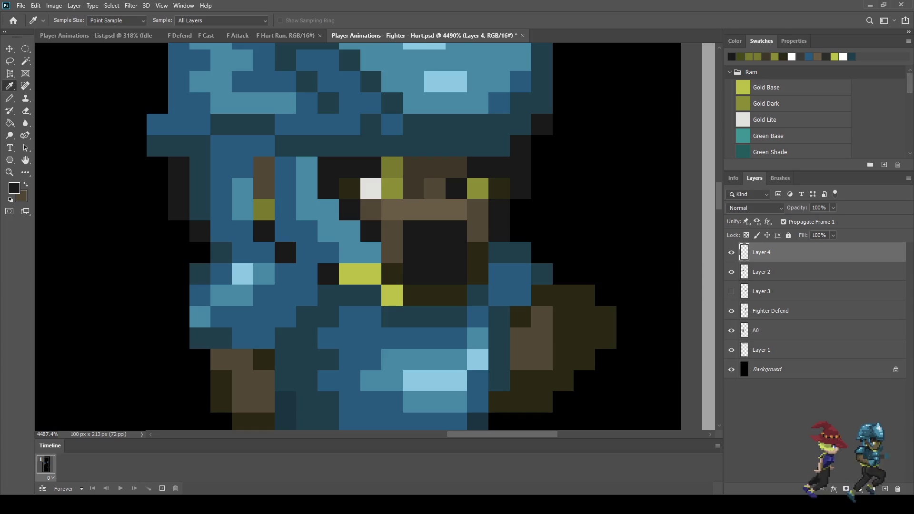
key(b)
click(392, 189)
scroll(417, 225, down, 1)
scroll(452, 221, down, 3)
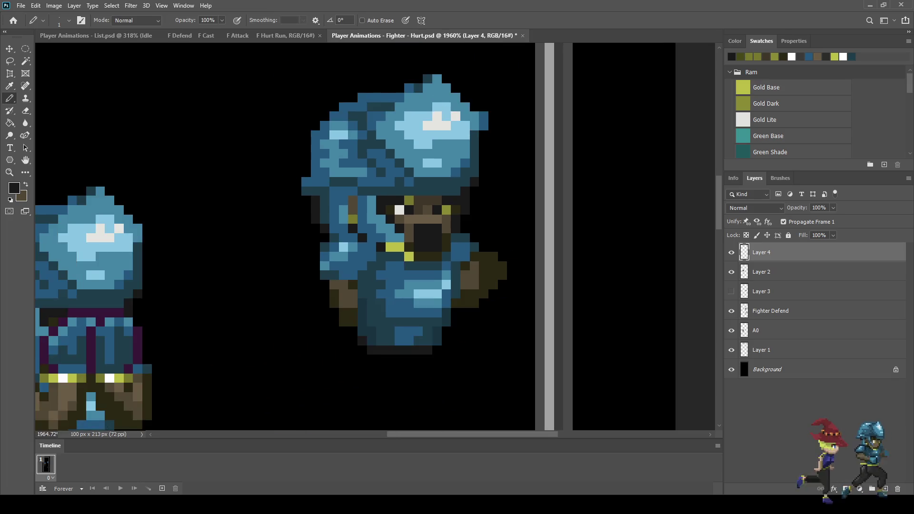
scroll(443, 211, up, 5)
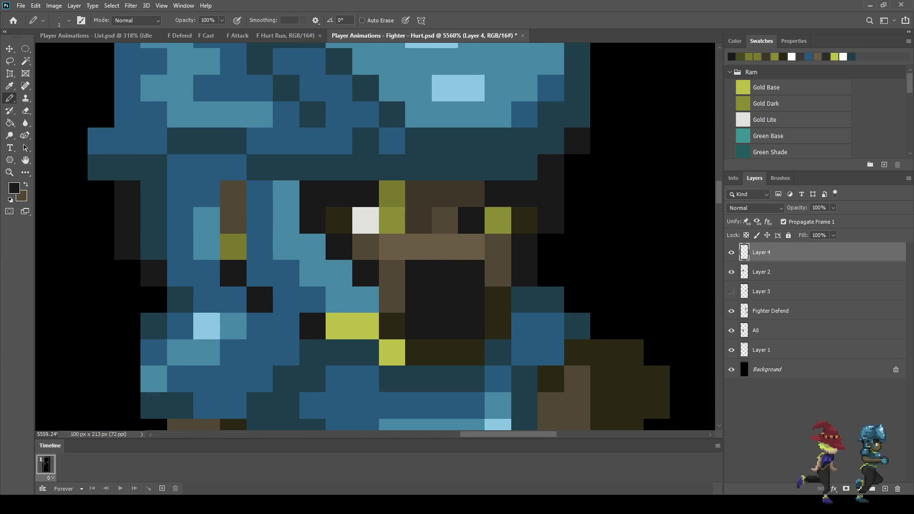
Step: Sample the white eye colour and paint white pixels above both eyes and in the right eye
key(i)
click(159, 410)
click(365, 220)
key(b)
click(392, 193)
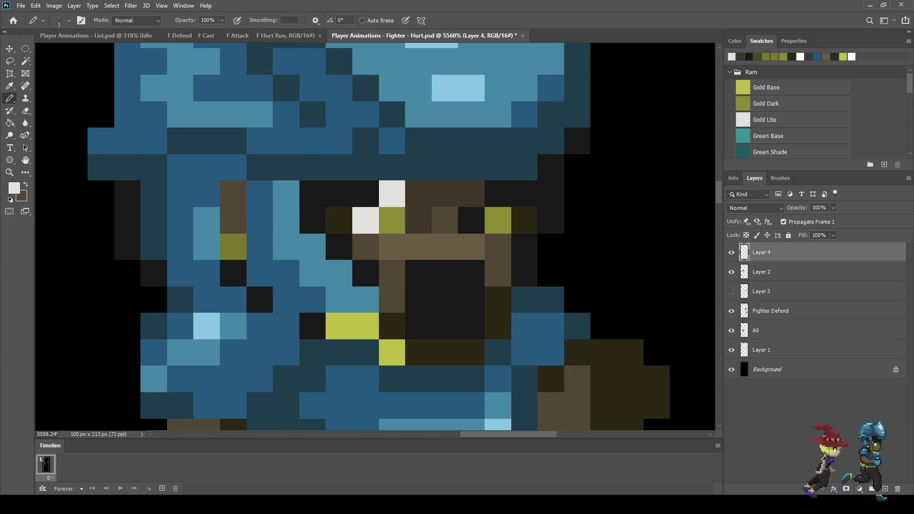
click(472, 194)
scroll(538, 229, down, 5)
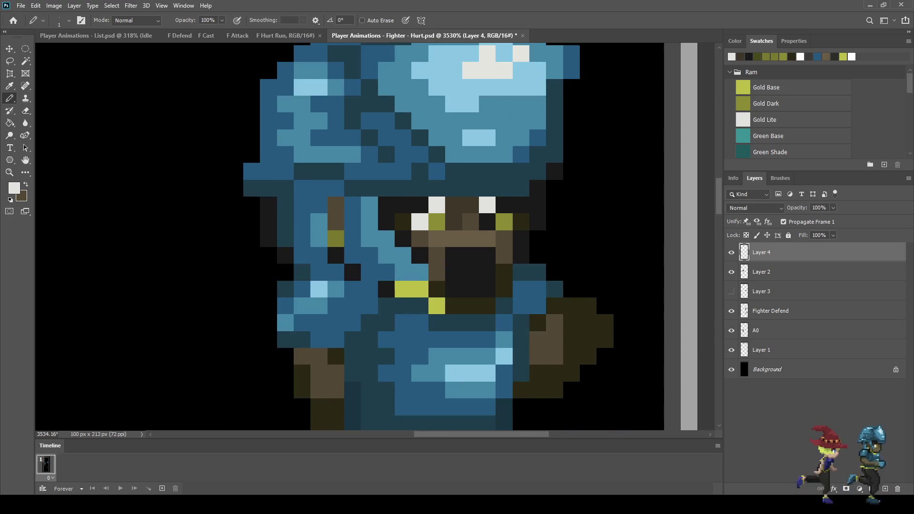
scroll(529, 227, up, 6)
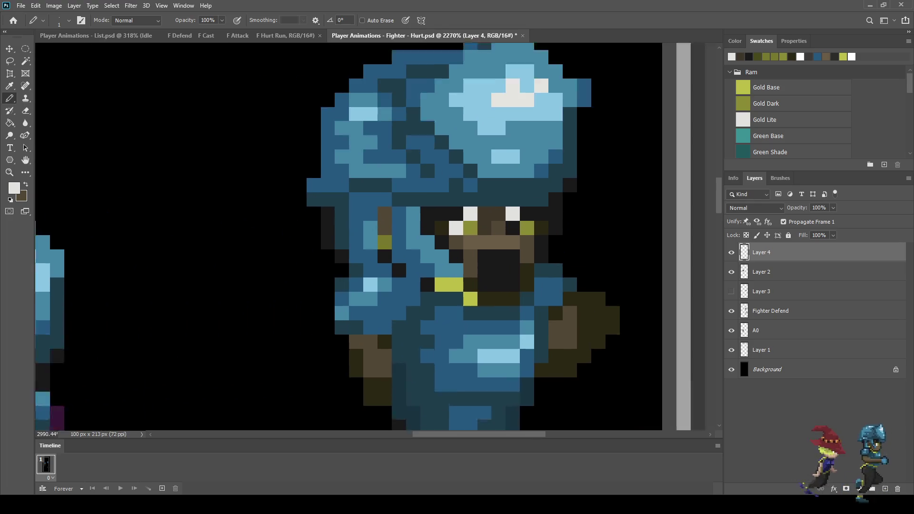
click(527, 229)
Step: Sample the face's olive colour and paint an olive pixel between the eyes
key(i)
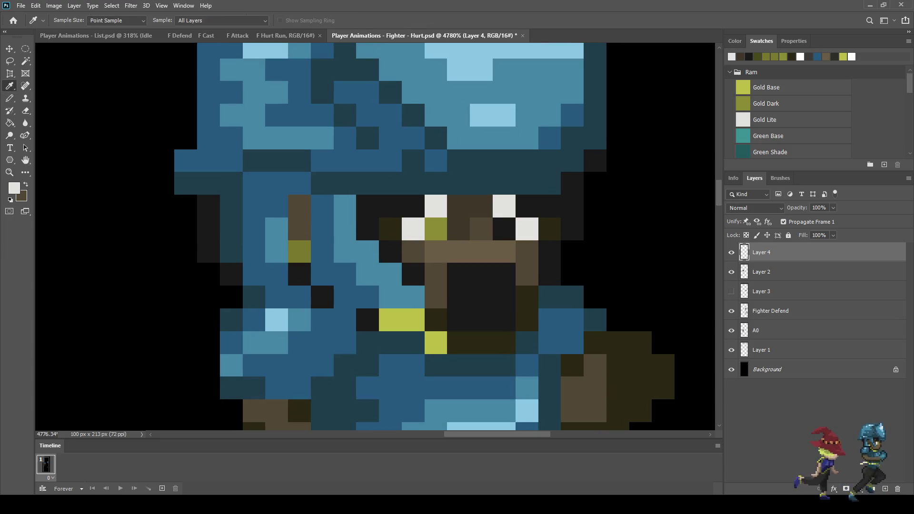
click(435, 229)
key(b)
click(504, 229)
scroll(495, 240, down, 7)
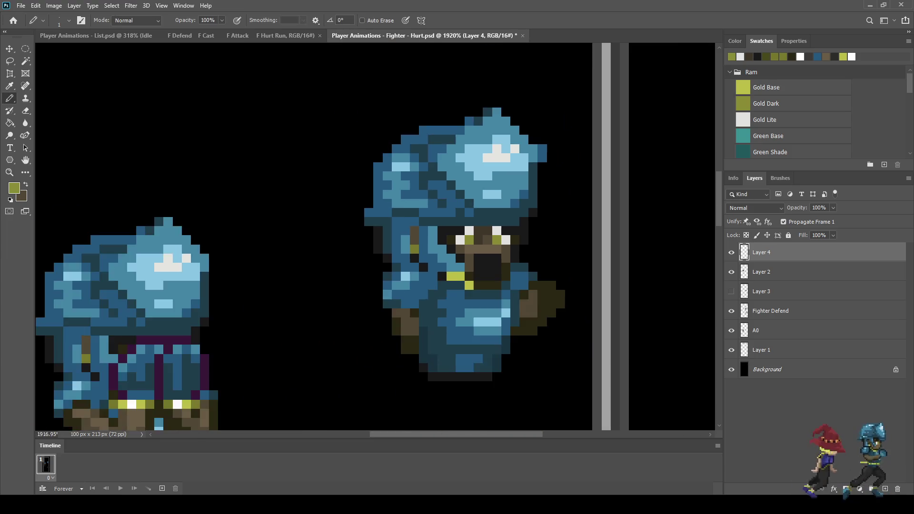
scroll(476, 238, down, 3)
scroll(477, 238, up, 3)
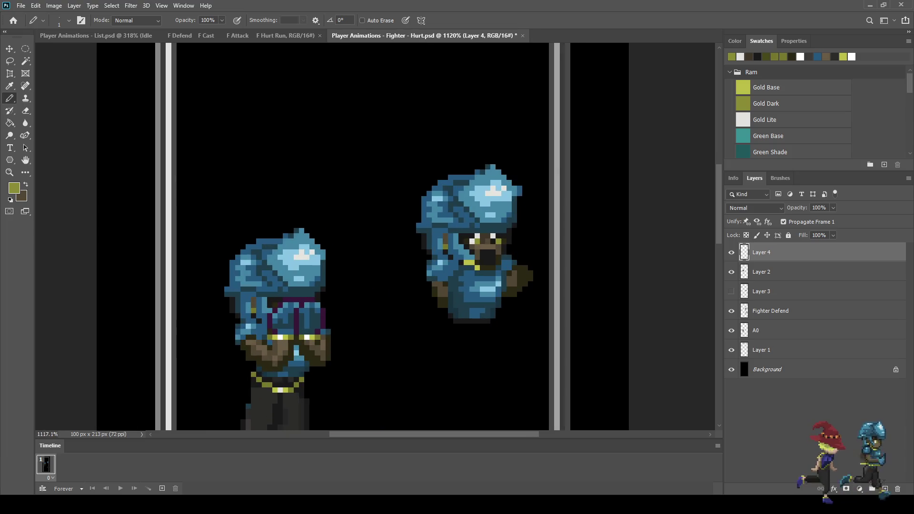
Step: Undo and redo the last edit to compare, then hide the left character
key(ctrl+z)
key(ctrl+shift+z)
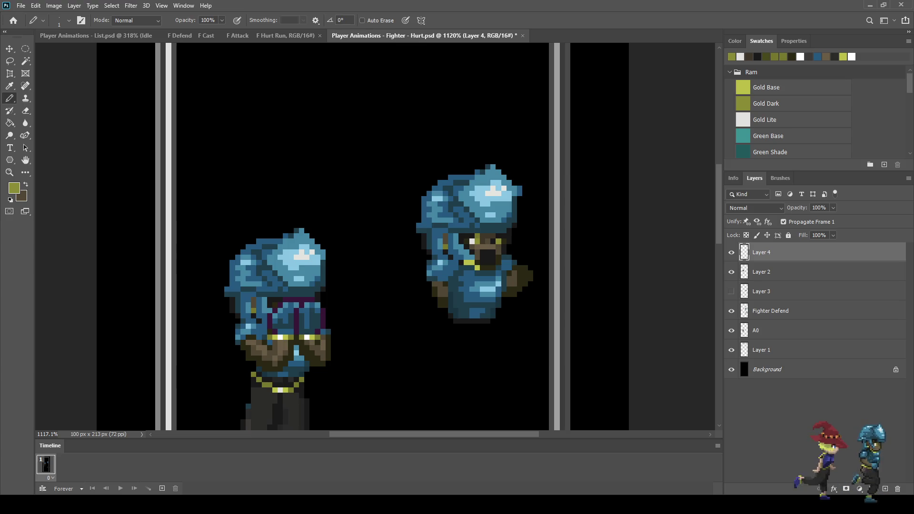
scroll(534, 240, down, 5)
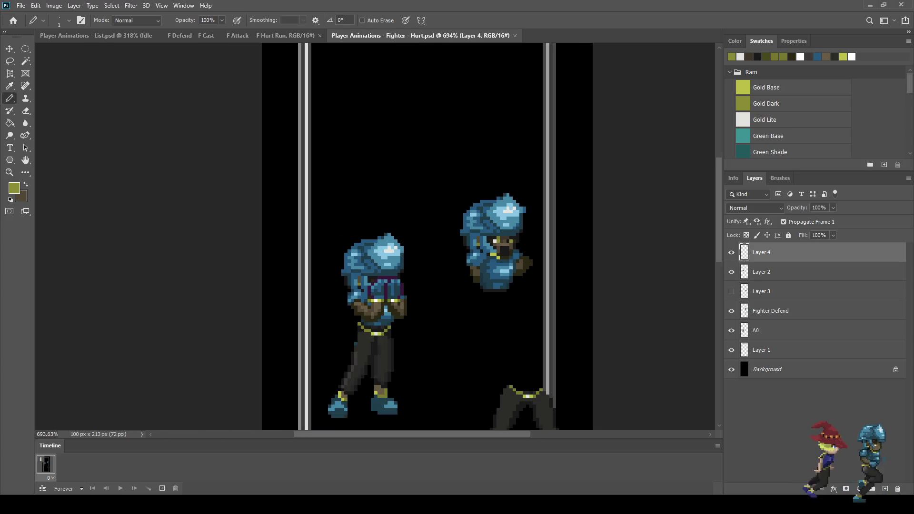
scroll(529, 264, up, 6)
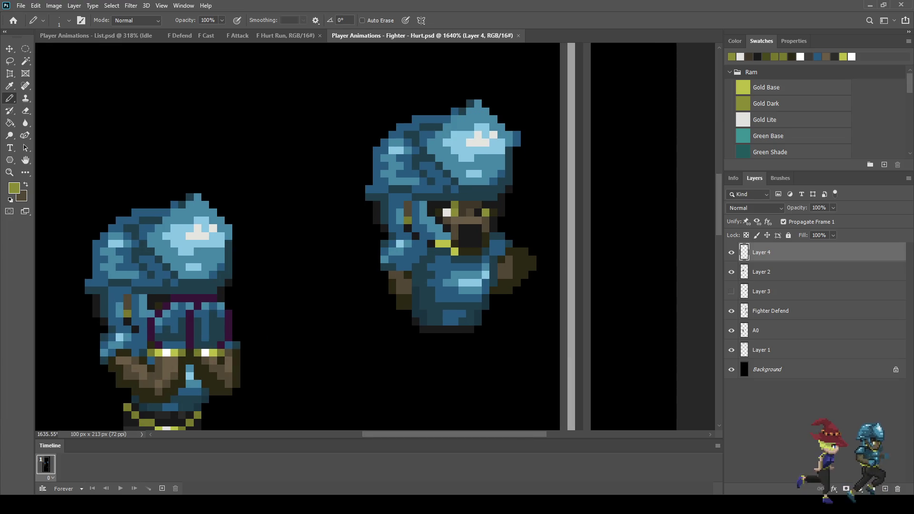
click(731, 272)
Step: Toggle the left character and right sprite body visibility to compare them
click(732, 272)
click(731, 272)
click(732, 272)
click(731, 311)
click(731, 311)
Step: Move Fighter Defend directly beneath Layer 4 and select both layers
drag(781, 310, 781, 263)
click(732, 252)
click(731, 253)
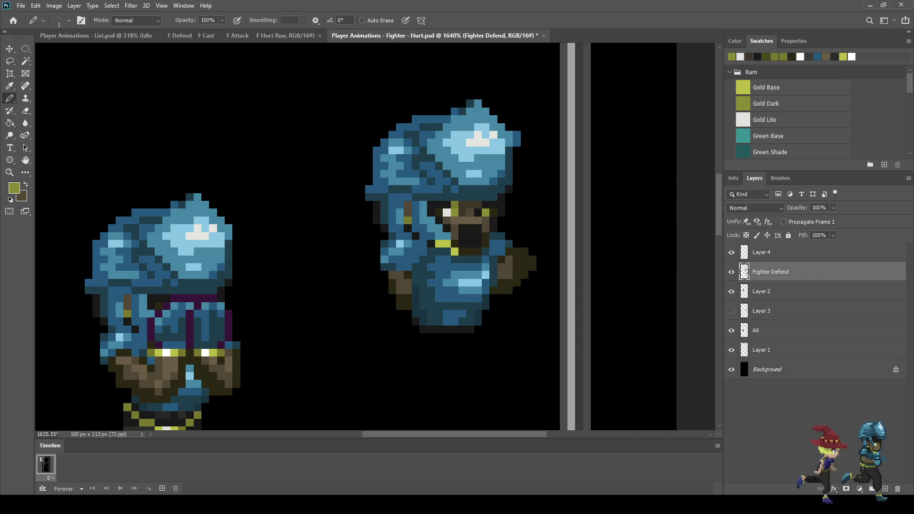
shift+click(780, 252)
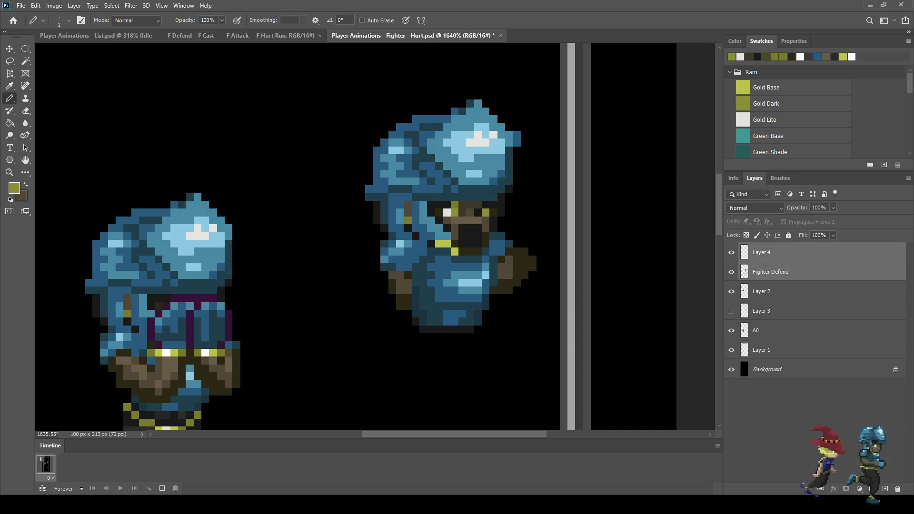
Step: Free-transform both layers together, nudging them up and slightly left, and commit
scroll(485, 336, down, 5)
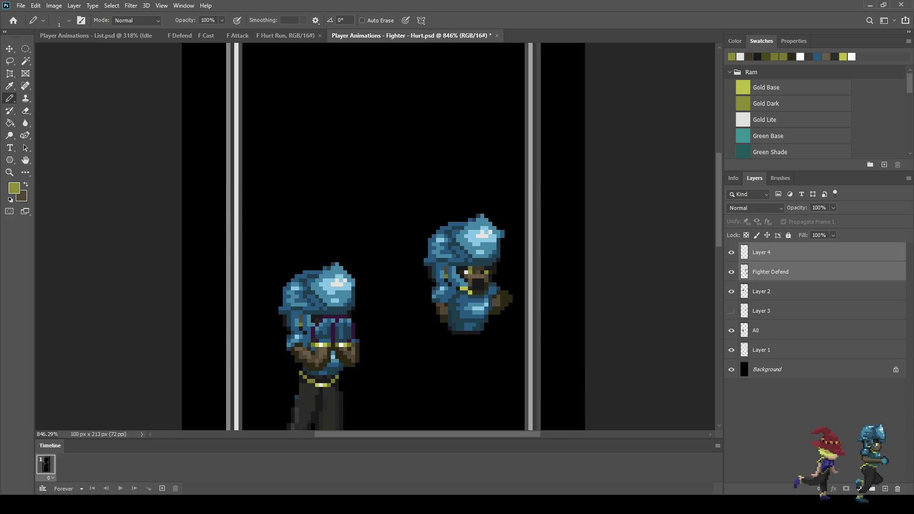
key(ctrl+t)
key(shift+Up)
key(shift+Up)
key(shift+Up)
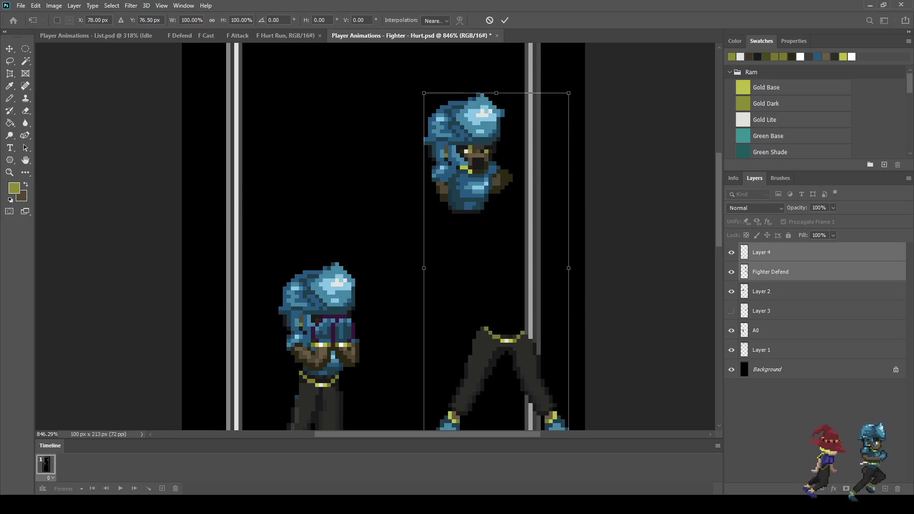
key(shift+Left)
key(Return)
Step: Return to the Pencil with only the Fighter Defend layer selected
key(b)
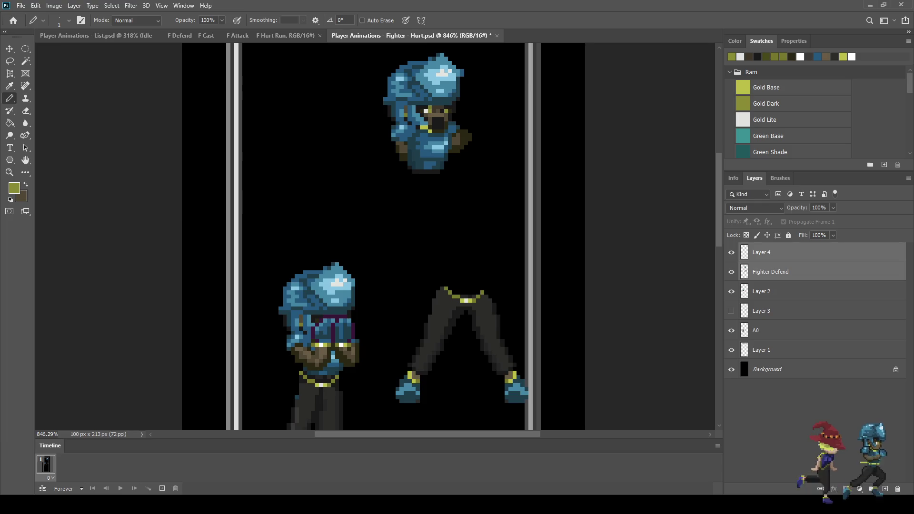
scroll(371, 190, down, 5)
scroll(393, 162, up, 8)
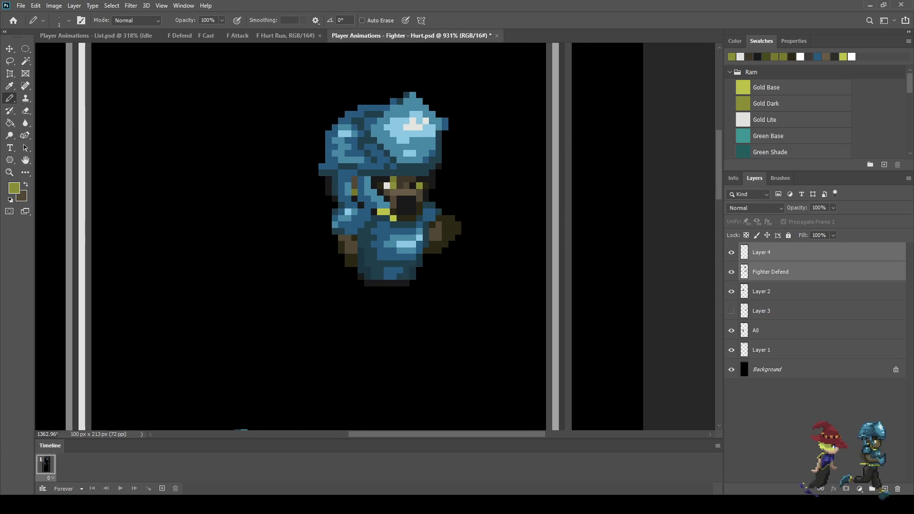
scroll(407, 120, up, 1)
click(770, 272)
Step: Save the Hurt document
key(e)
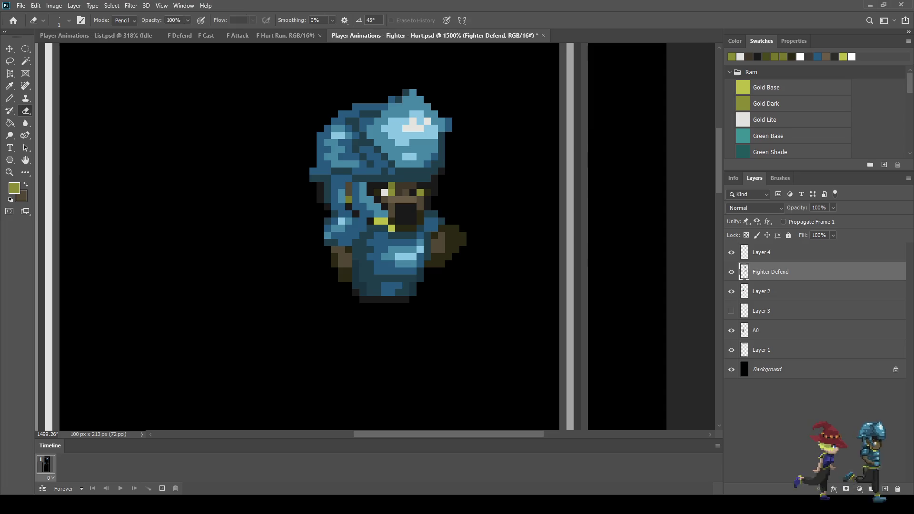
scroll(395, 157, down, 4)
scroll(396, 157, up, 4)
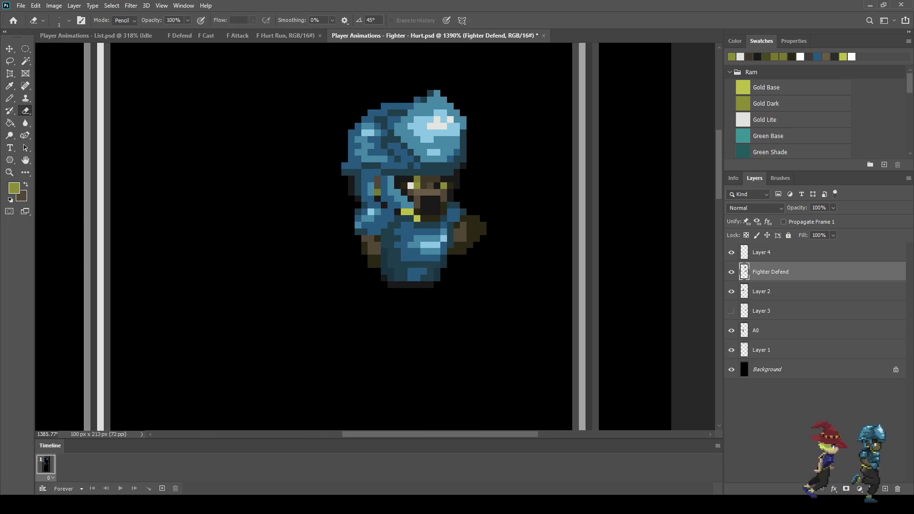
key(ctrl+s)
Step: Sample the near-black face colour and paint three pixels around the eye near-black
scroll(356, 113, down, 2)
scroll(356, 114, up, 5)
scroll(356, 114, up, 1)
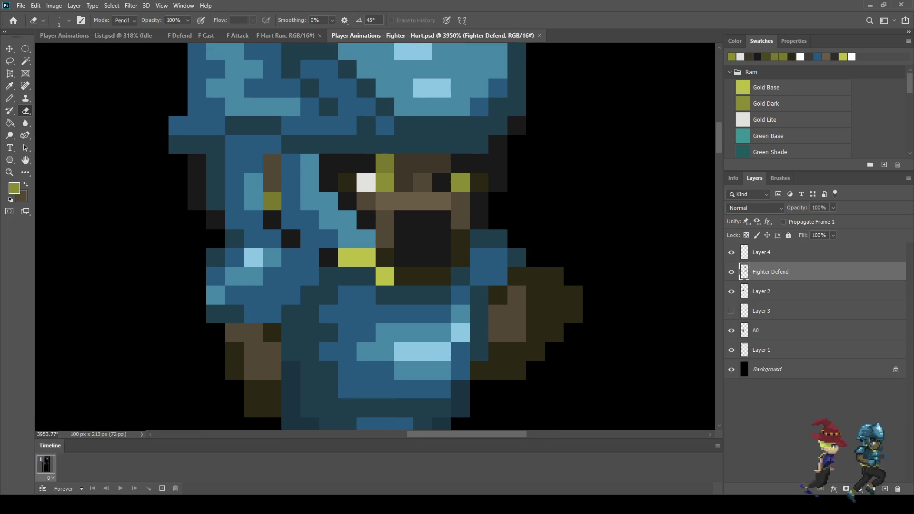
key(i)
click(346, 199)
key(b)
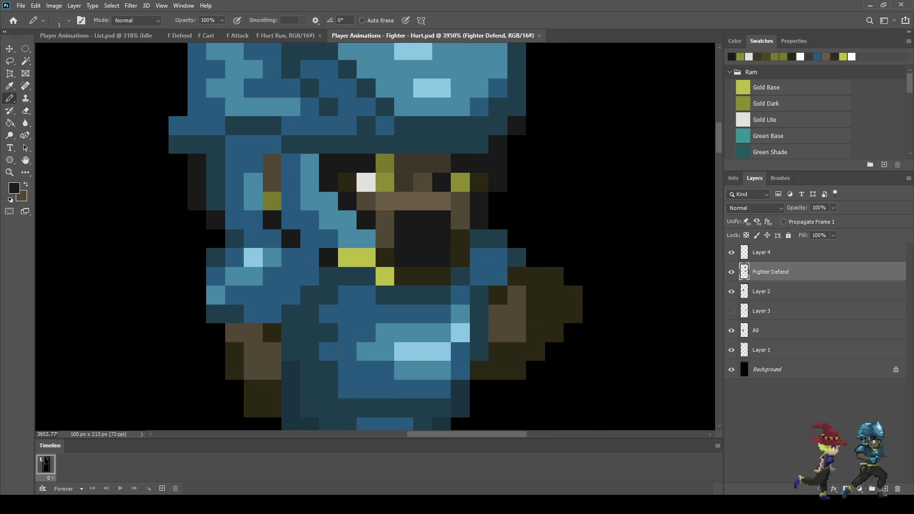
click(441, 162)
click(423, 145)
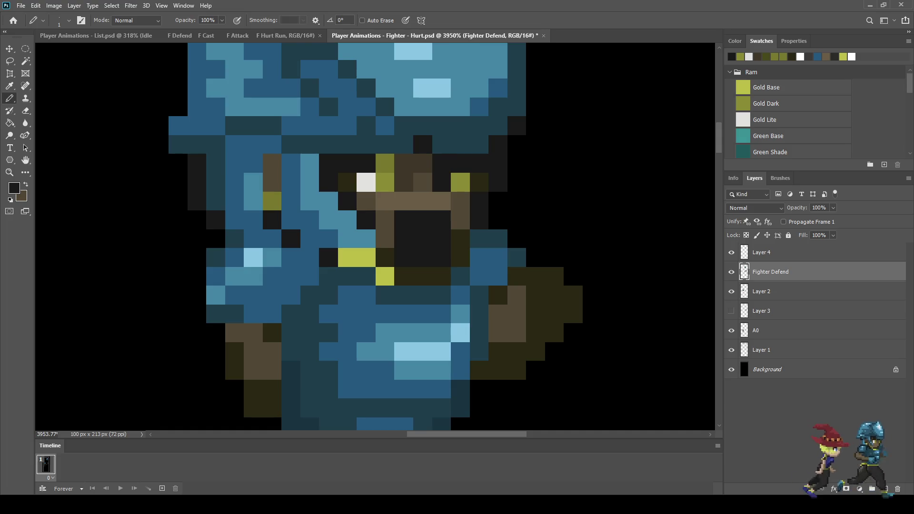
click(385, 144)
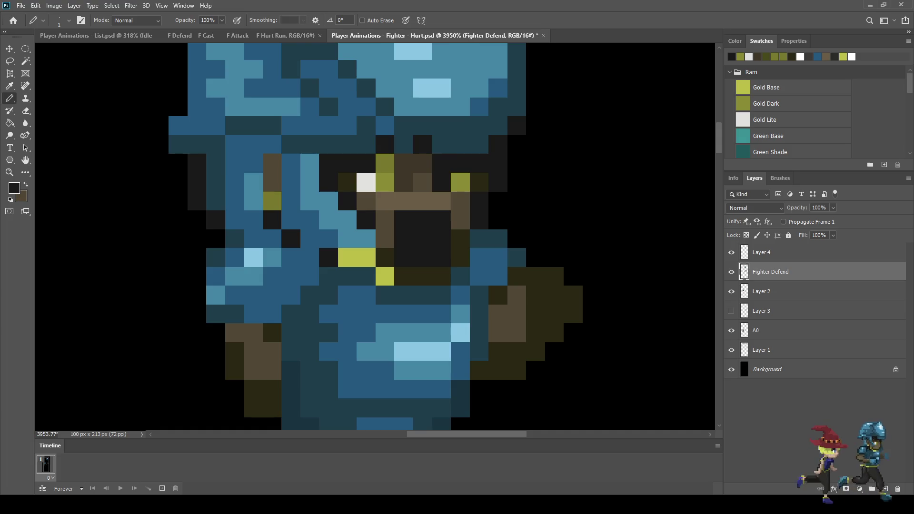
Step: Sample the olive eye colour and paint two pixels beside the eye olive
key(i)
click(385, 163)
key(b)
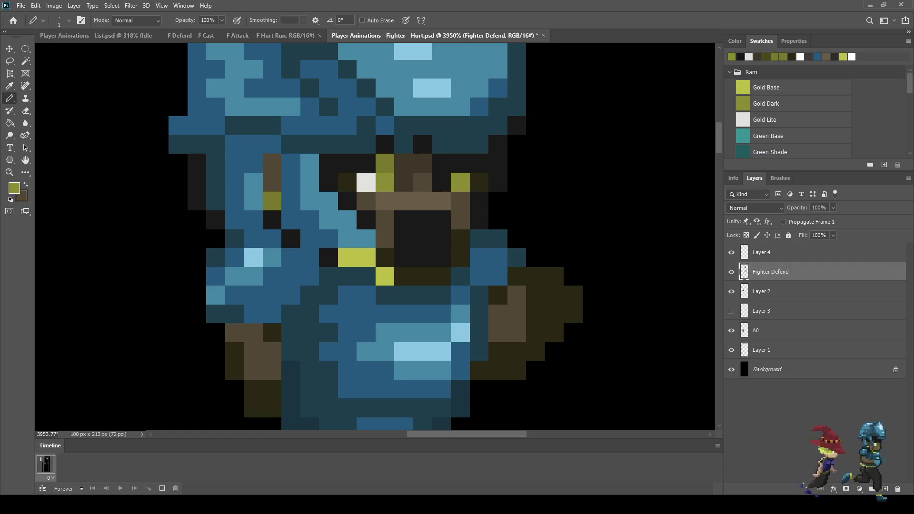
click(442, 183)
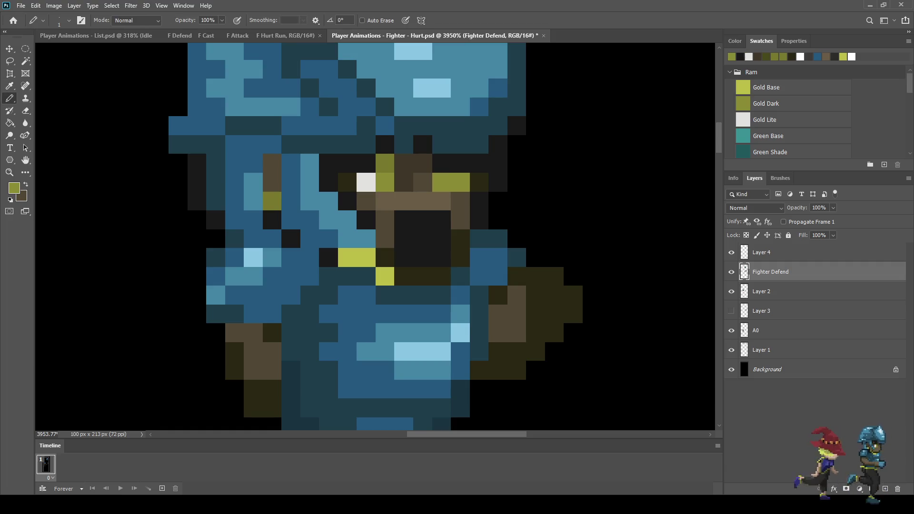
key(ctrl+z)
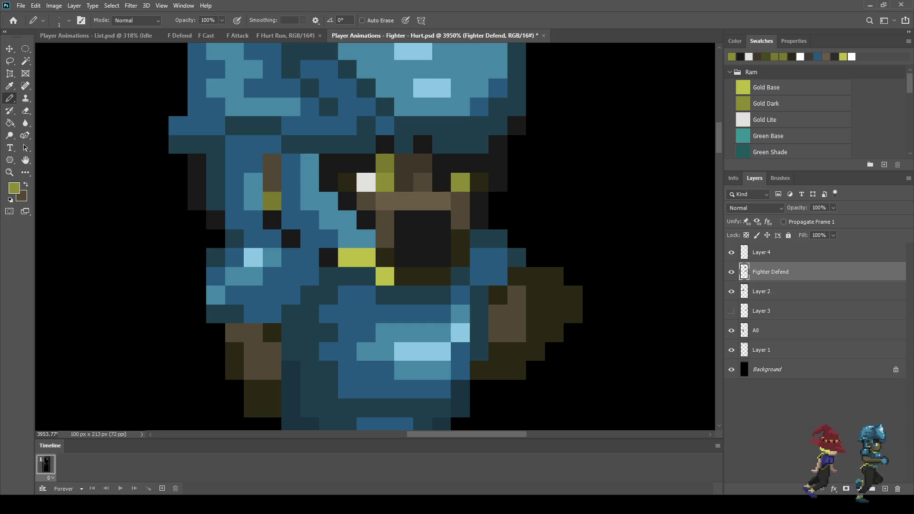
click(422, 163)
click(423, 182)
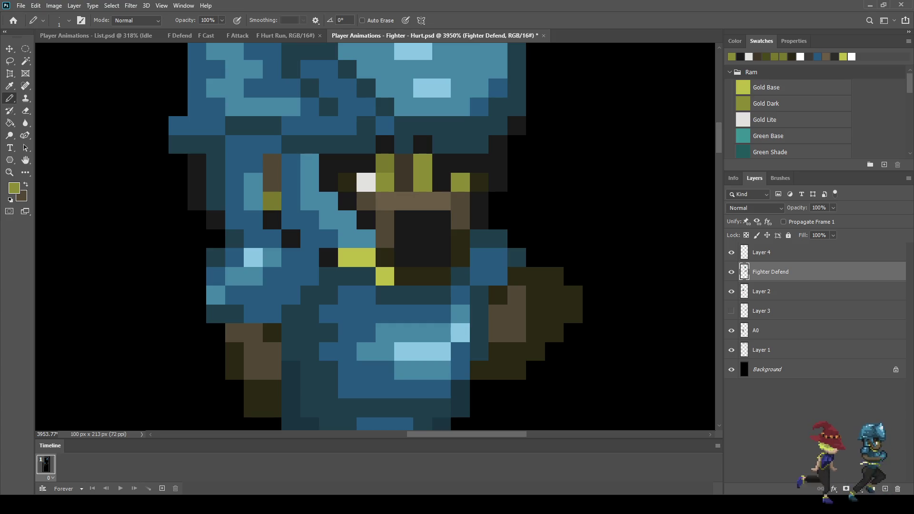
Step: Try a white highlight in the right eye, then undo it
key(i)
click(366, 182)
key(b)
click(442, 182)
scroll(441, 183, down, 3)
scroll(441, 183, up, 2)
scroll(473, 200, up, 3)
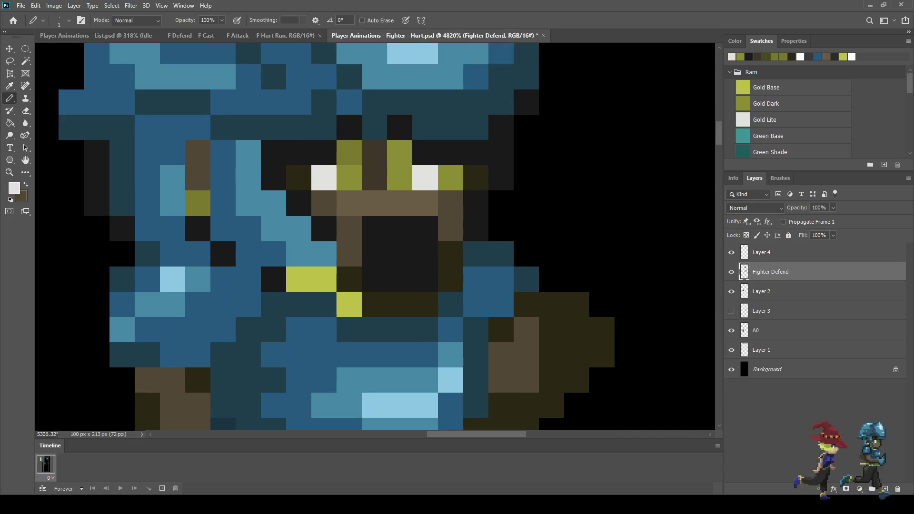
key(ctrl+z)
key(ctrl+z)
Step: Paint olive beside the left eye and white pixels in the right eye and above the left
scroll(435, 190, up, 2)
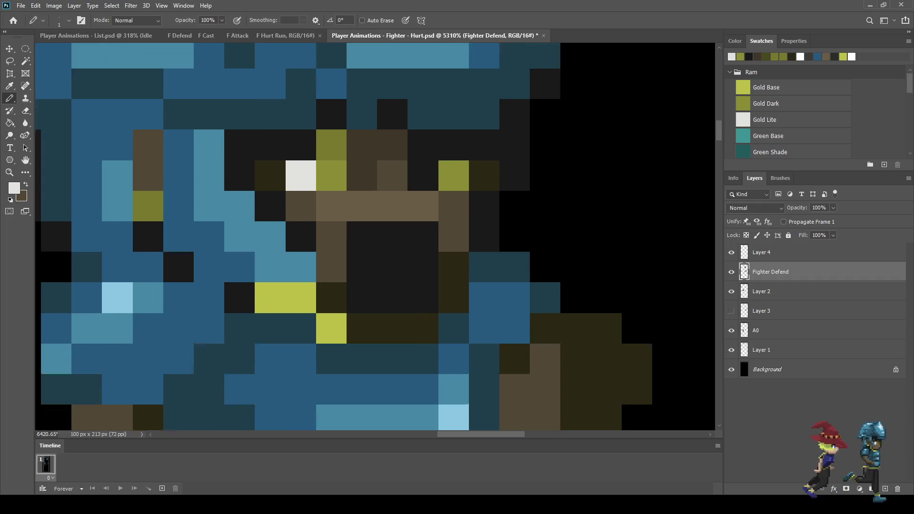
alt+click(455, 174)
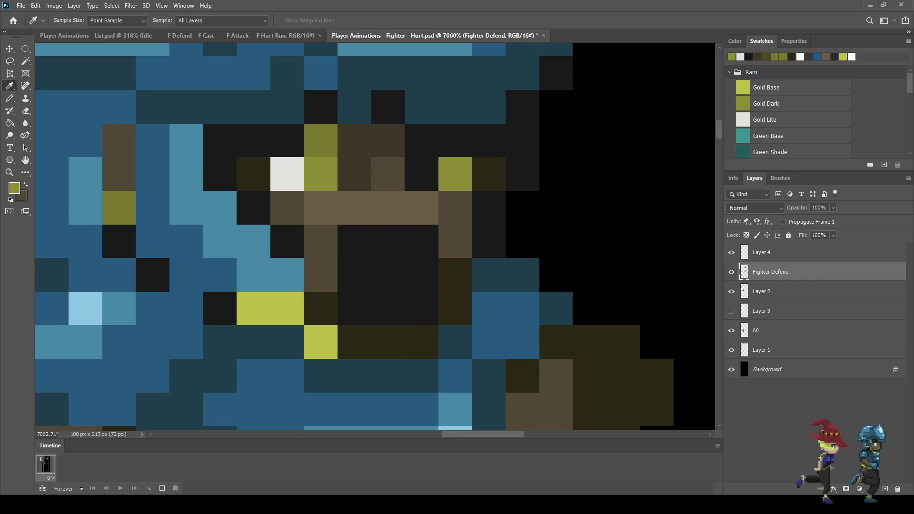
click(421, 175)
alt+click(287, 174)
click(455, 174)
scroll(455, 174, down, 10)
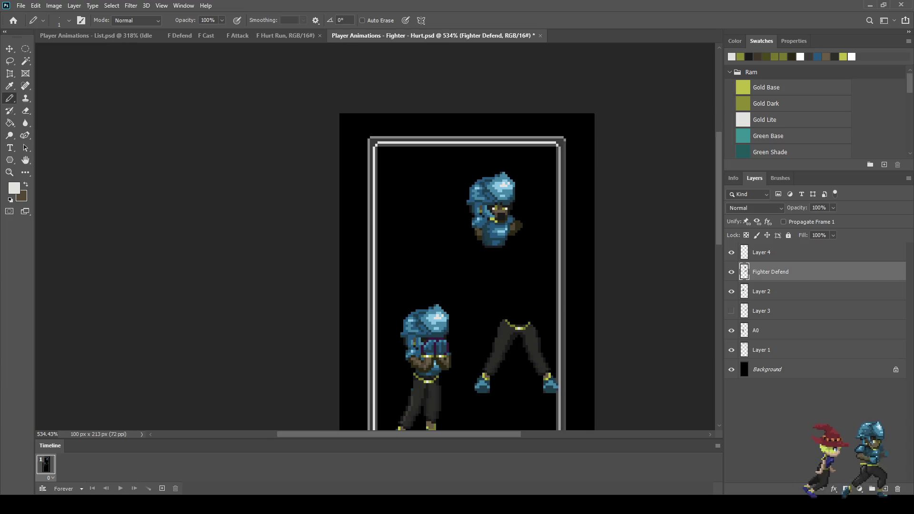
scroll(498, 205, up, 10)
scroll(495, 200, up, 1)
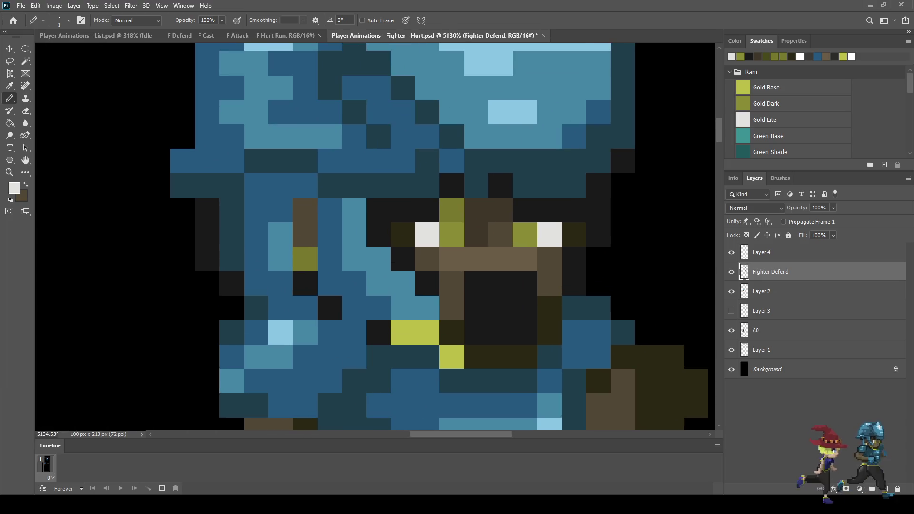
click(427, 210)
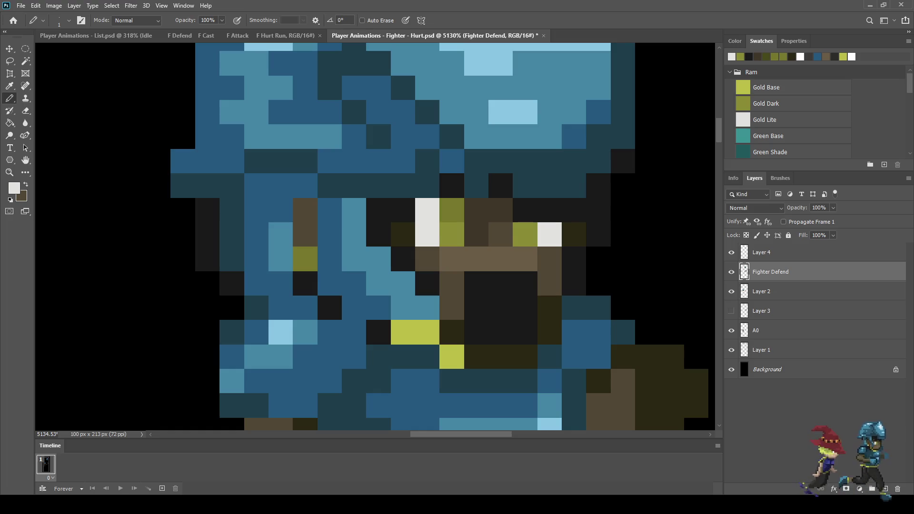
Step: Sample the dark blue helmet colour and recolour a black pixel dark blue
scroll(421, 256, down, 5)
scroll(421, 257, down, 3)
scroll(392, 207, up, 6)
scroll(424, 189, up, 3)
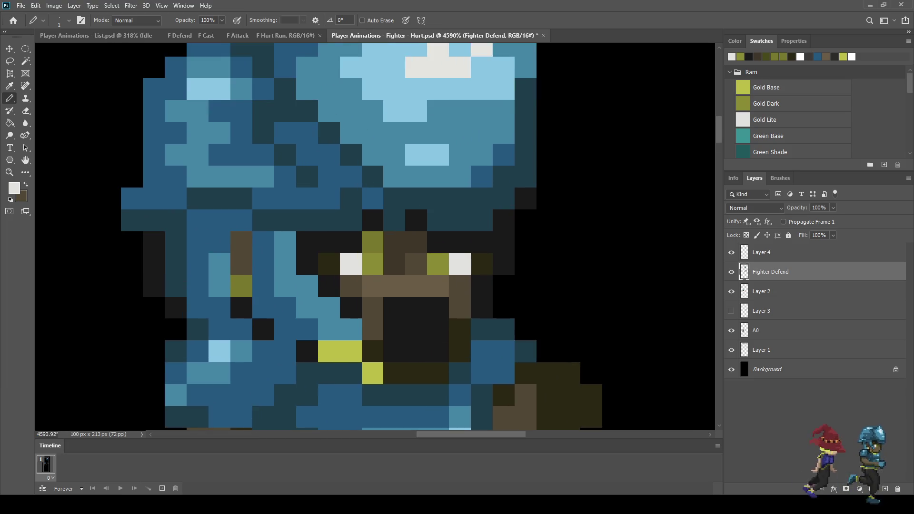
alt+click(425, 190)
click(413, 219)
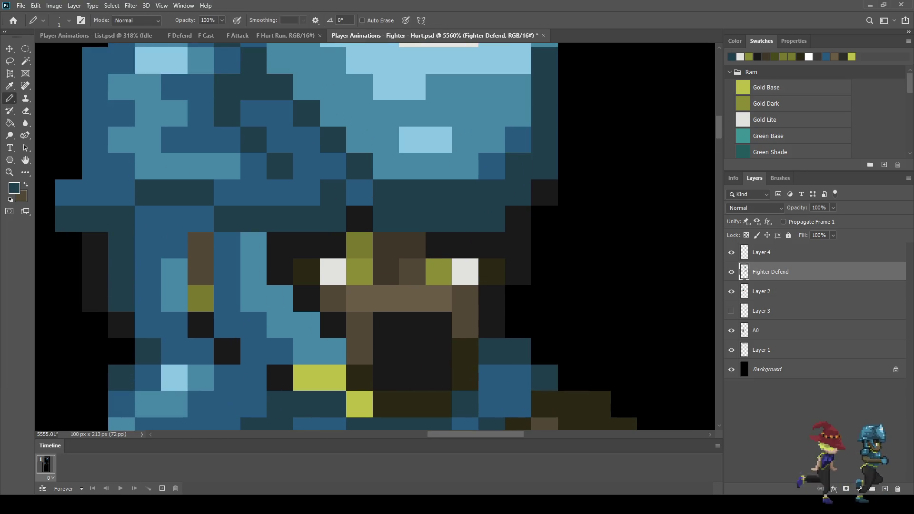
scroll(455, 193, down, 8)
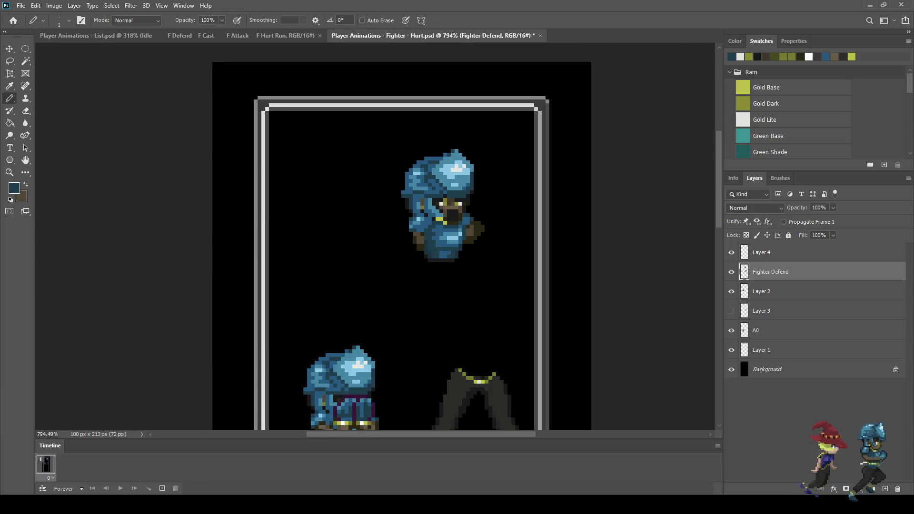
Step: Sample the dark olive colour and paint a mouth pixel dark olive
scroll(454, 202, up, 8)
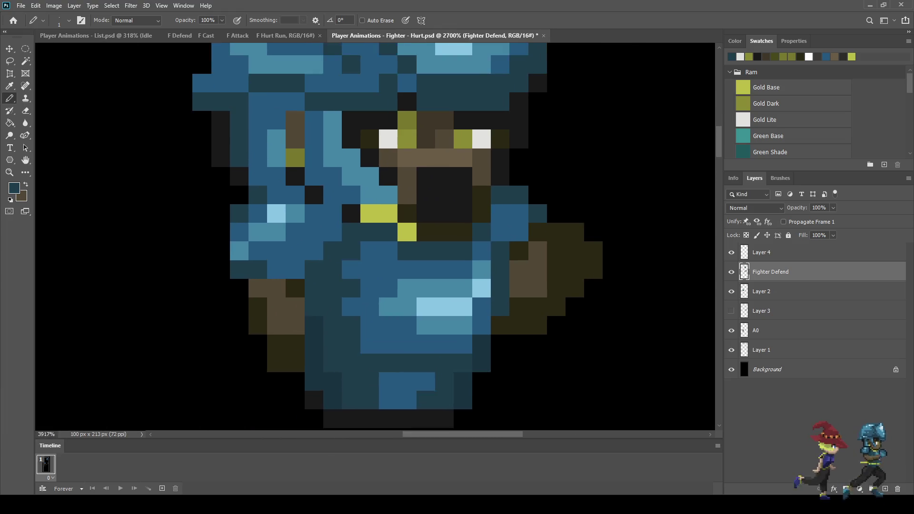
scroll(488, 204, up, 1)
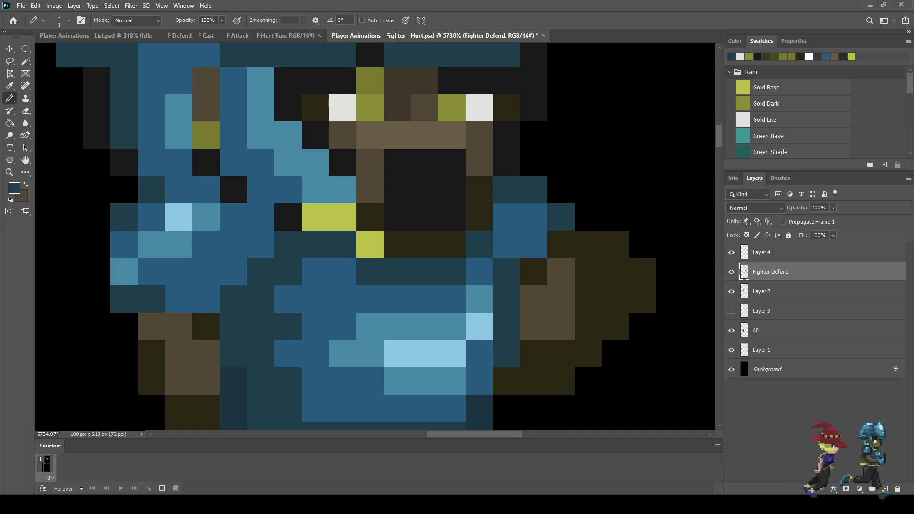
key(i)
click(451, 244)
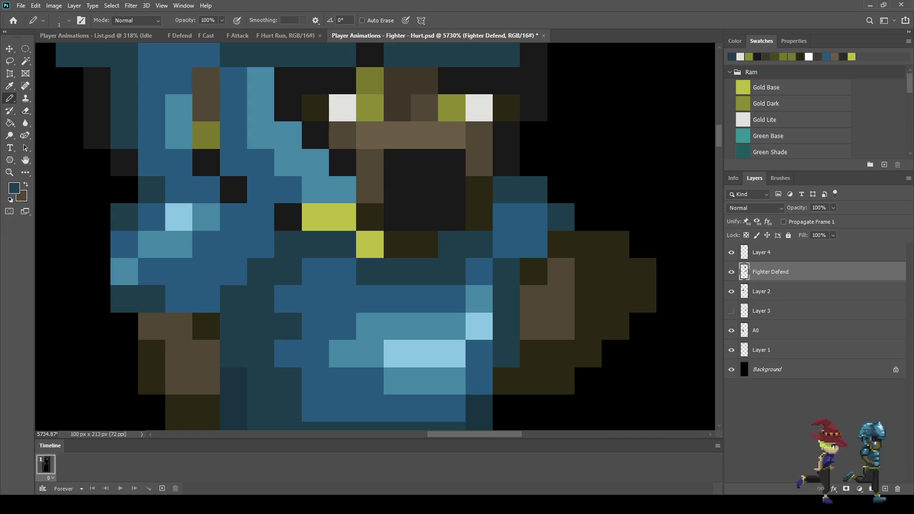
click(479, 217)
click(479, 190)
key(b)
click(452, 217)
scroll(489, 230, down, 5)
scroll(567, 217, down, 15)
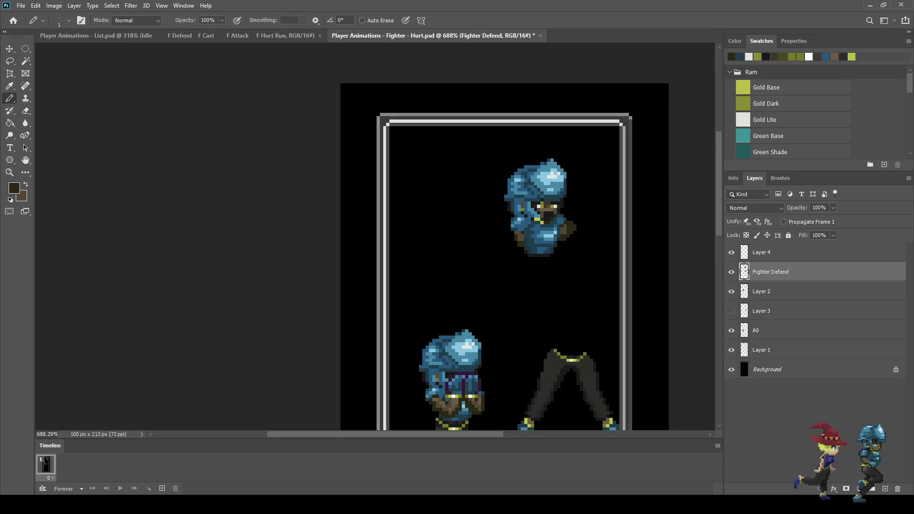
scroll(557, 224, up, 15)
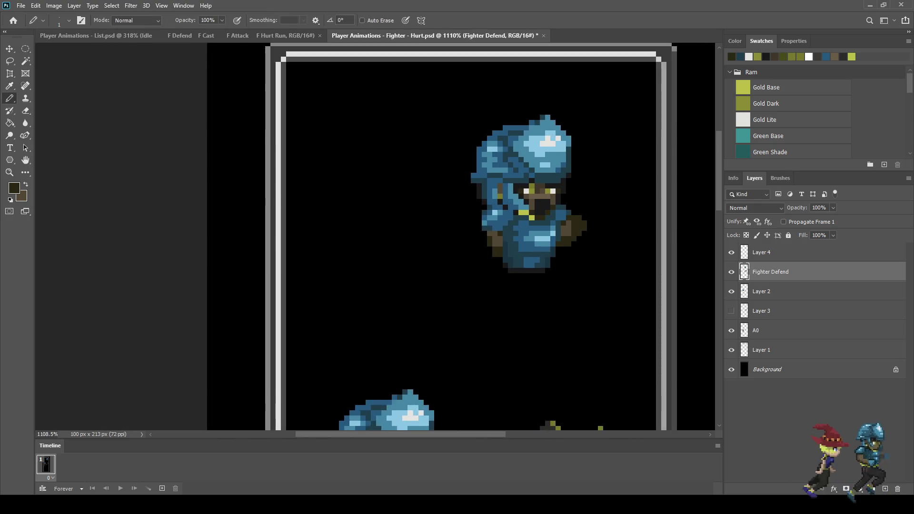
scroll(553, 208, up, 1)
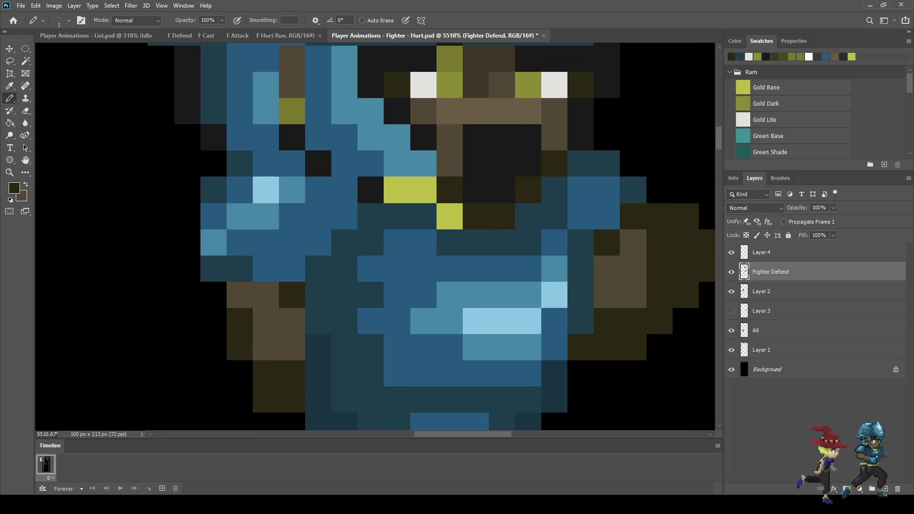
Step: Add yellow-green trim pixels right of the mouth, undoing the stray one
key(i)
click(410, 190)
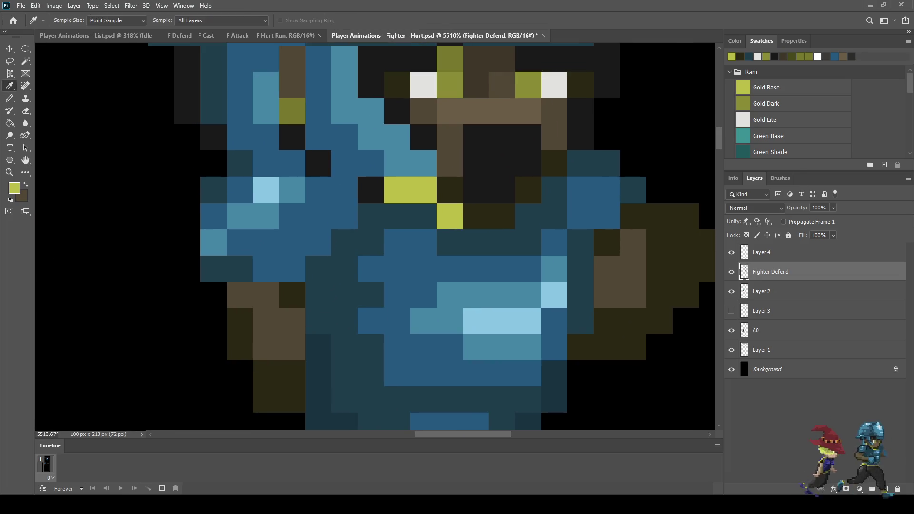
key(b)
click(527, 216)
click(554, 190)
click(580, 163)
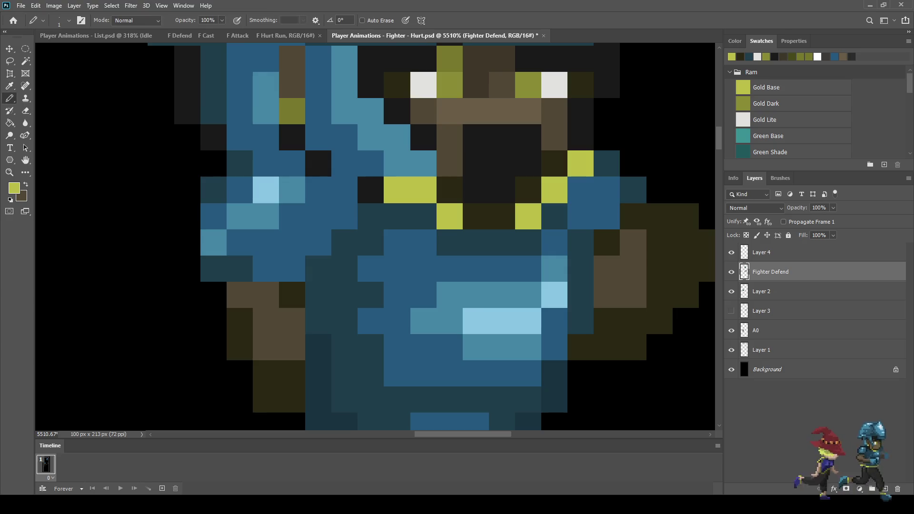
key(ctrl+z)
key(ctrl+z)
scroll(453, 64, down, 10)
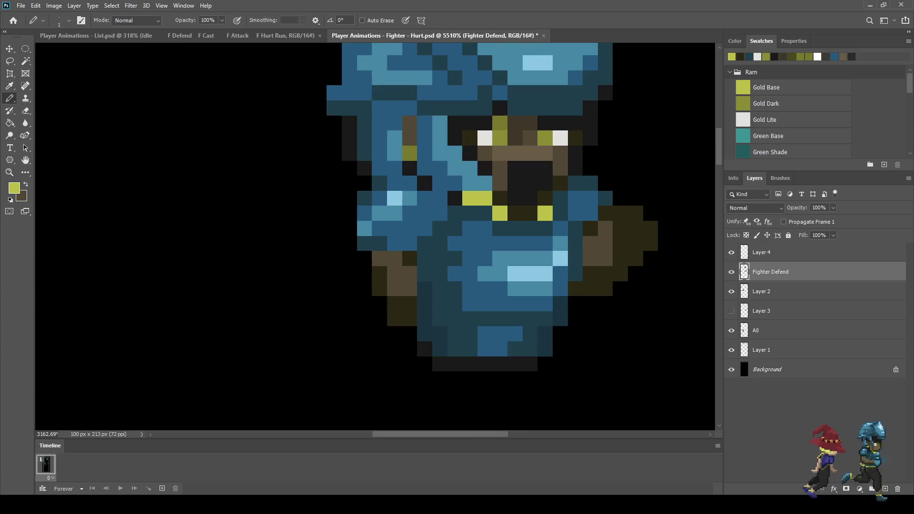
scroll(454, 64, down, 10)
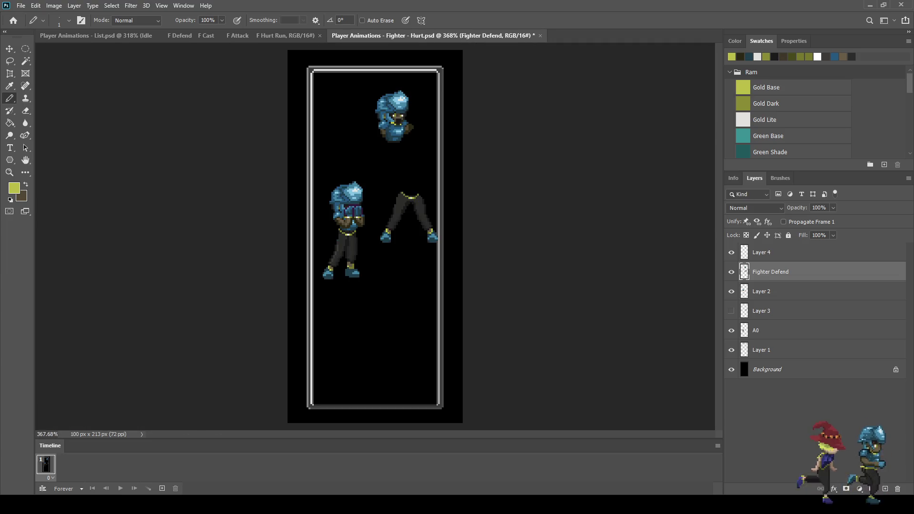
Step: Save the document, then sample the dark blue armour colour
scroll(394, 110, up, 10)
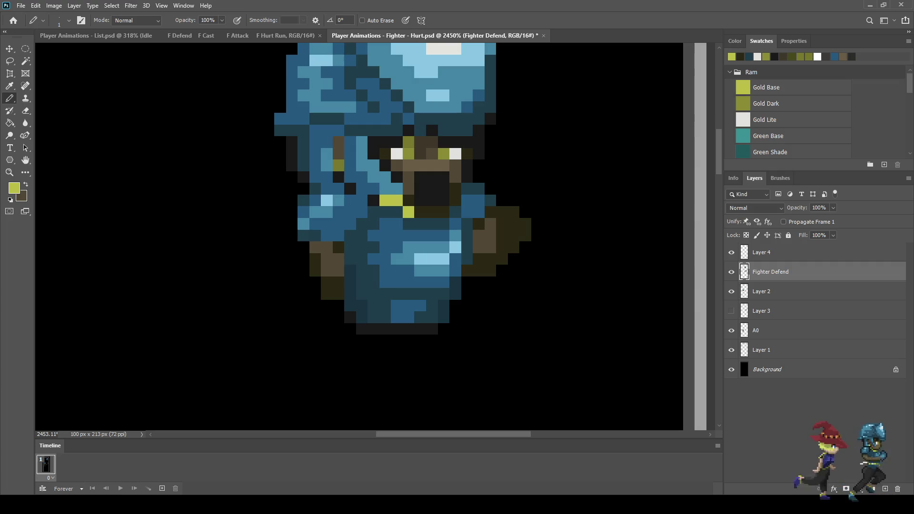
key(ctrl+s)
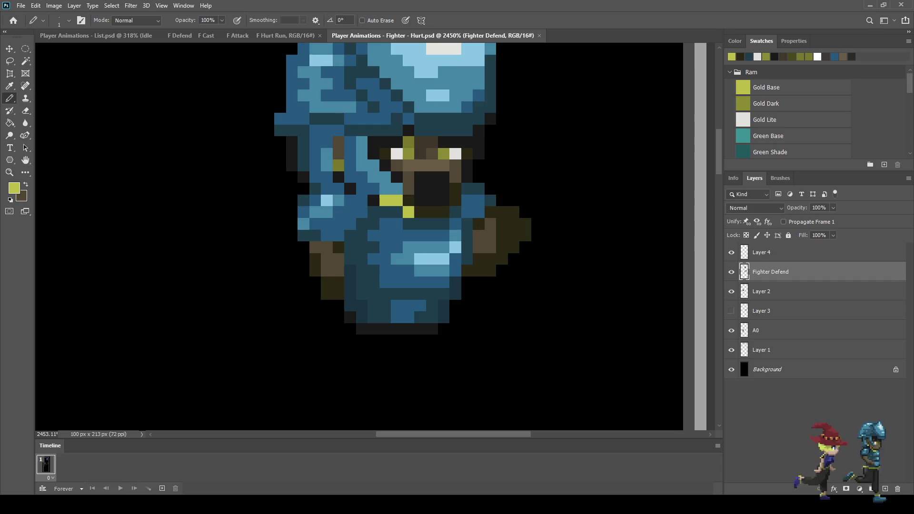
scroll(409, 191, down, 3)
scroll(409, 190, up, 4)
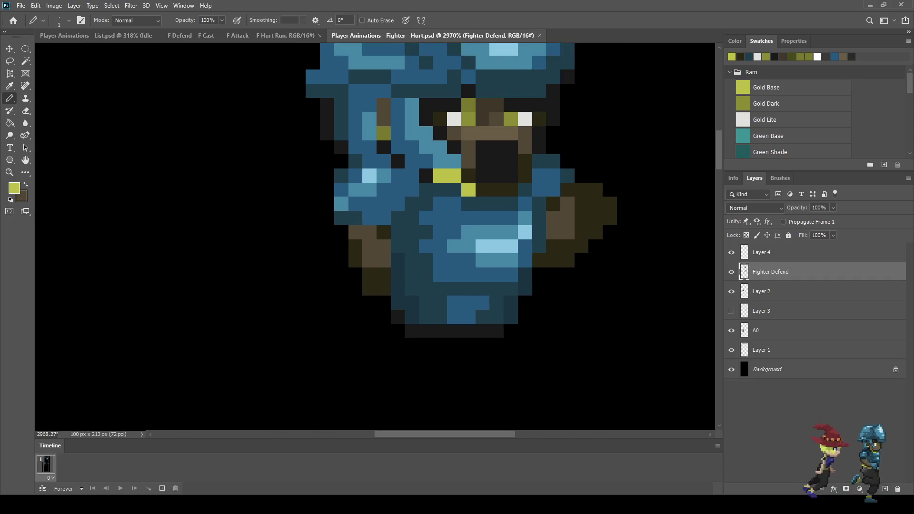
scroll(389, 221, up, 1)
key(i)
click(389, 221)
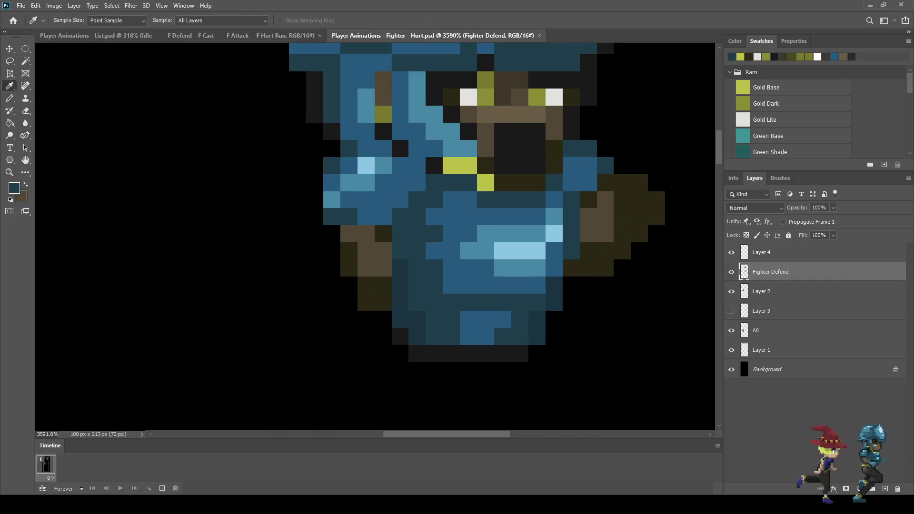
Step: Pencil two dark pixels left of the chest, then toggle Layer 4 on and off to compare
key(b)
click(383, 217)
click(365, 217)
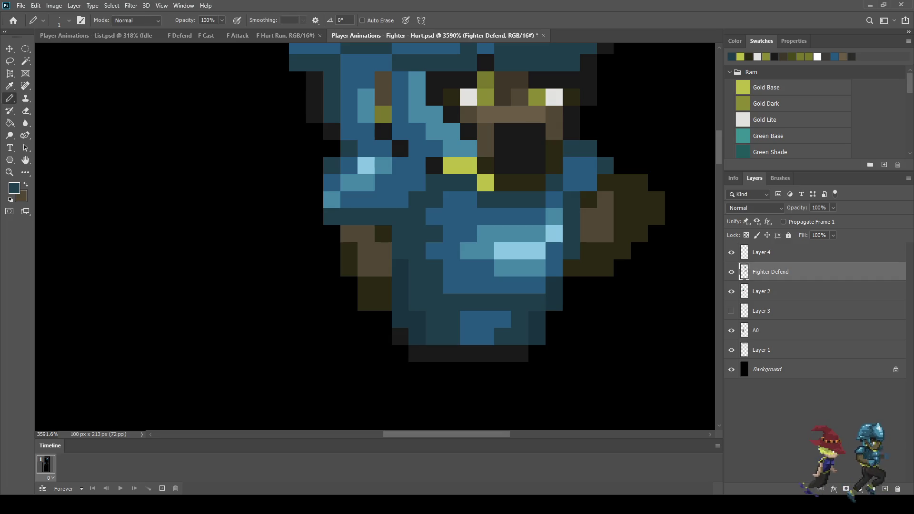
click(731, 252)
click(732, 253)
click(732, 252)
click(731, 252)
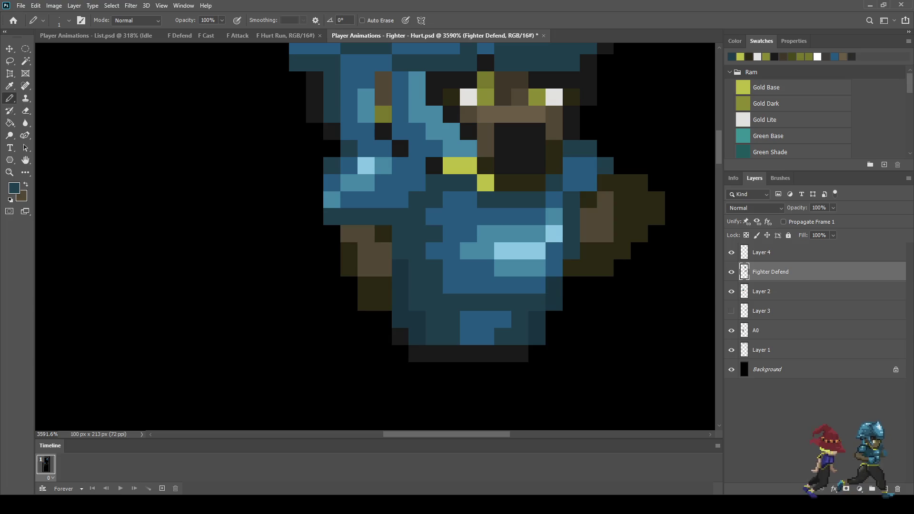
Step: Lasso the brown arm on Layer 4 and move it up one pixel
click(762, 253)
key(l)
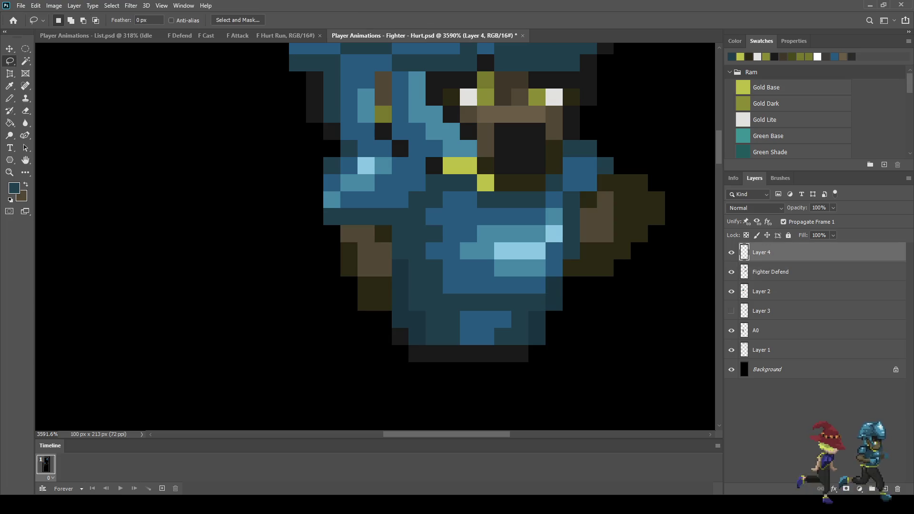
mouse_move(337, 227)
mouse_down()
mouse_move(385, 225)
mouse_move(392, 274)
mouse_move(378, 319)
mouse_move(337, 224)
mouse_up()
key(ctrl+t)
key(Up)
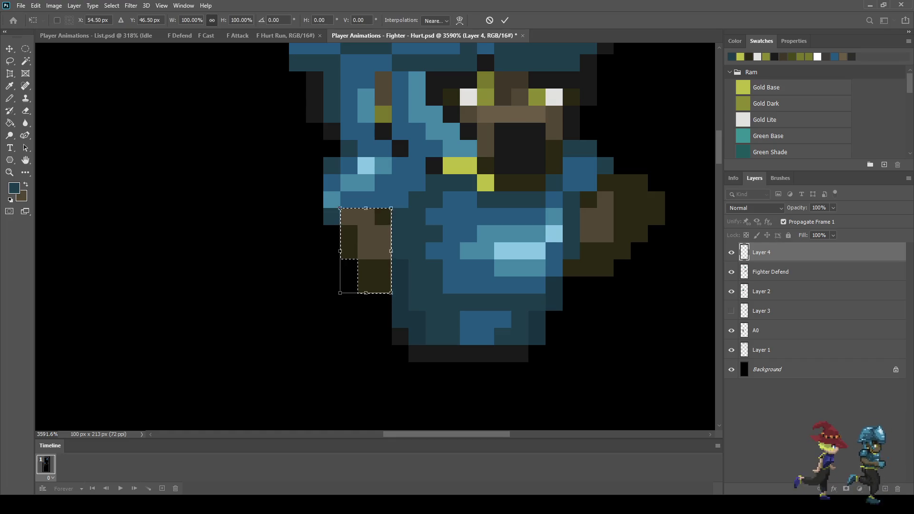
key(Left)
key(Right)
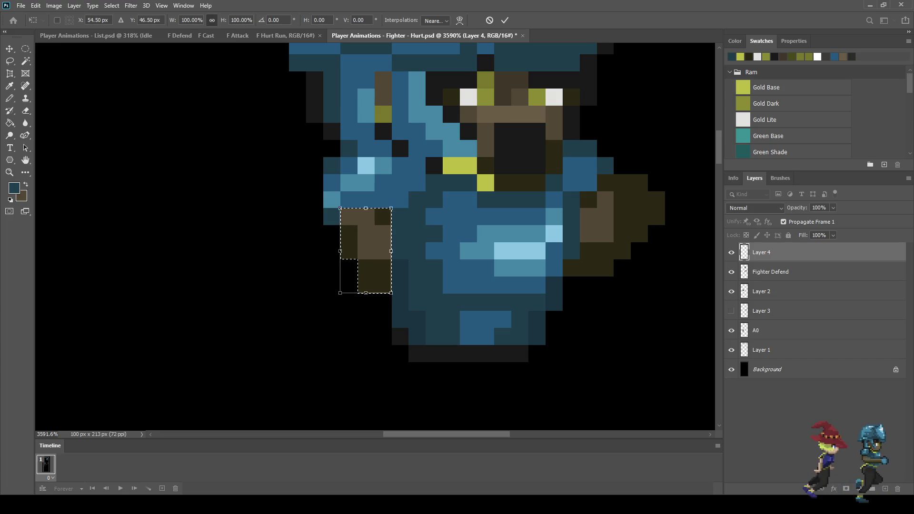
key(Return)
key(ctrl+d)
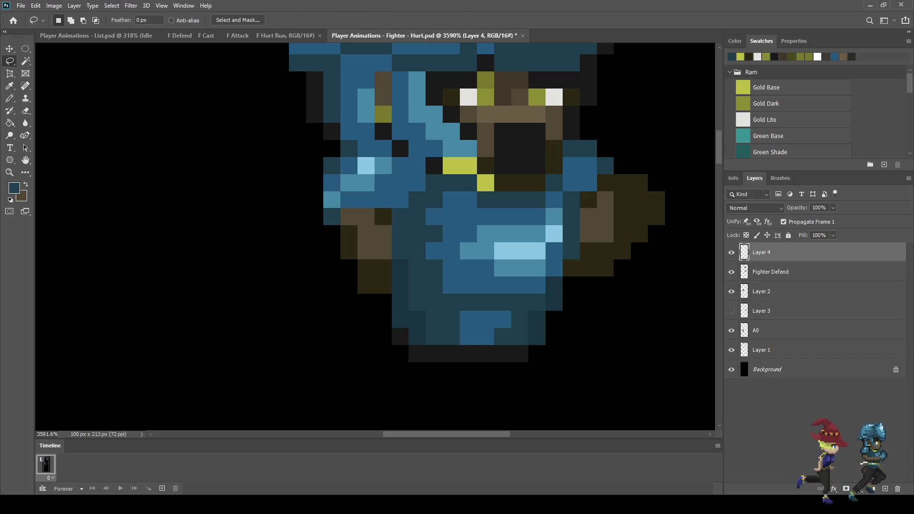
key(ctrl+0)
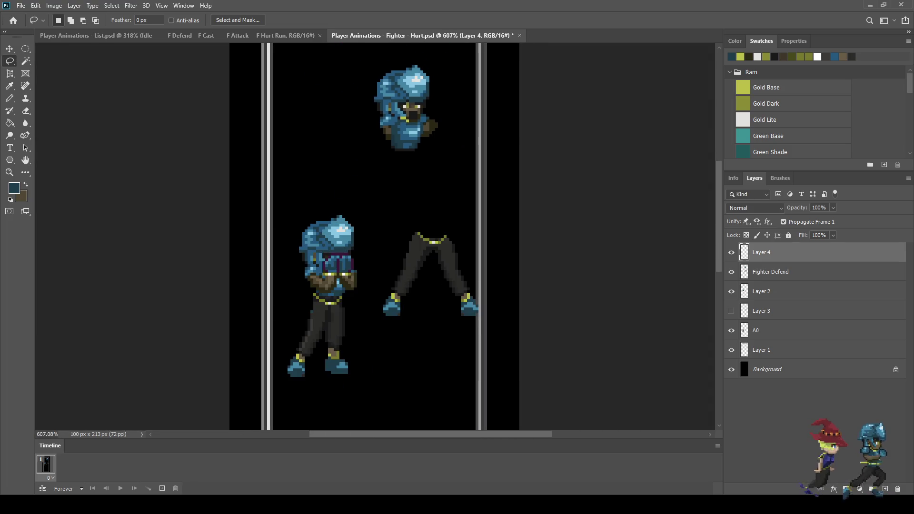
Step: Sample the dark brown arm colour for the Pencil
scroll(416, 106, up, 3)
scroll(362, 131, up, 5)
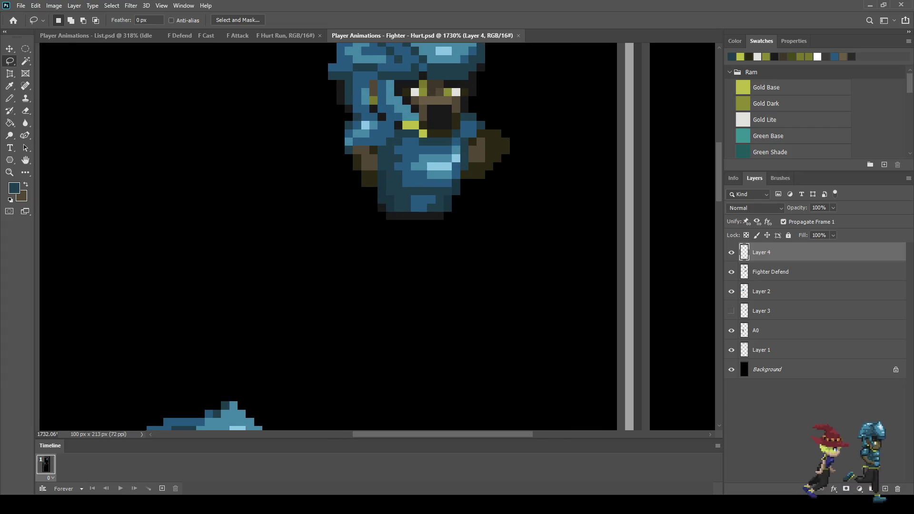
key(i)
click(495, 143)
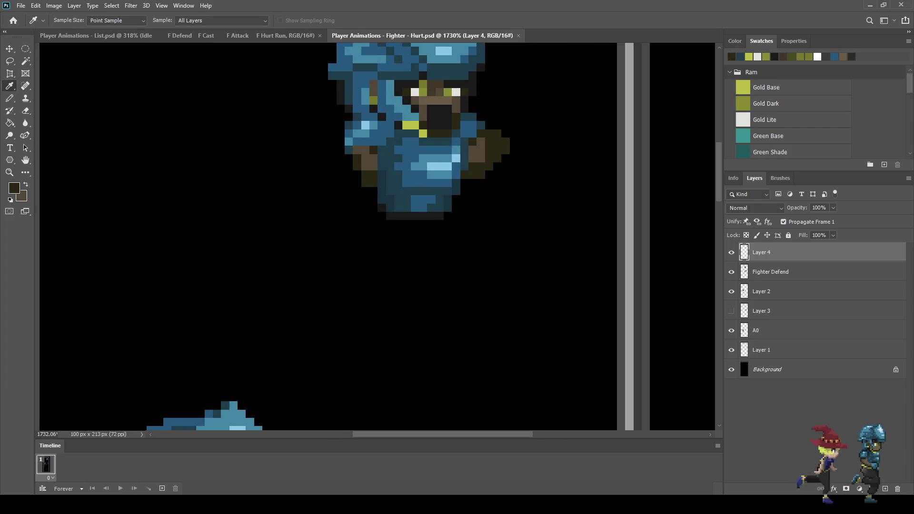
key(b)
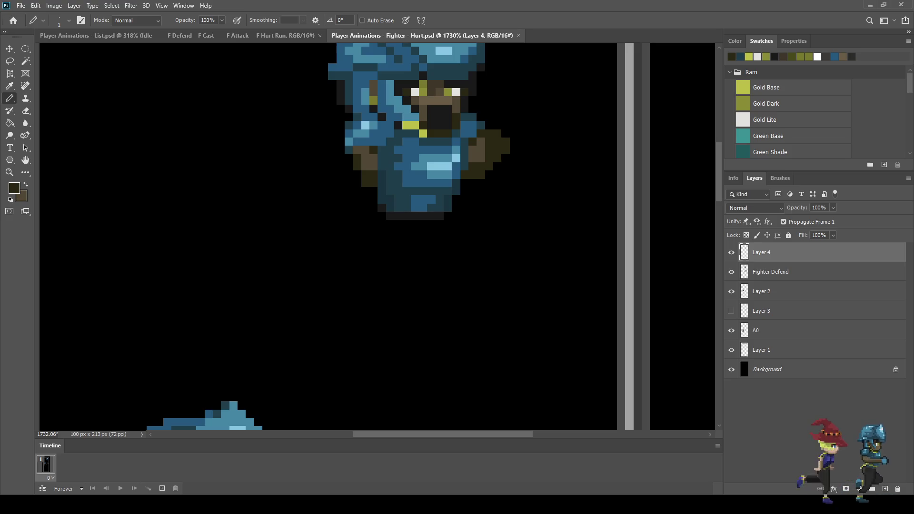
Step: Draw a dark brown arm raised upward on the left of the head
scroll(376, 238, down, 5)
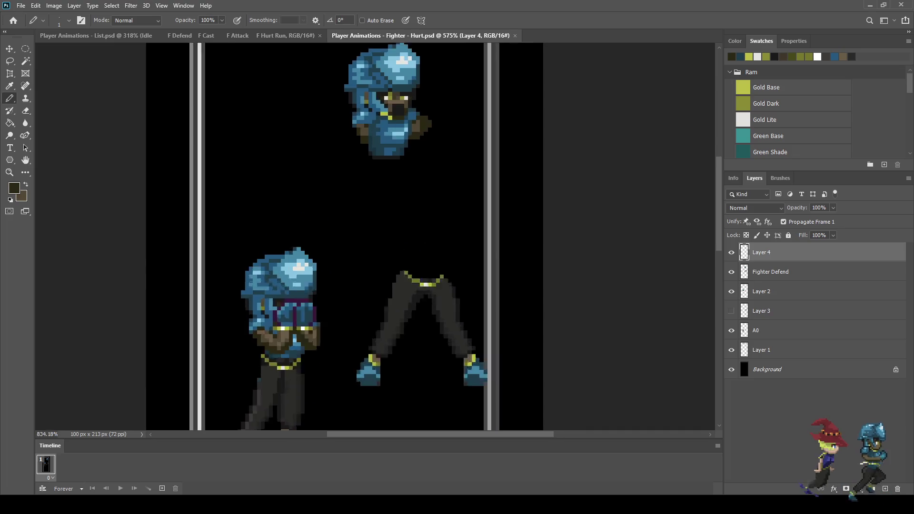
scroll(376, 238, up, 5)
mouse_move(360, 158)
mouse_down()
mouse_move(330, 139)
mouse_move(322, 161)
mouse_move(355, 194)
mouse_move(335, 157)
mouse_up()
mouse_move(318, 124)
mouse_down()
mouse_move(327, 117)
mouse_move(310, 125)
mouse_move(291, 115)
mouse_up()
click(309, 107)
click(318, 108)
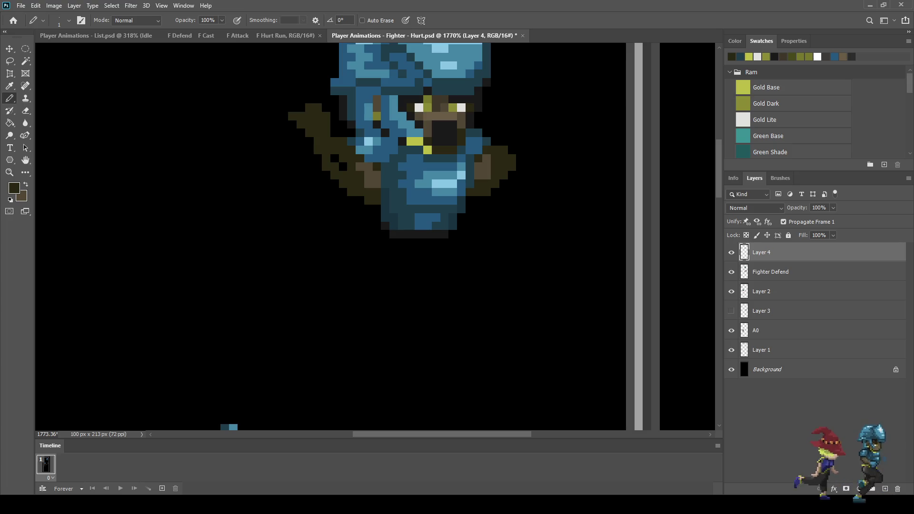
Step: Draw the matching right arm rising beside the helmet, widened with an outward tip
drag(503, 142, 503, 116)
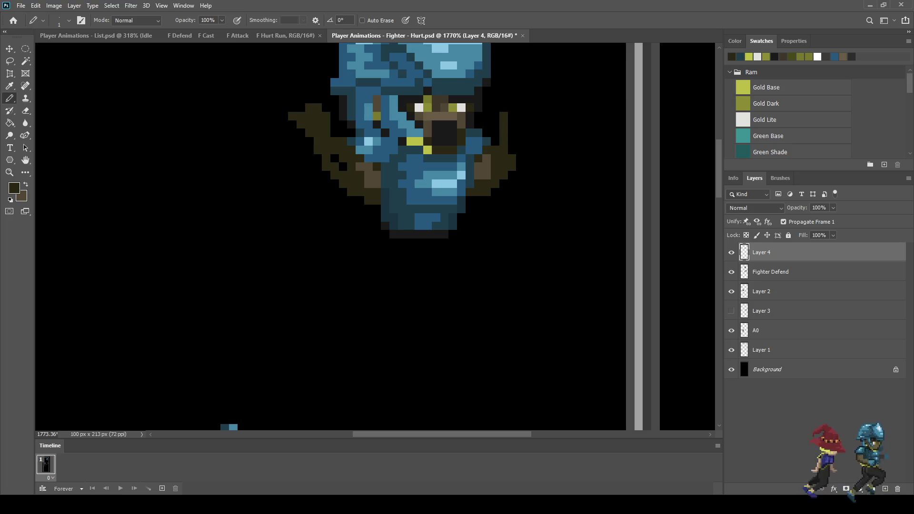
mouse_move(512, 150)
mouse_down()
mouse_move(520, 116)
mouse_move(495, 107)
mouse_move(529, 103)
mouse_move(529, 116)
mouse_up()
click(520, 142)
click(512, 108)
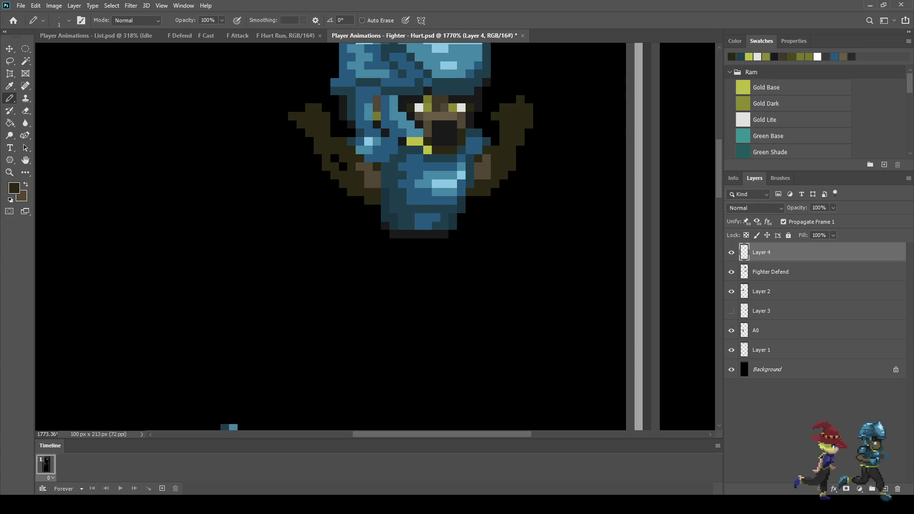
scroll(414, 191, down, 5)
scroll(414, 191, up, 3)
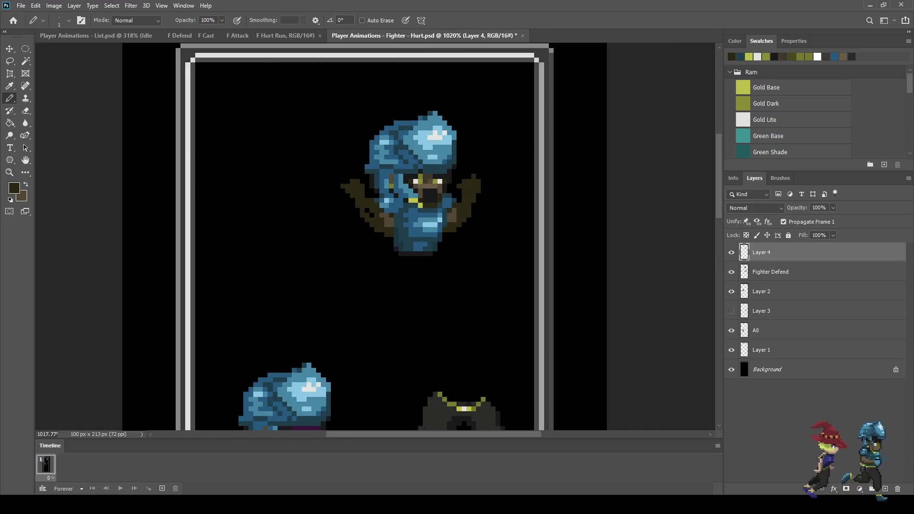
scroll(429, 197, up, 4)
Step: Erase six stray pixels along the left arm's outline
key(e)
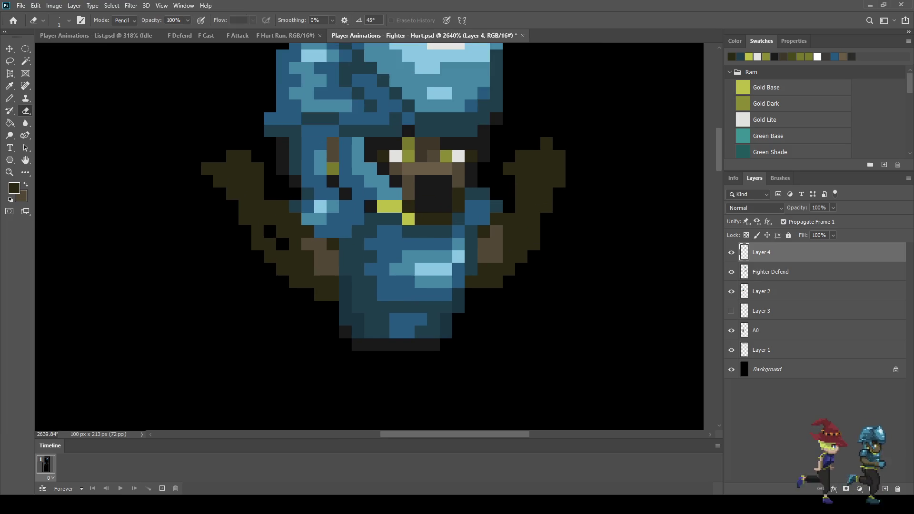
click(207, 168)
click(245, 219)
click(264, 250)
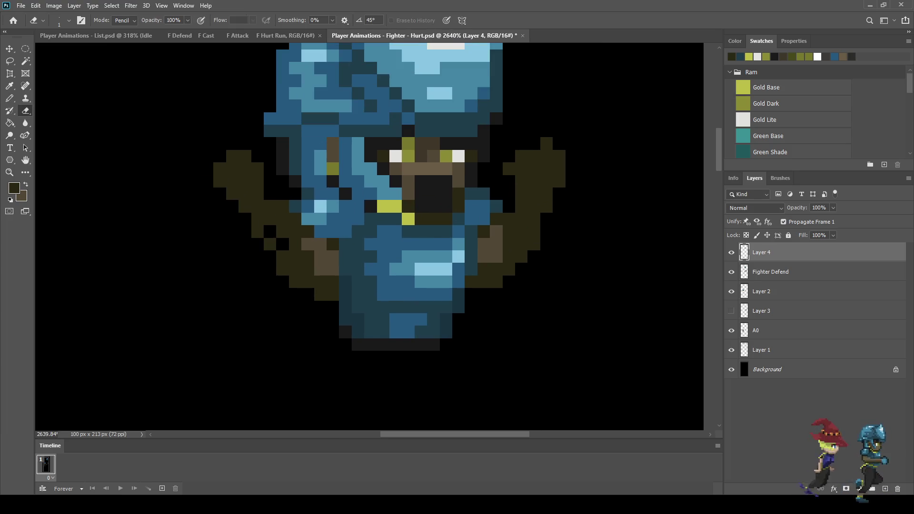
click(283, 269)
click(295, 282)
click(320, 294)
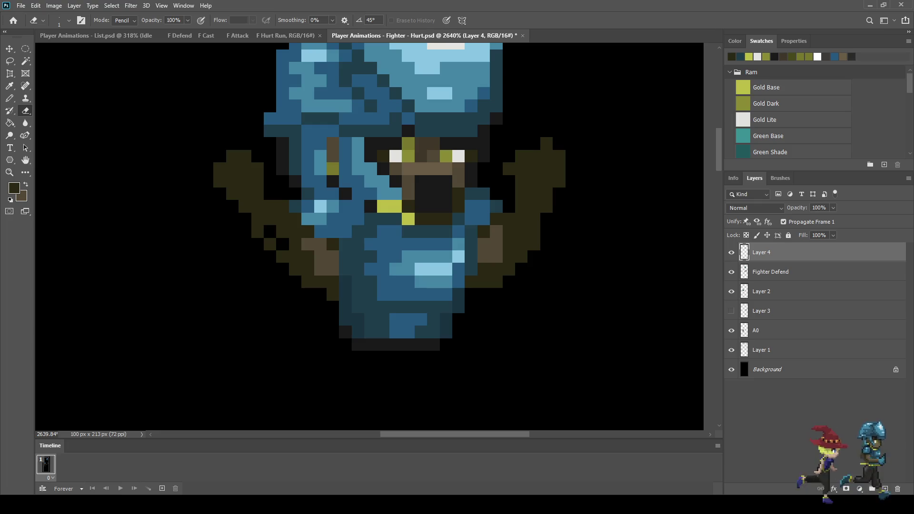
Step: Nudge the raised arms on Layer 4 up one pixel with Free Transform
key(ctrl+t)
key(Up)
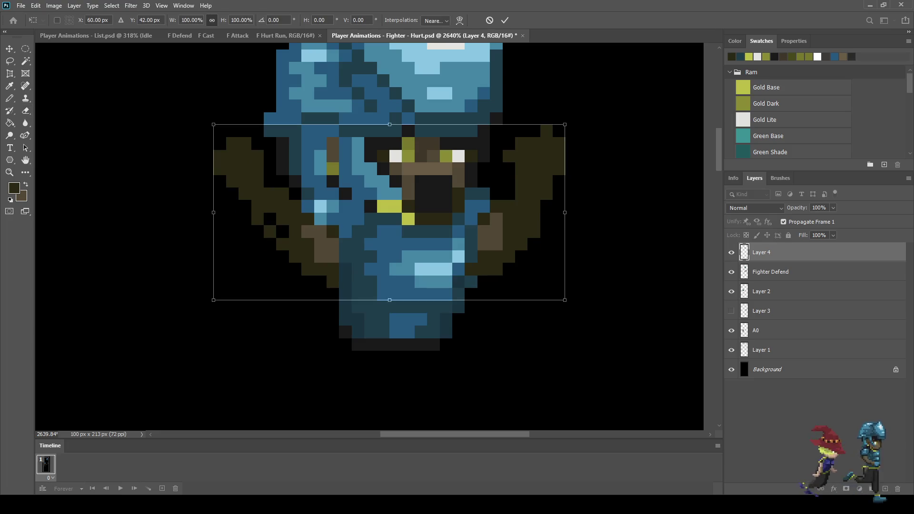
key(Down)
key(Return)
key(e)
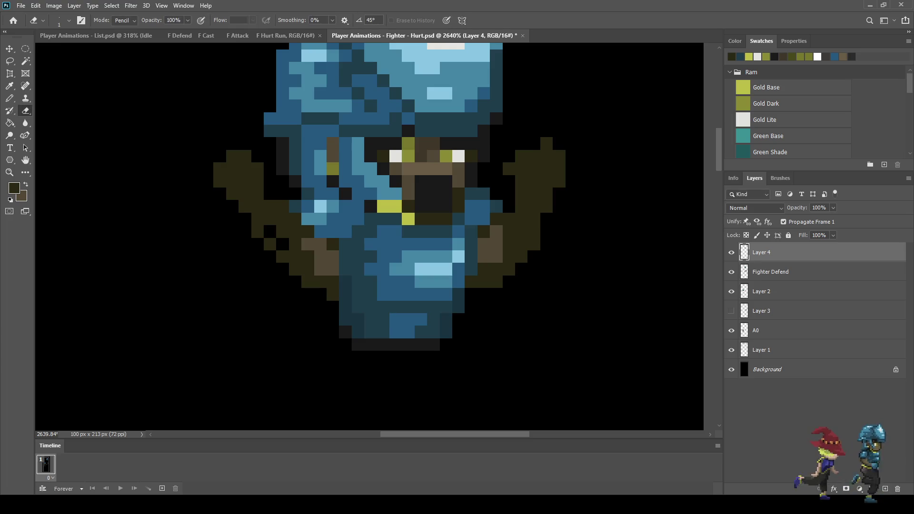
key(ctrl+t)
key(Up)
key(Return)
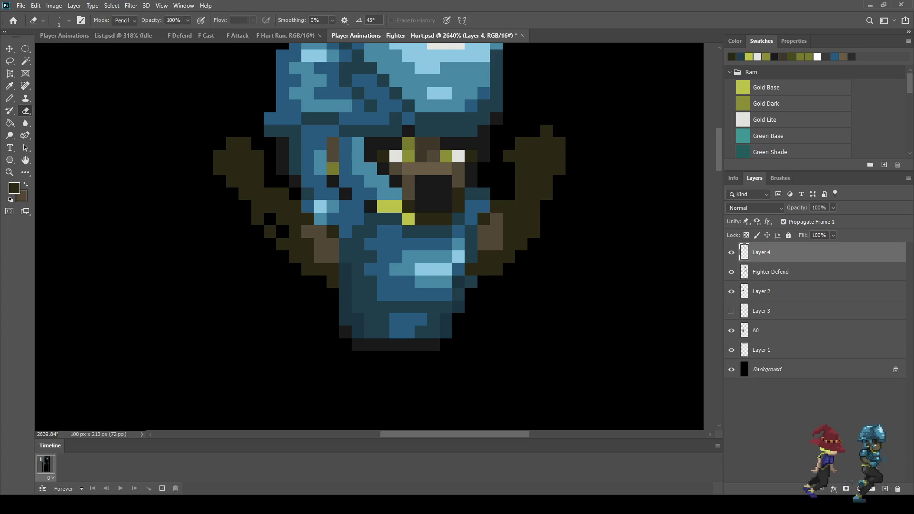
Step: Save the Fighter - Hurt document and select the Fighter Defend layer
key(b)
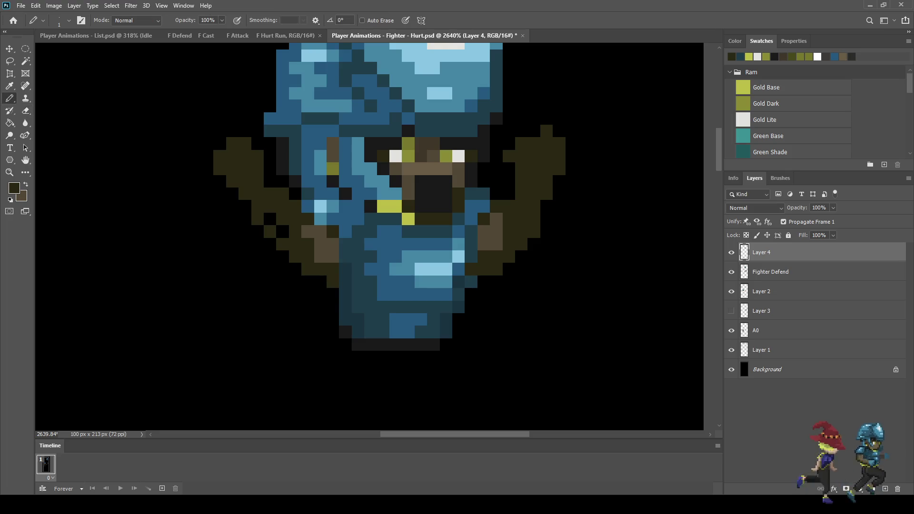
scroll(284, 236, down, 3)
scroll(402, 124, down, 5)
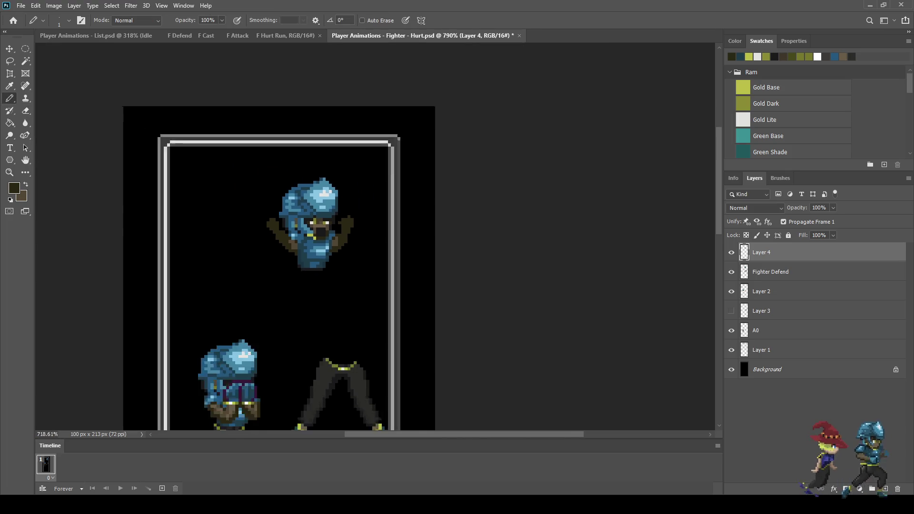
scroll(363, 225, up, 1)
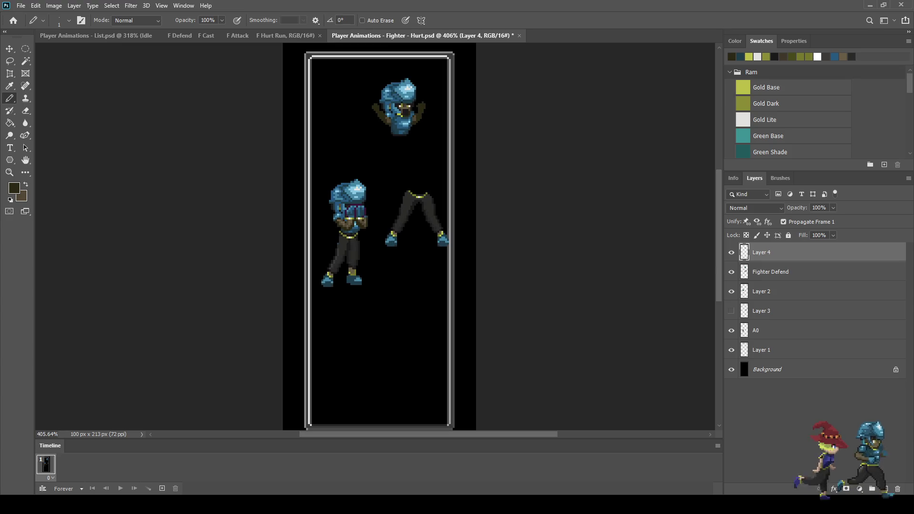
scroll(341, 191, up, 1)
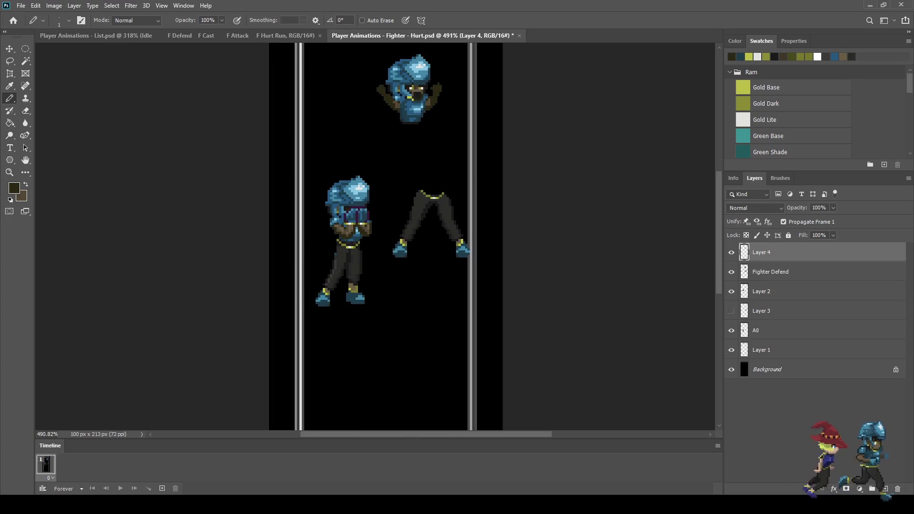
scroll(416, 95, up, 6)
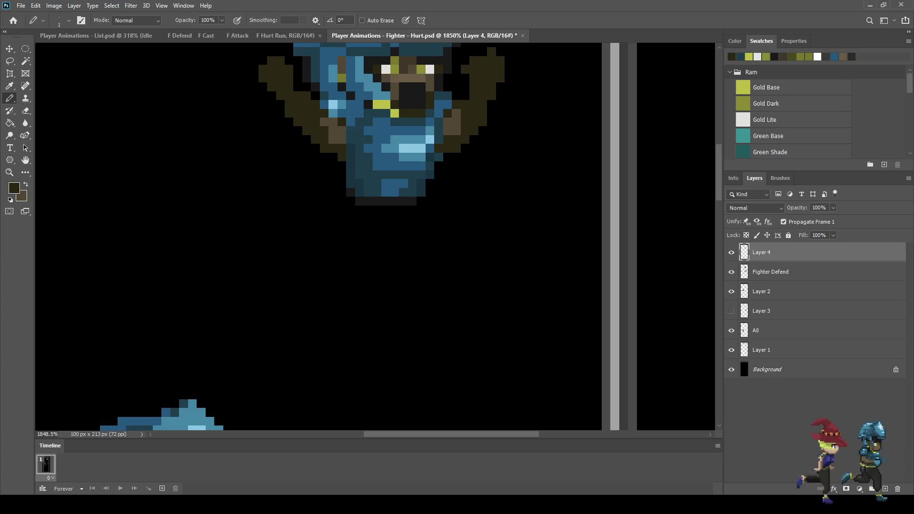
scroll(376, 215, up, 3)
scroll(381, 190, up, 1)
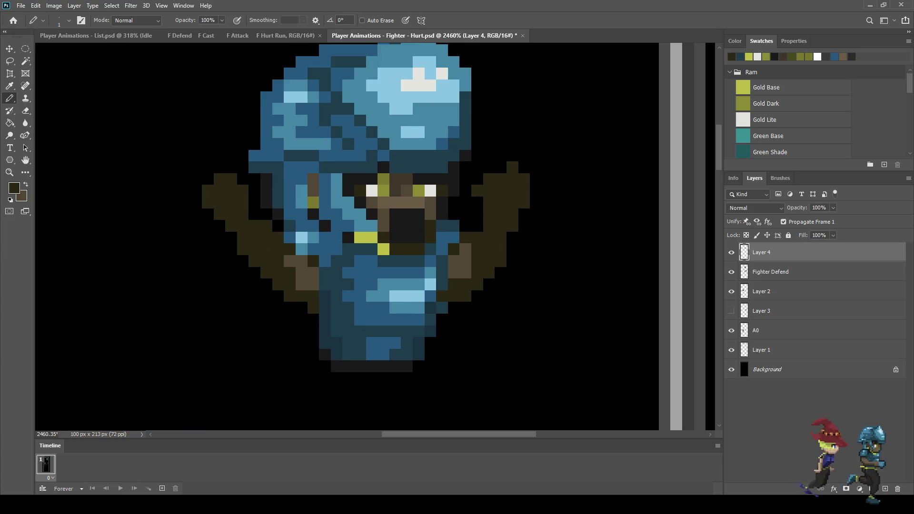
key(ctrl+s)
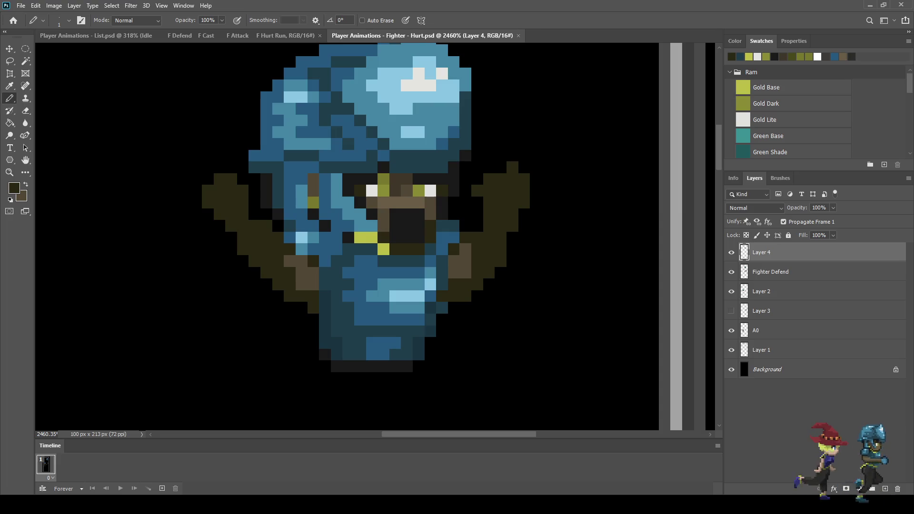
click(771, 271)
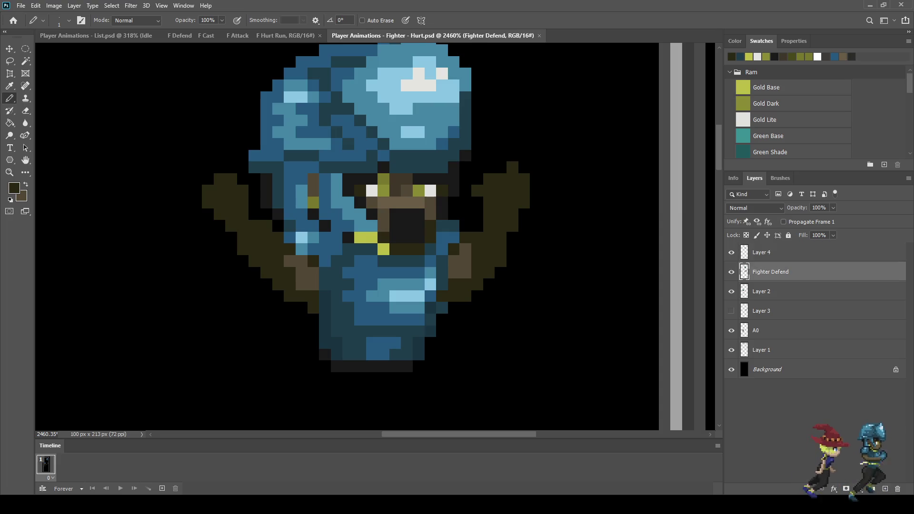
Step: Paint a dark pixel on the face and a white pixel above the left eye
scroll(382, 204, up, 2)
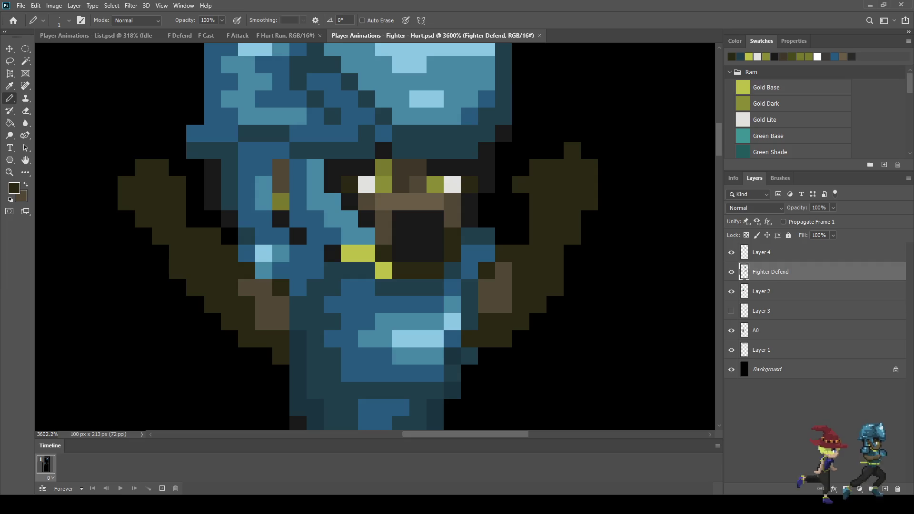
key(i)
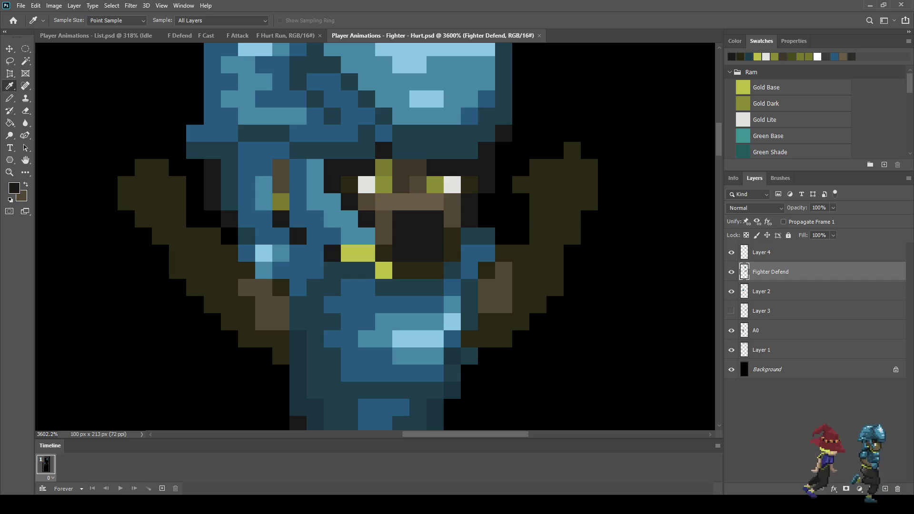
key(b)
click(366, 150)
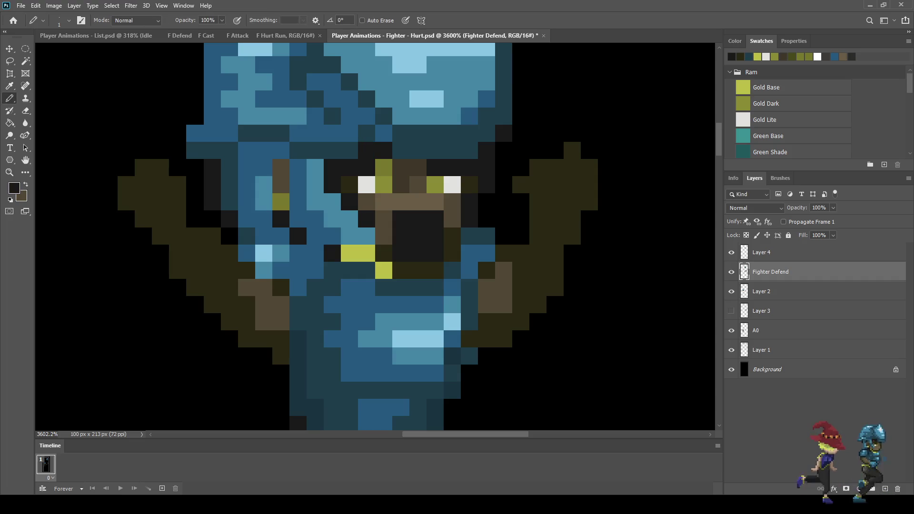
scroll(316, 115, down, 5)
scroll(316, 116, up, 6)
key(i)
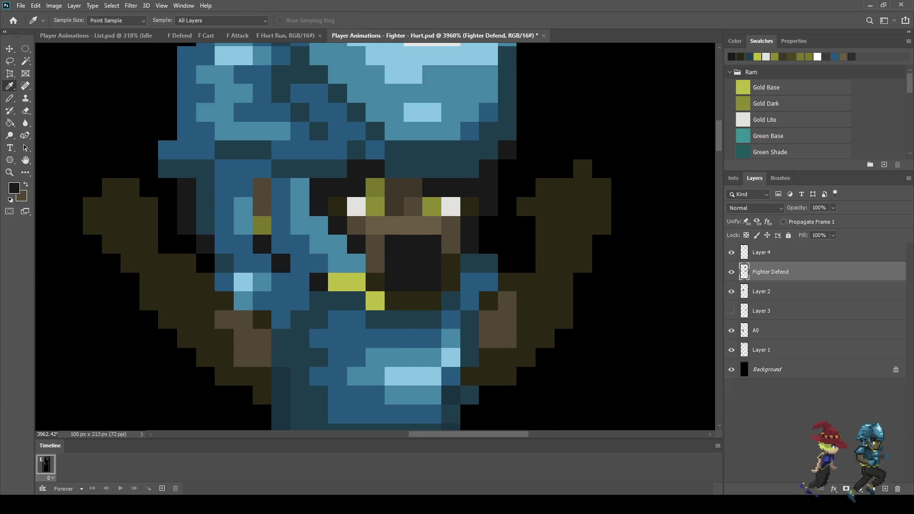
click(356, 206)
key(b)
click(356, 187)
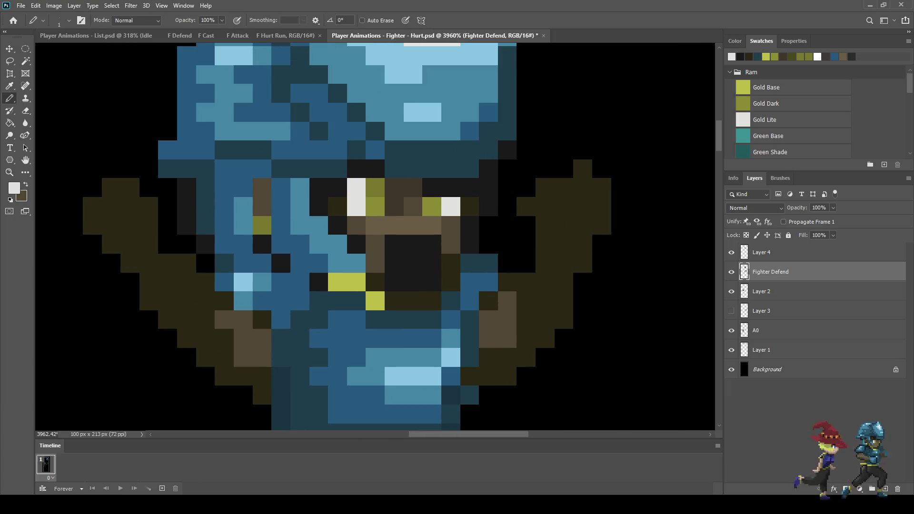
Step: Try a row of light grey teeth pixels across the open mouth
scroll(383, 205, down, 2)
scroll(453, 159, down, 3)
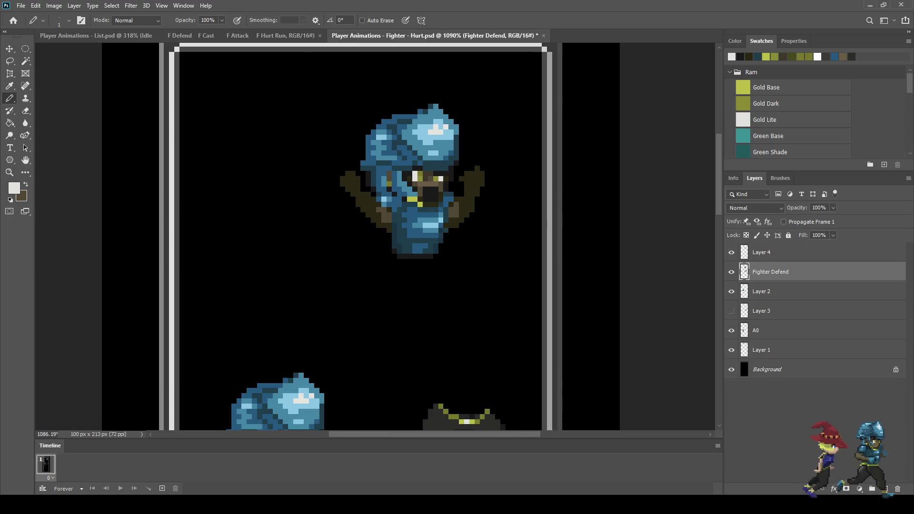
scroll(447, 190, up, 4)
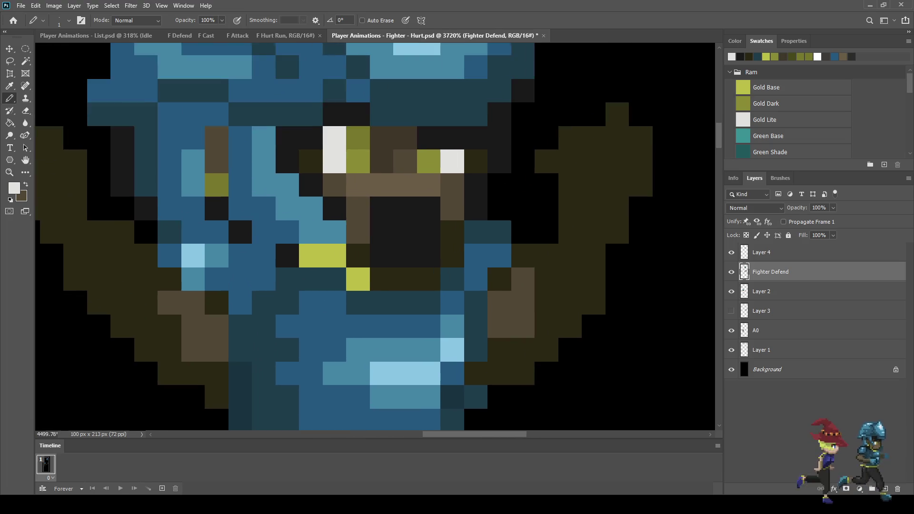
scroll(365, 171, up, 2)
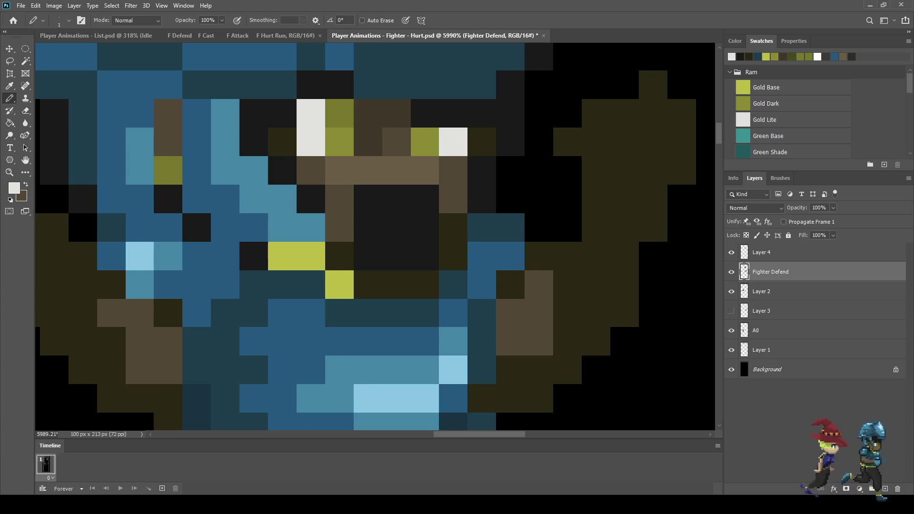
scroll(442, 247, down, 2)
click(431, 216)
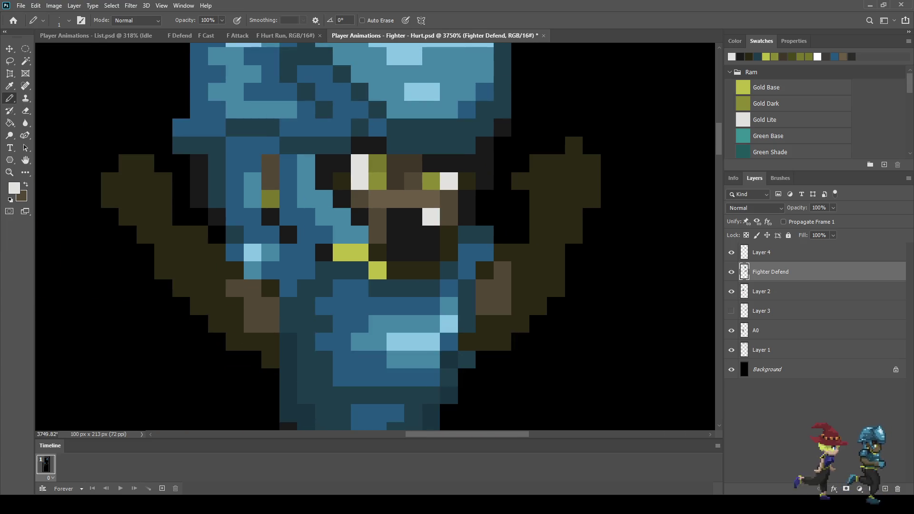
click(414, 217)
click(395, 216)
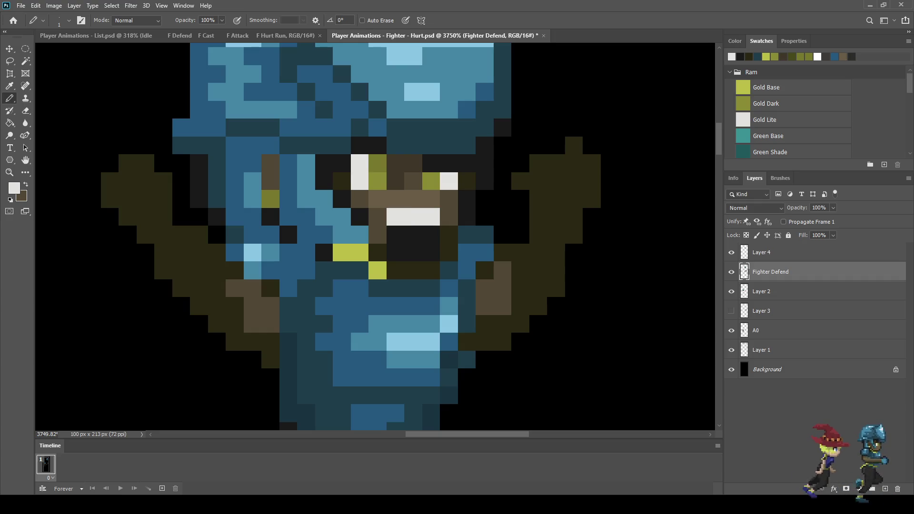
drag(431, 252, 396, 252)
scroll(395, 209, down, 5)
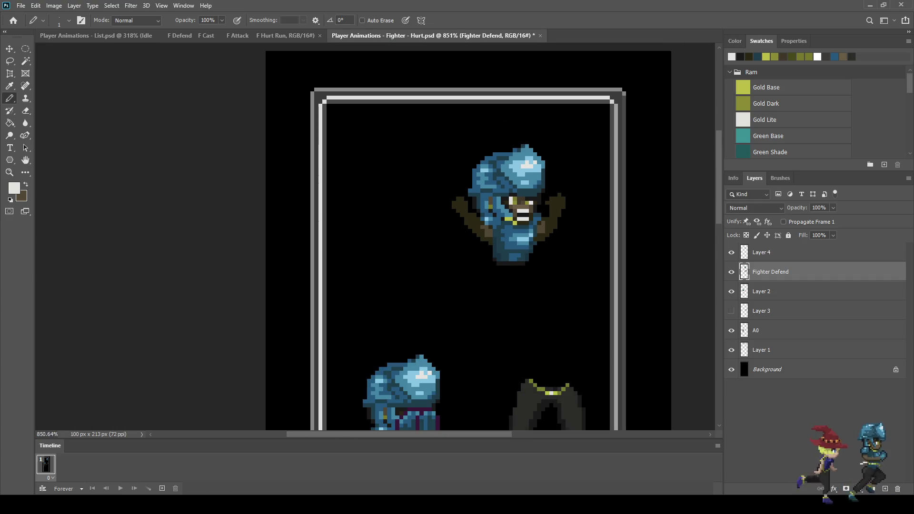
scroll(547, 200, up, 3)
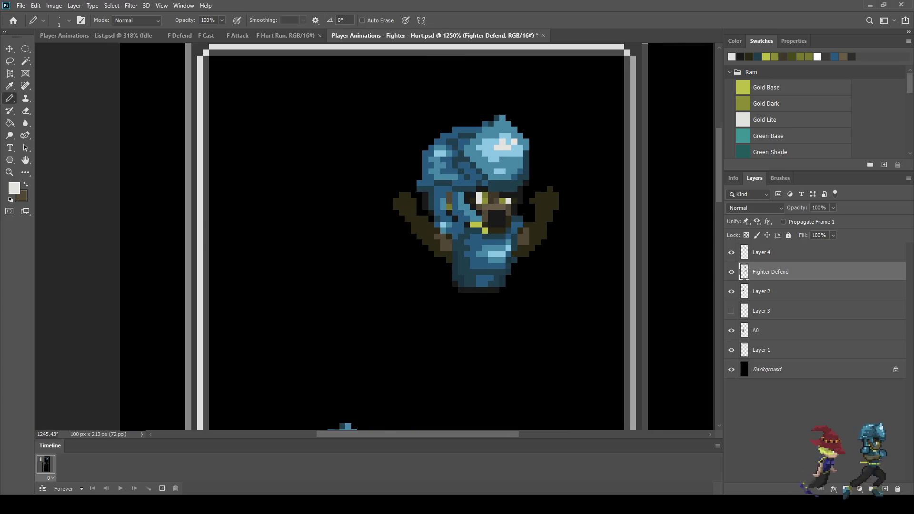
scroll(542, 206, up, 3)
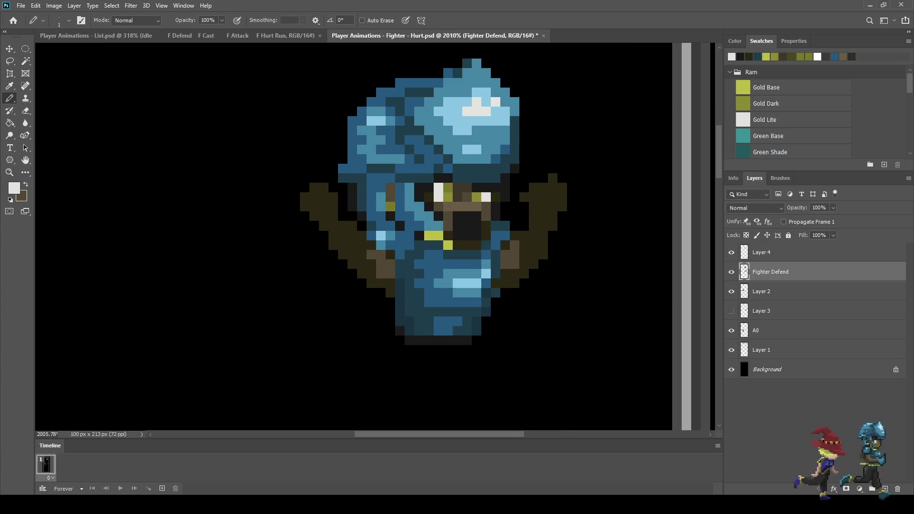
scroll(537, 184, up, 2)
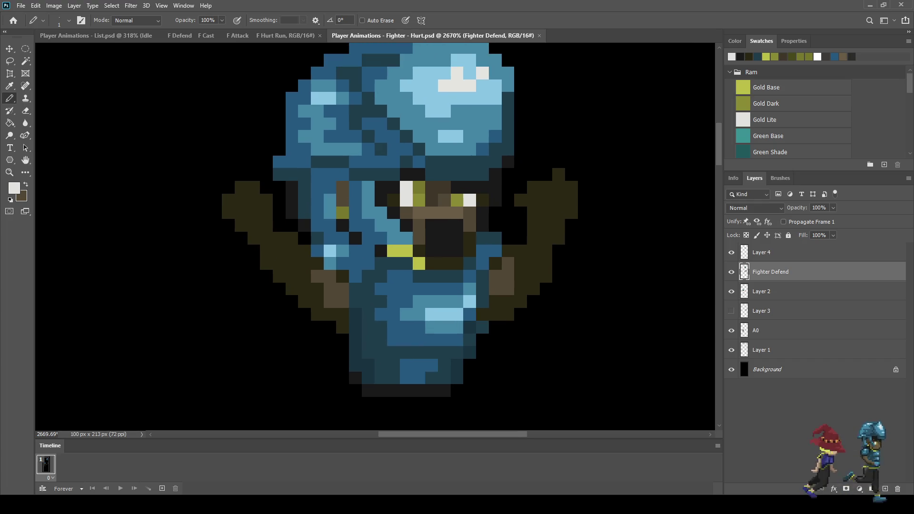
scroll(535, 185, down, 3)
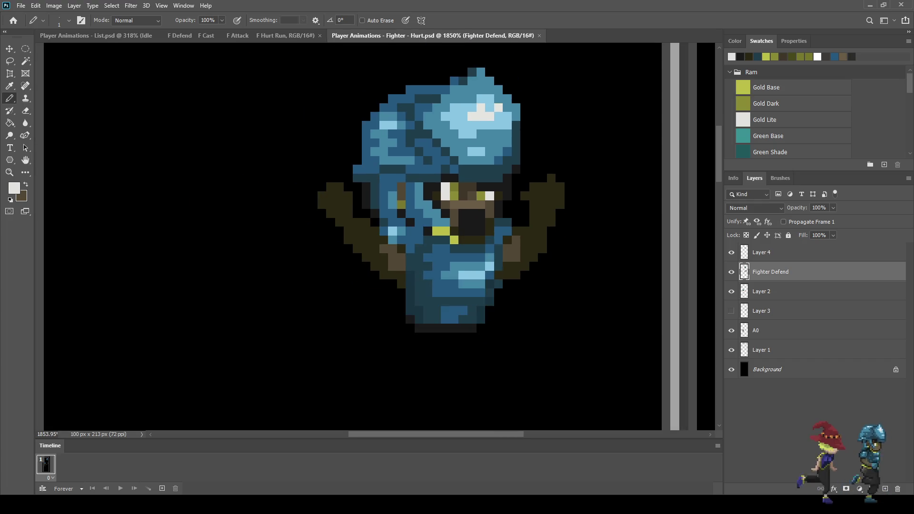
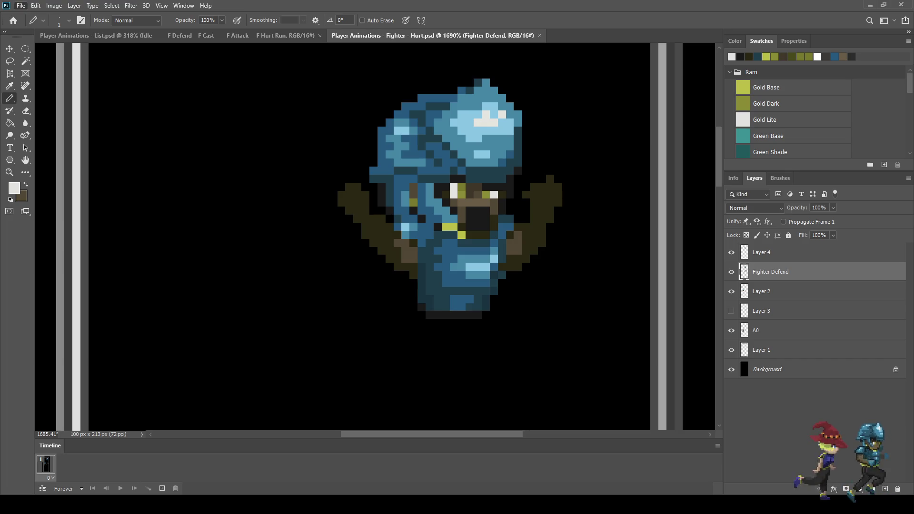
Step: Play the merged Cast animation for reference, then close the Cast file to return to Hurt
key(space)
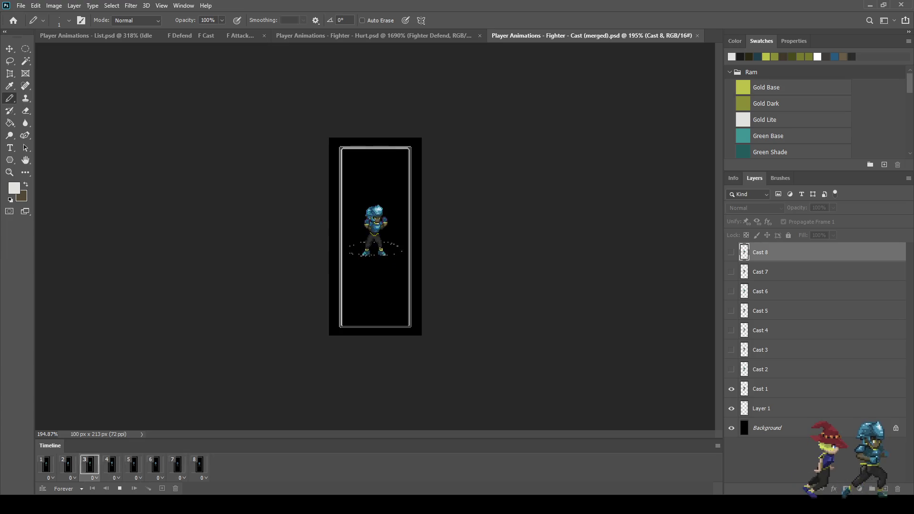
scroll(376, 236, up, 2)
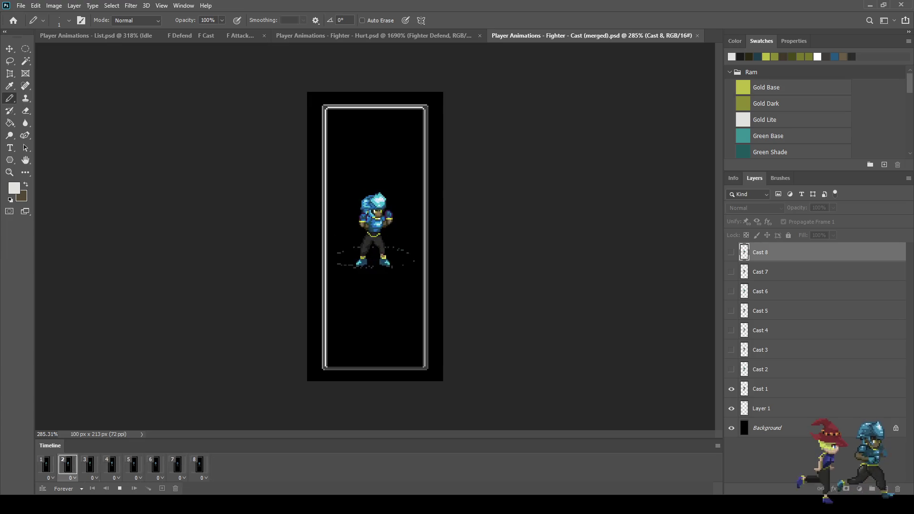
key(space)
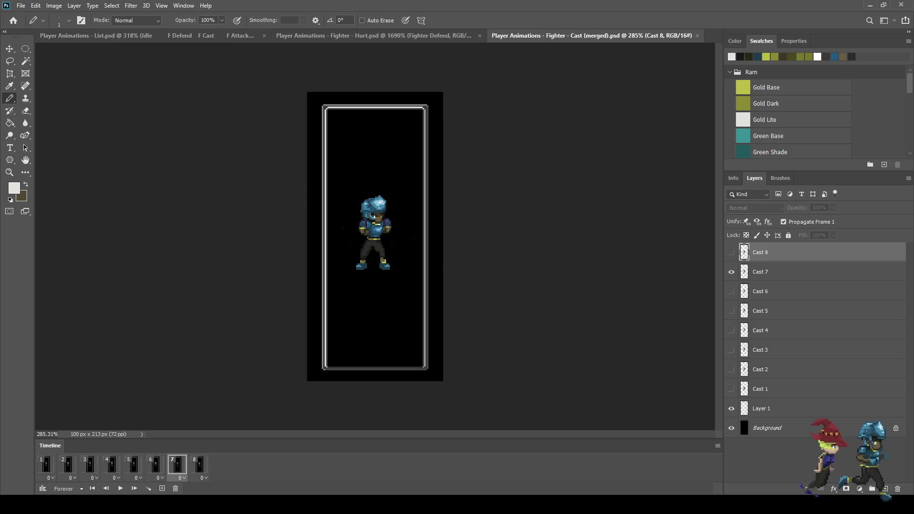
click(199, 465)
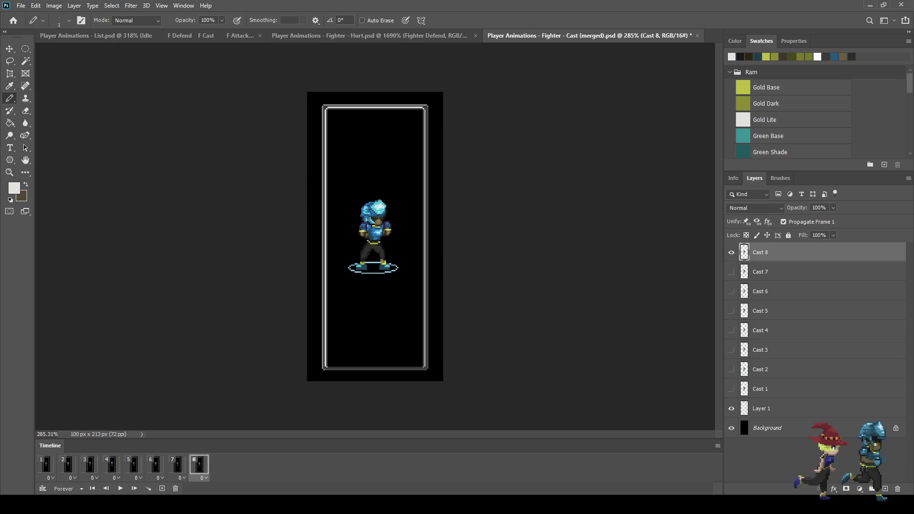
key(space)
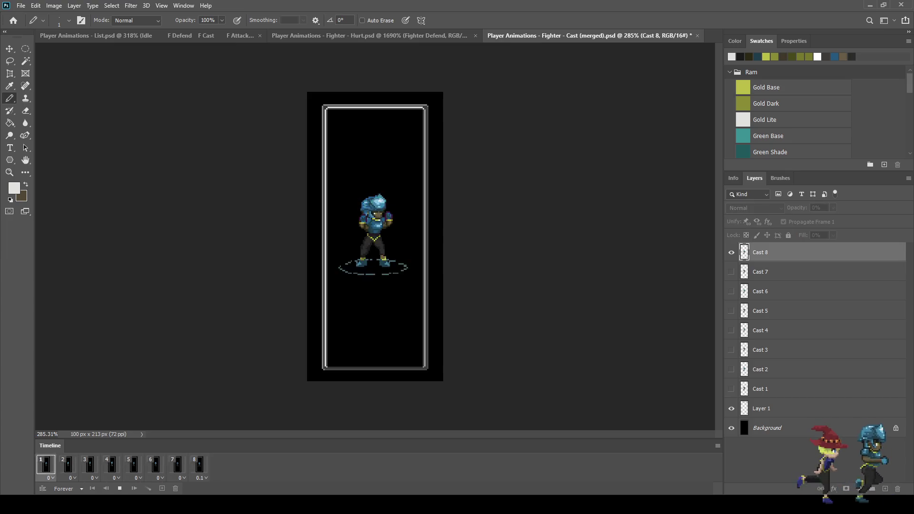
key(space)
key(space)
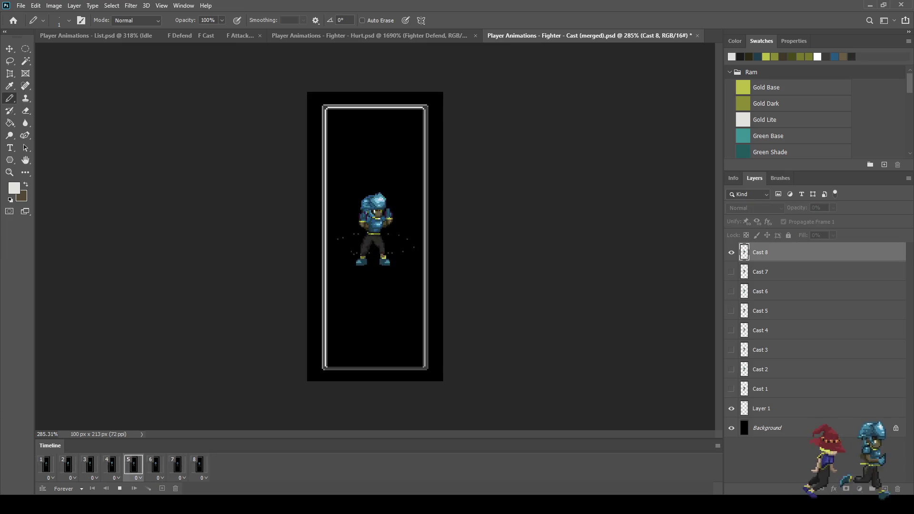
key(space)
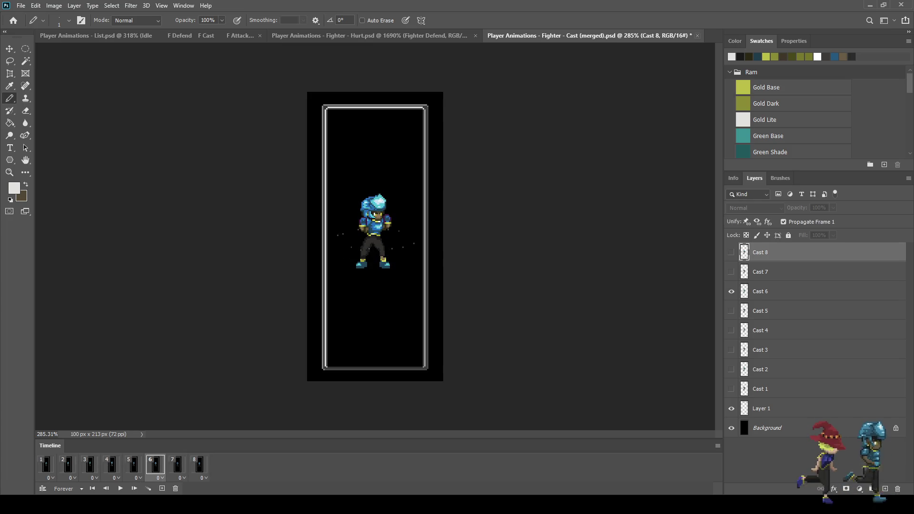
key(ctrl+w)
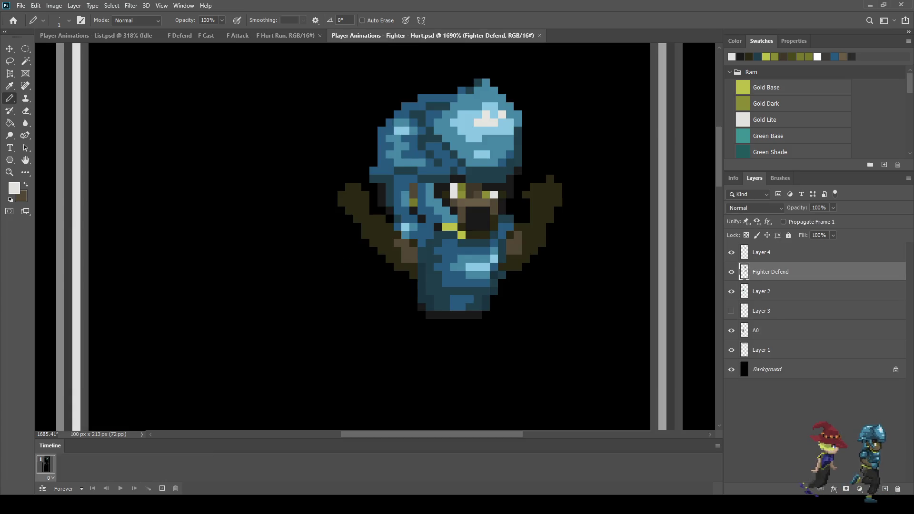
Step: Select Layer 4 and pencil a brown line along the left raised arm
scroll(476, 214, down, 3)
scroll(476, 214, up, 6)
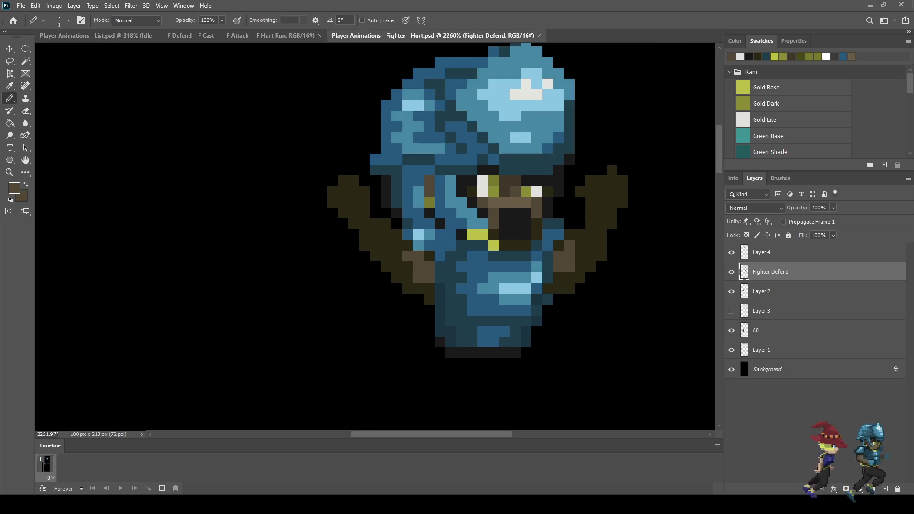
scroll(421, 267, up, 1)
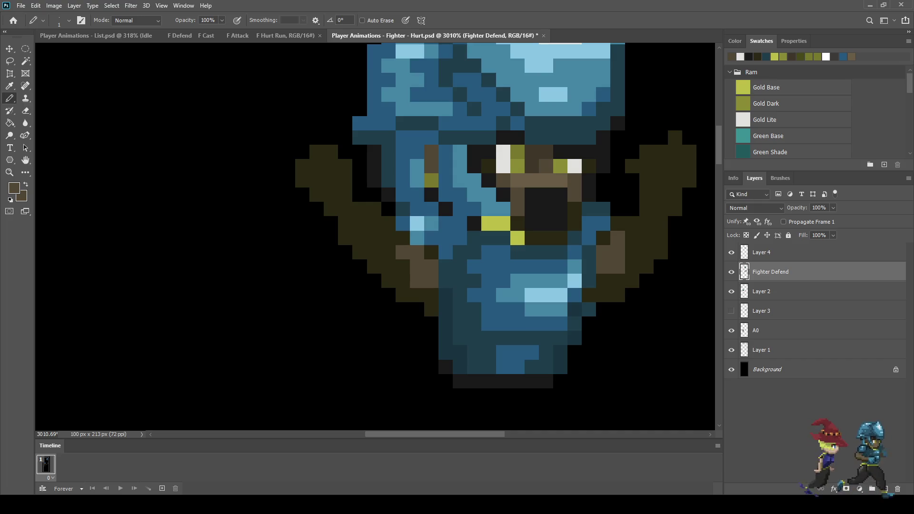
click(781, 253)
drag(330, 180, 375, 238)
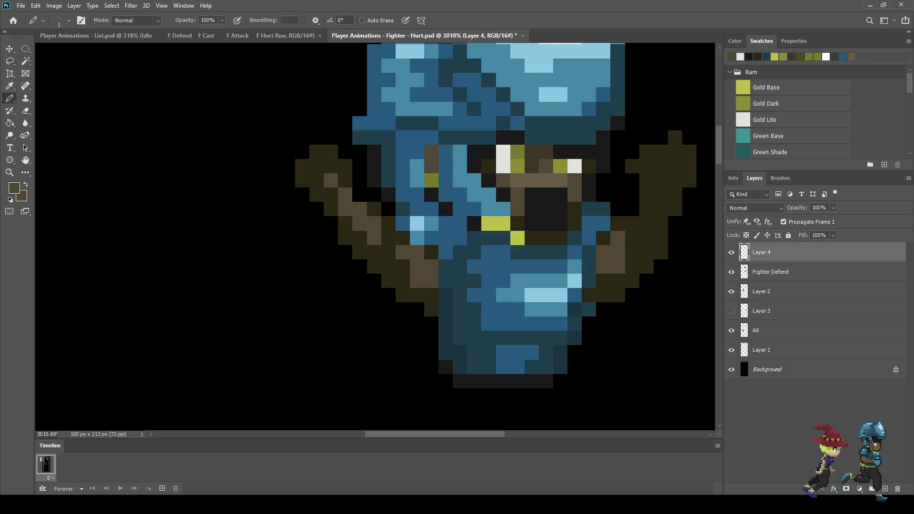
Step: Sample the armour blue and paint a blue fist on the left raised arm
key(ctrl+0)
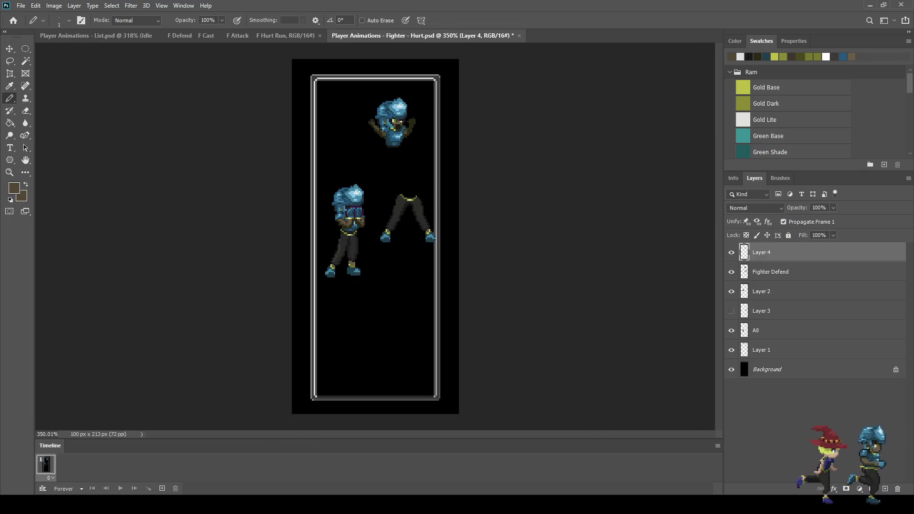
scroll(342, 214, up, 5)
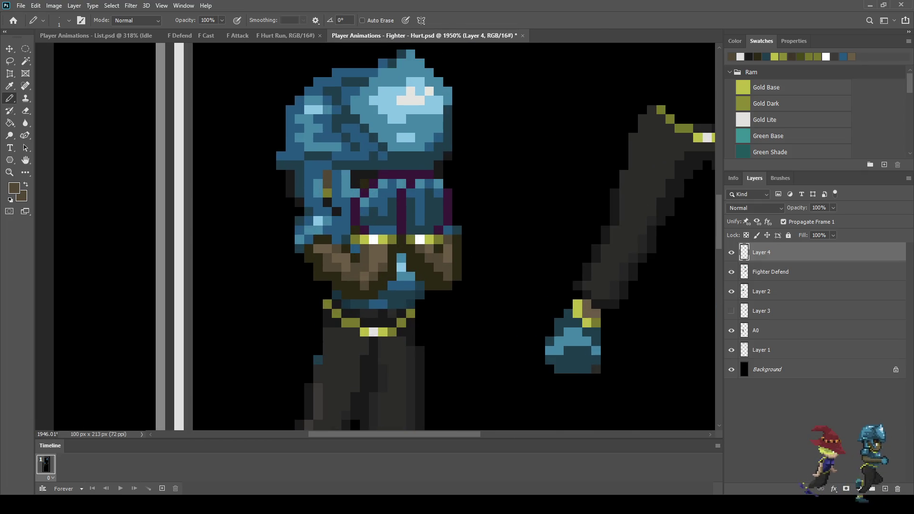
key(i)
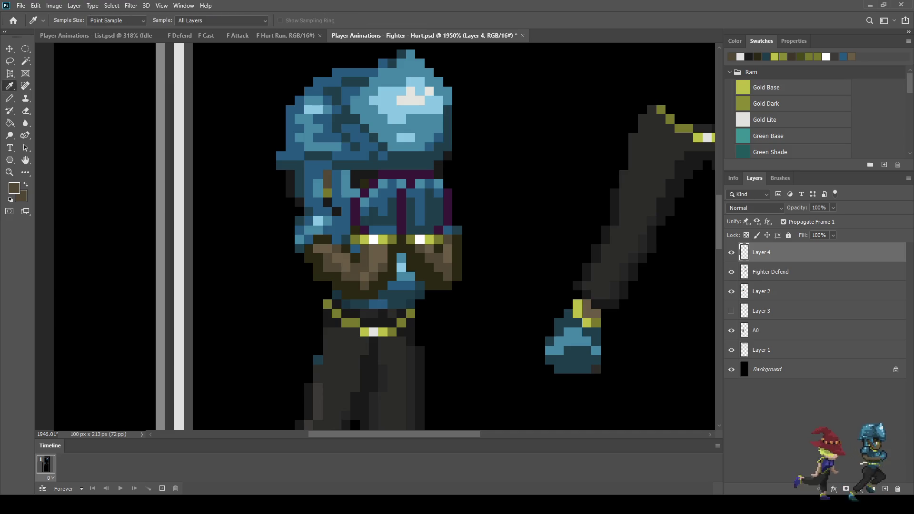
click(342, 214)
key(b)
scroll(351, 219, down, 5)
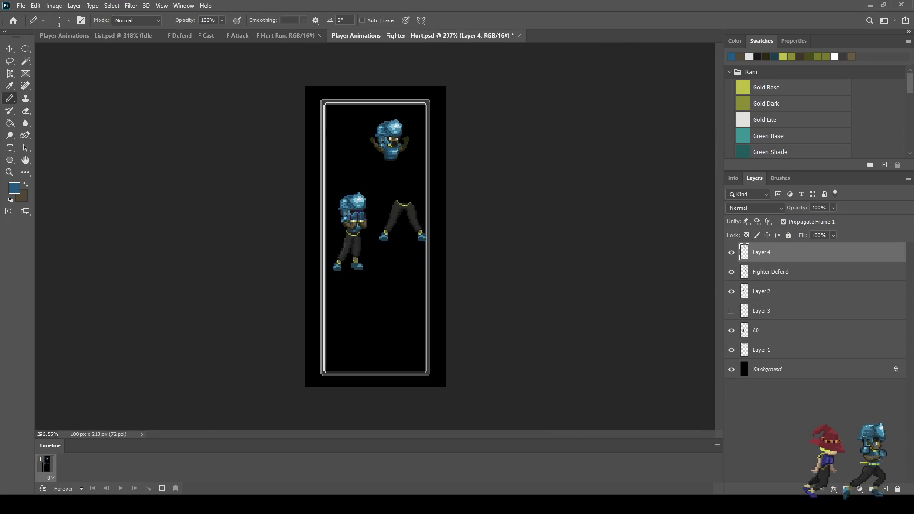
scroll(371, 132, up, 5)
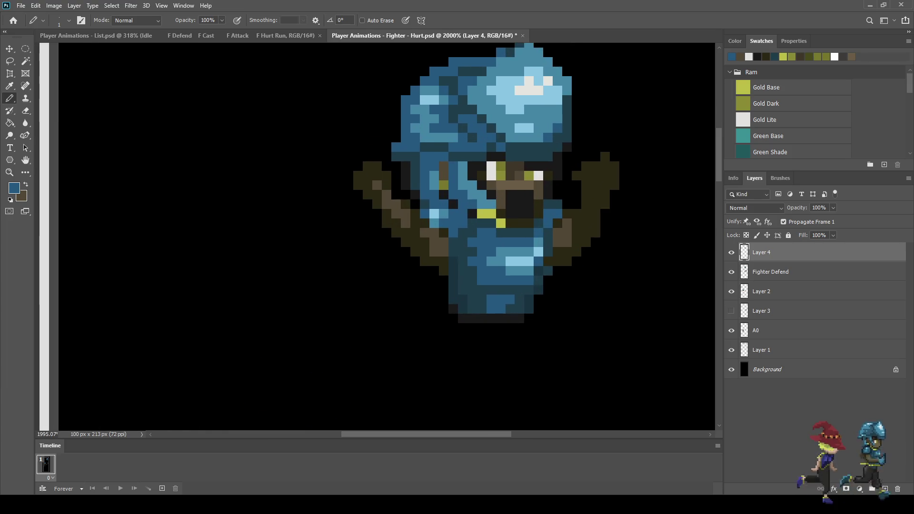
mouse_move(386, 166)
mouse_down()
mouse_move(357, 185)
mouse_move(377, 153)
mouse_move(357, 143)
mouse_move(349, 176)
mouse_up()
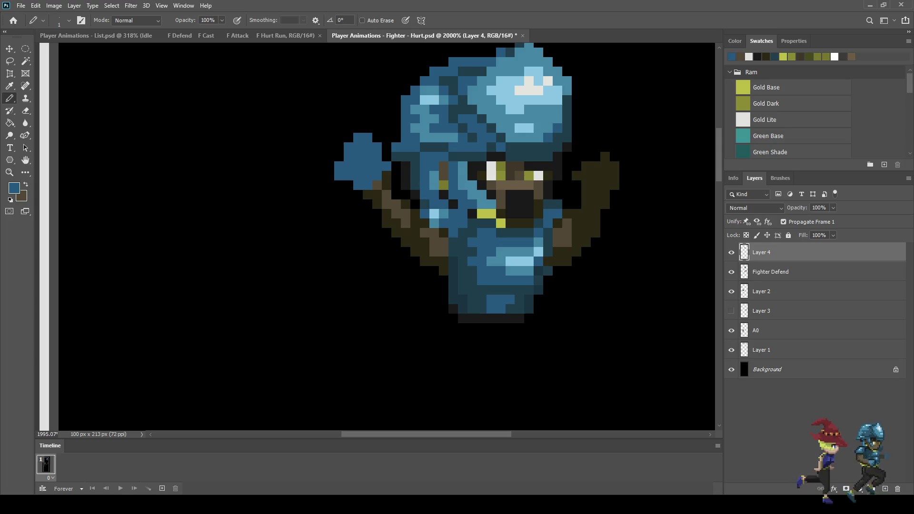
Step: Sample a darker blue and paint a dark blue fist on the right raised arm
key(i)
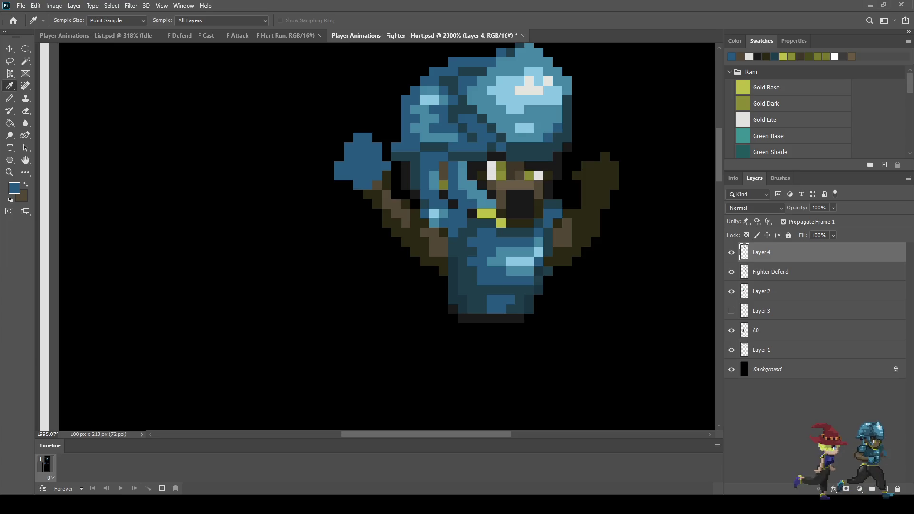
click(467, 285)
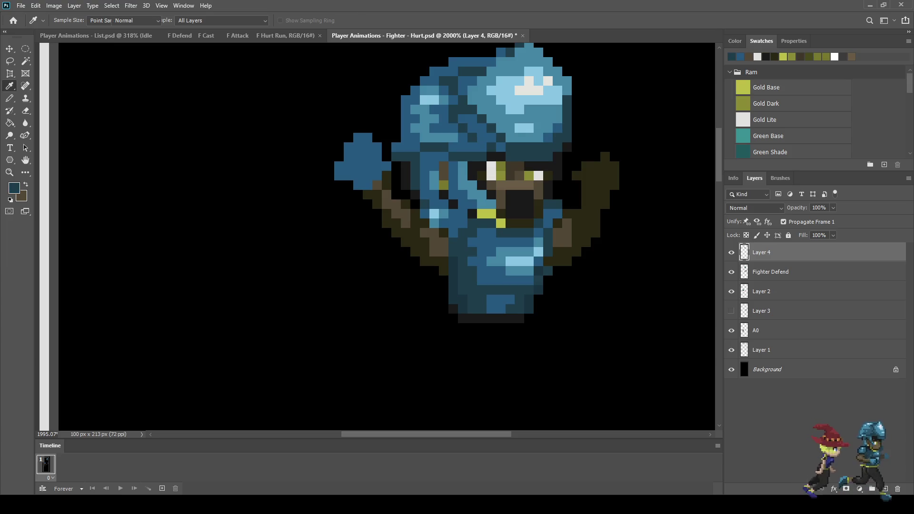
key(b)
mouse_move(576, 167)
mouse_down()
mouse_move(605, 157)
mouse_move(625, 176)
mouse_move(615, 185)
mouse_move(596, 176)
mouse_move(604, 185)
mouse_up()
click(624, 156)
click(586, 176)
drag(595, 146, 605, 147)
click(615, 147)
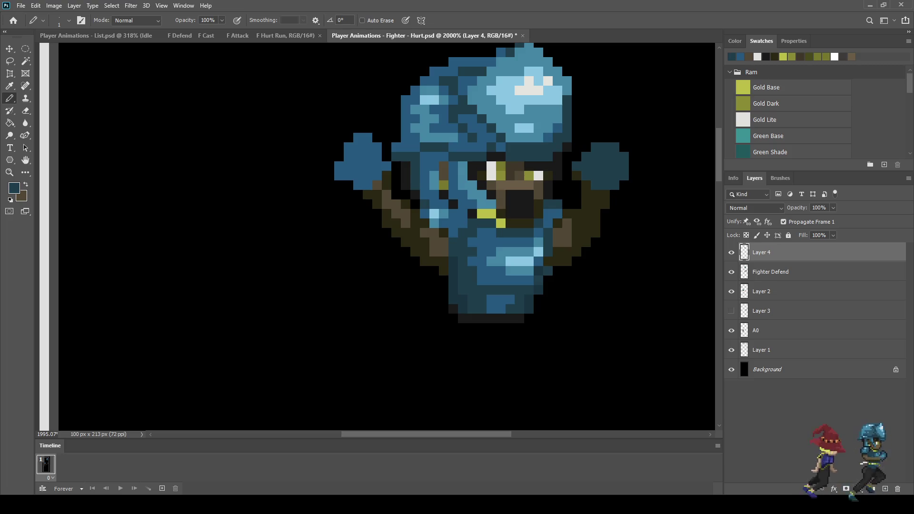
scroll(538, 238, down, 5)
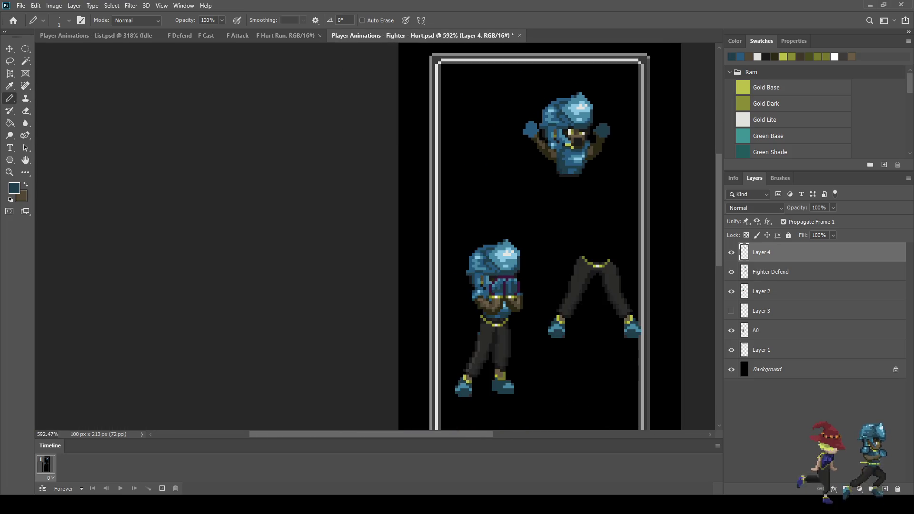
Step: Shade a column of the left fist dark teal
scroll(610, 115, up, 4)
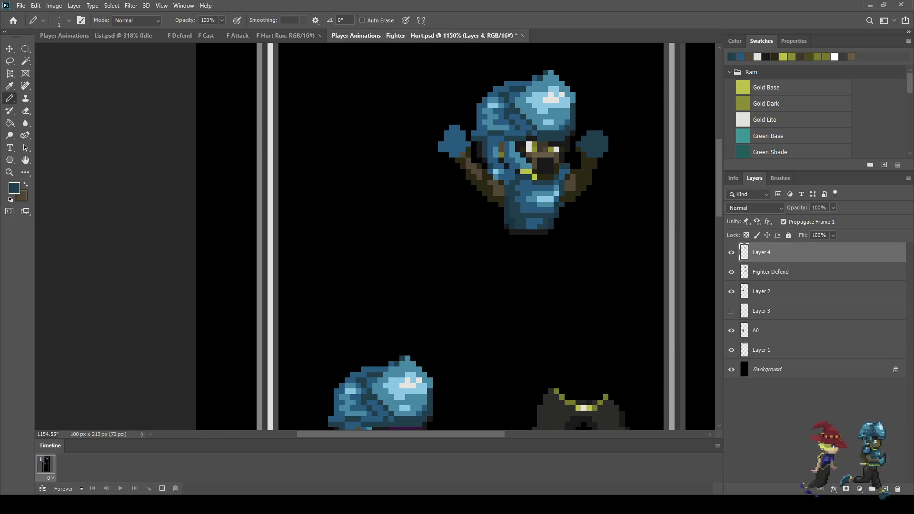
scroll(561, 176, up, 1)
scroll(449, 140, up, 3)
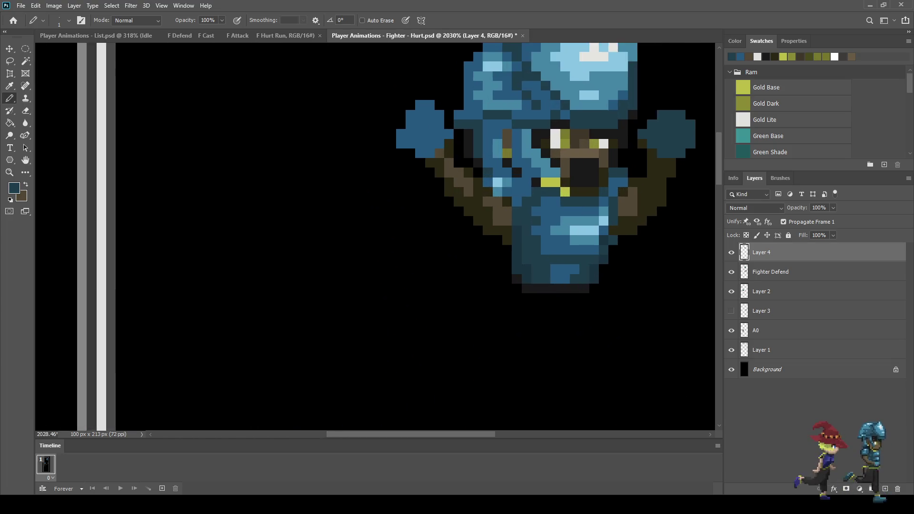
click(449, 130)
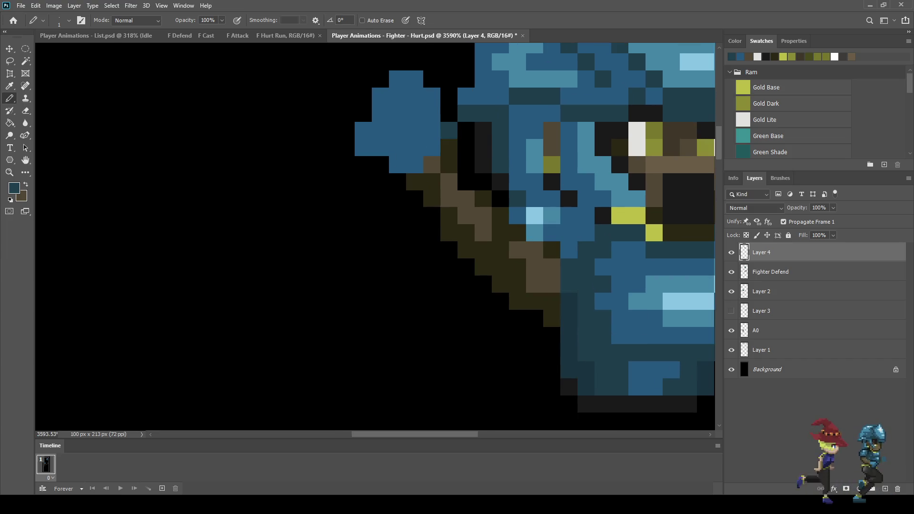
drag(432, 132, 432, 95)
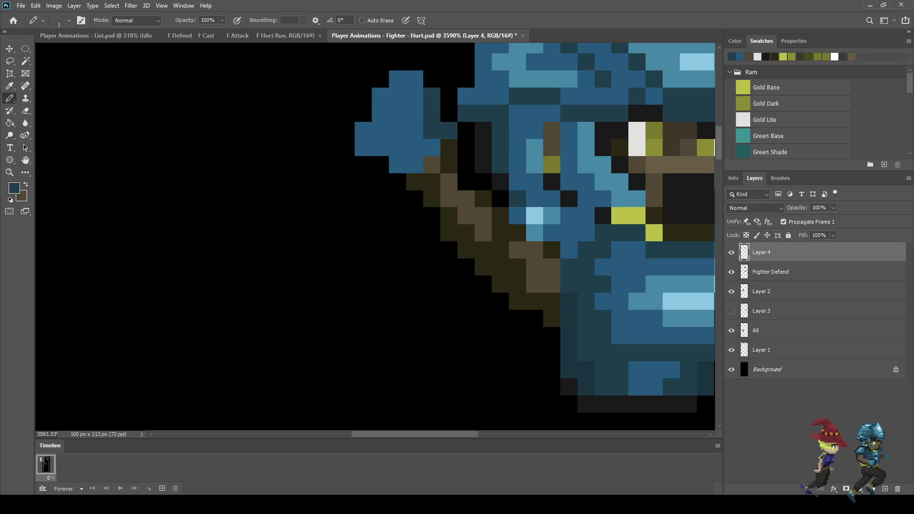
click(431, 147)
Step: Shade the top and bottom of the left fist and outline its outer edge in teal
click(414, 164)
click(397, 164)
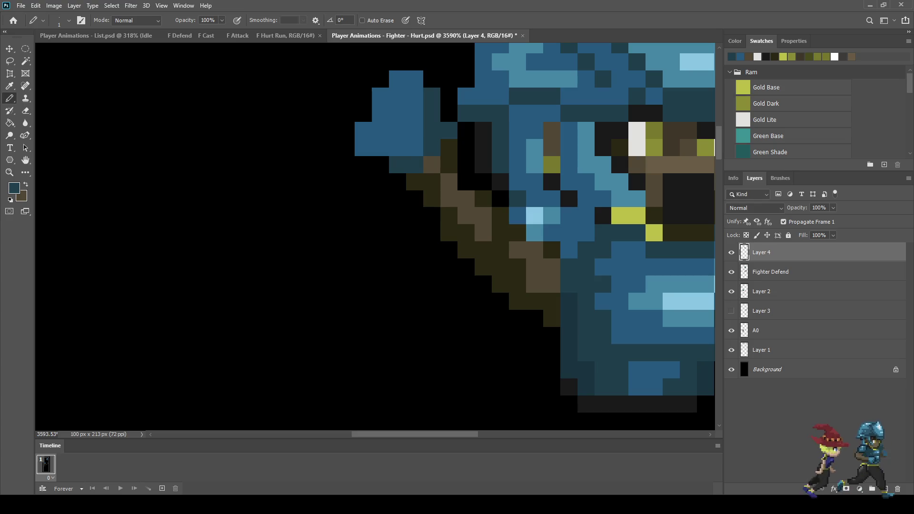
click(414, 79)
click(397, 79)
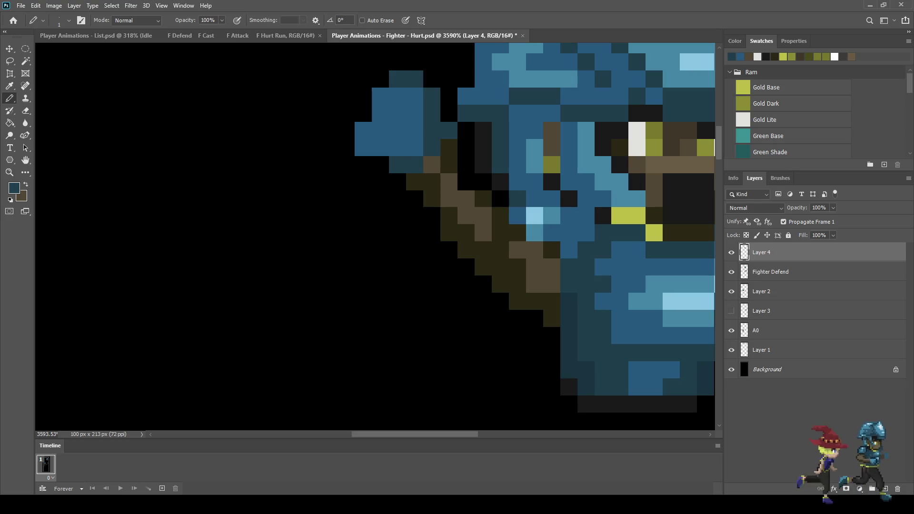
click(380, 113)
click(363, 130)
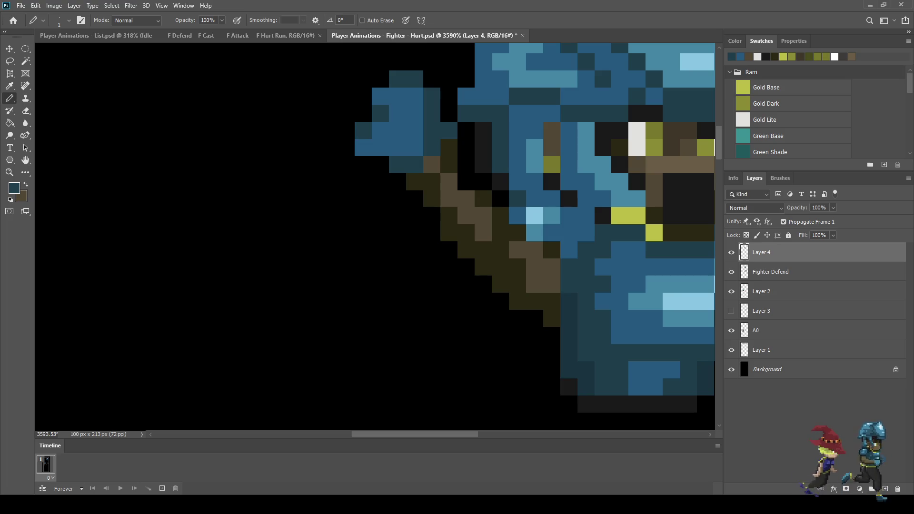
click(380, 96)
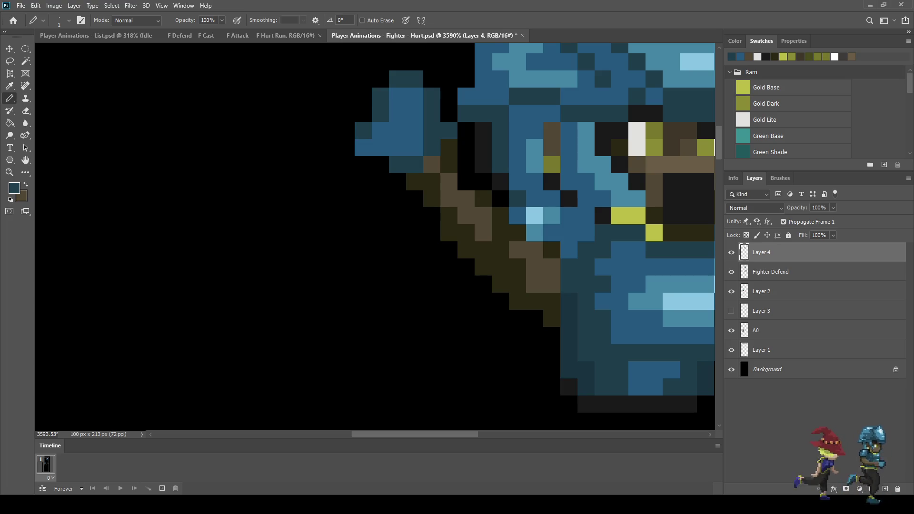
Step: Darken two more pixels on the raised left hand
scroll(433, 167, down, 10)
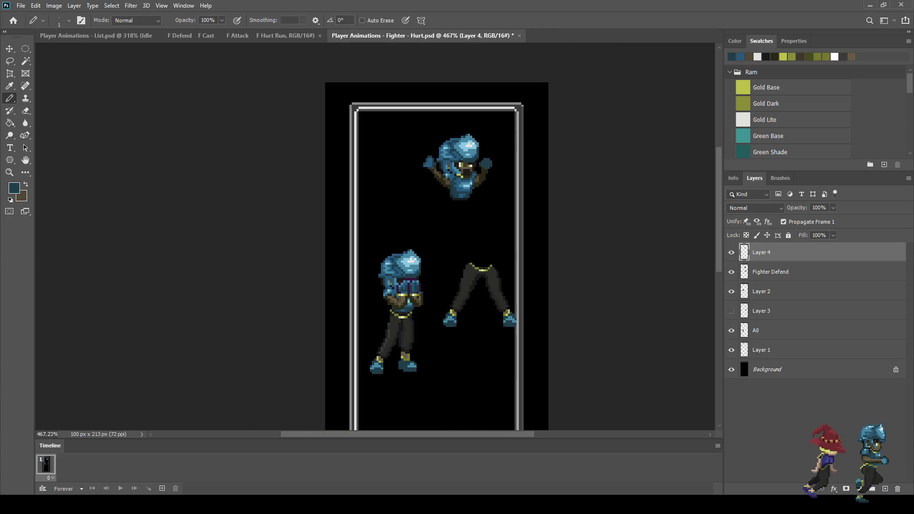
scroll(440, 165, up, 4)
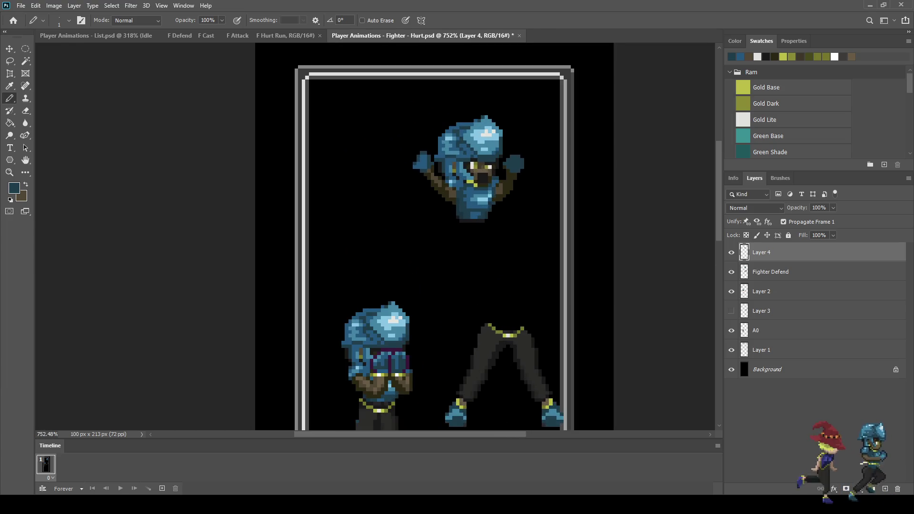
scroll(420, 168, up, 8)
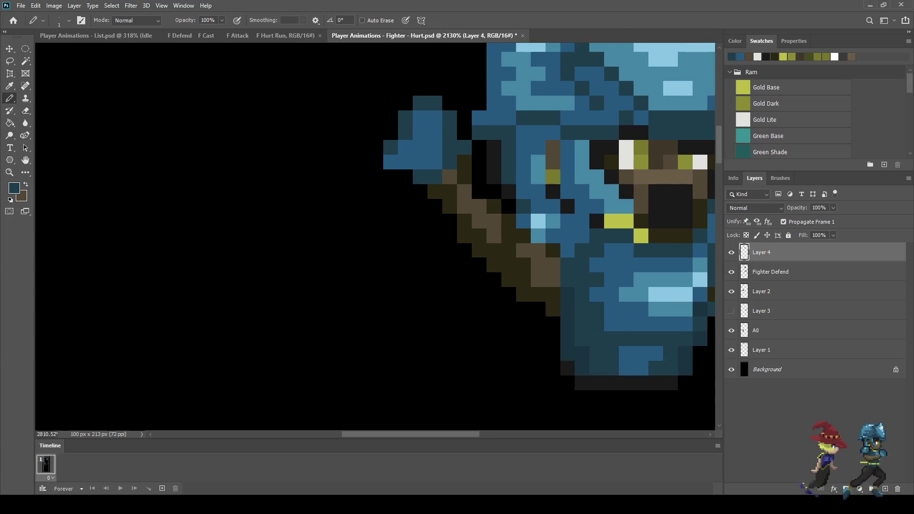
click(438, 142)
click(419, 162)
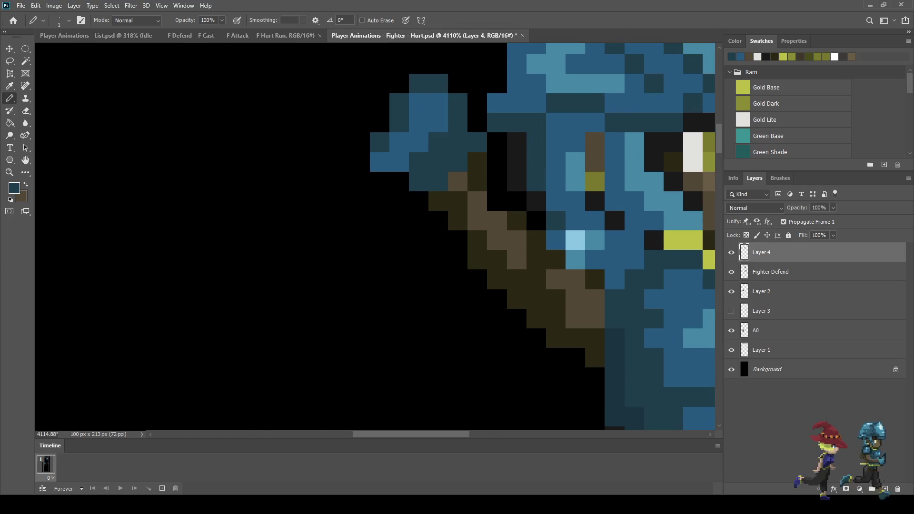
scroll(419, 162, down, 4)
scroll(482, 176, down, 2)
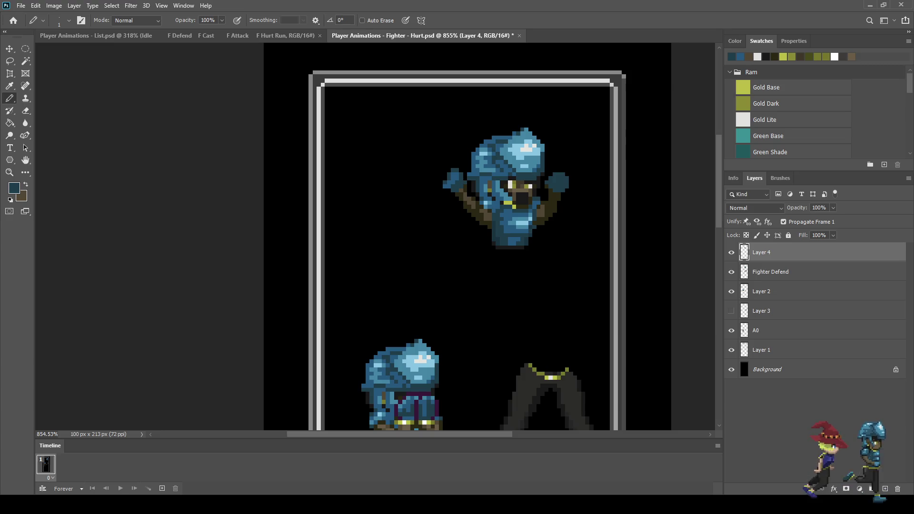
scroll(513, 162, up, 3)
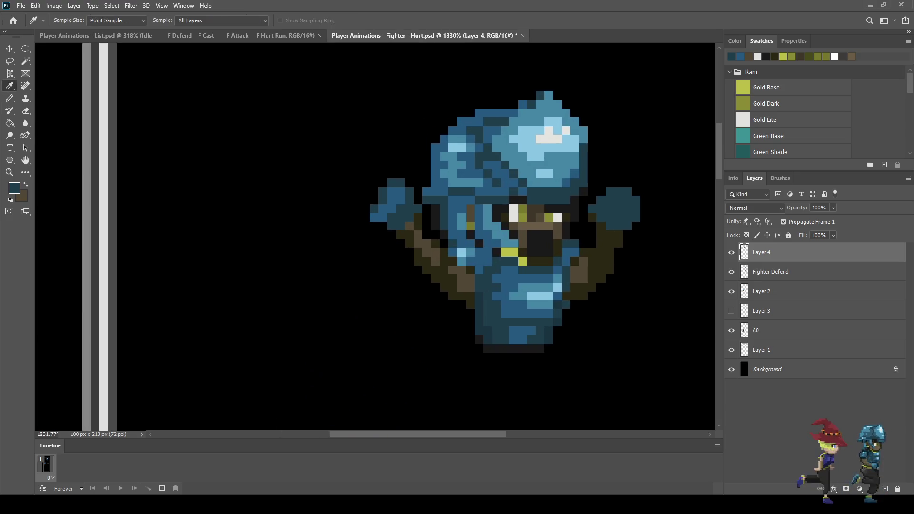
Step: Sample a lighter blue and add three light-blue highlight pixels to the left fist
click(513, 162)
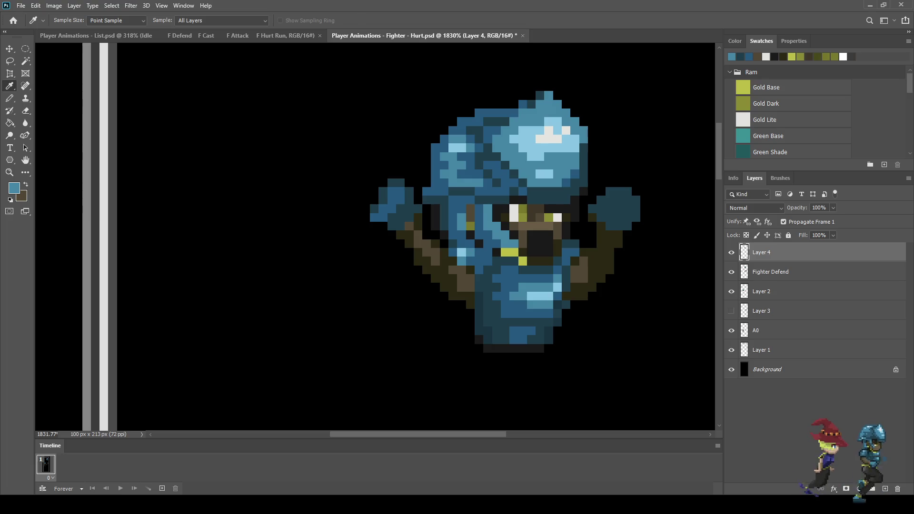
scroll(383, 190, up, 3)
click(403, 195)
click(384, 236)
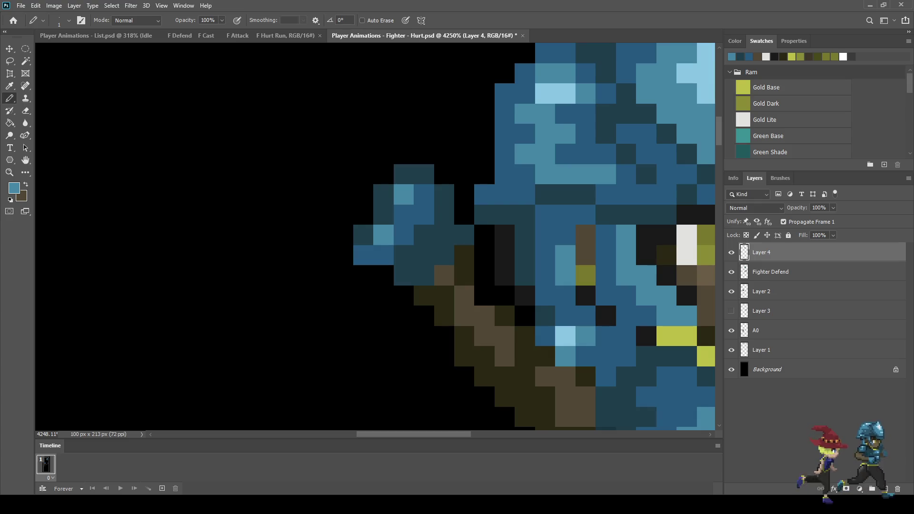
click(444, 195)
scroll(444, 195, down, 5)
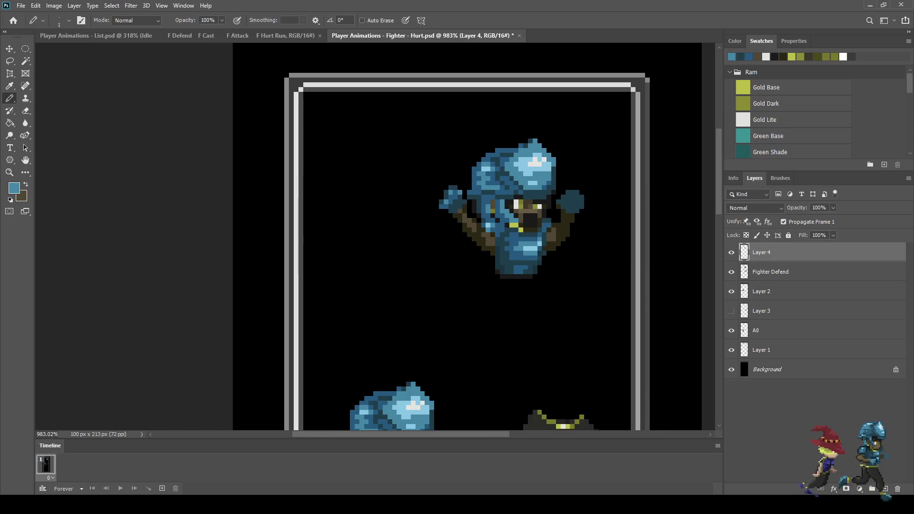
Step: Sample blues from the sprite and paint blue pixels along the top of the right fist
scroll(511, 119, down, 2)
scroll(508, 183, up, 1)
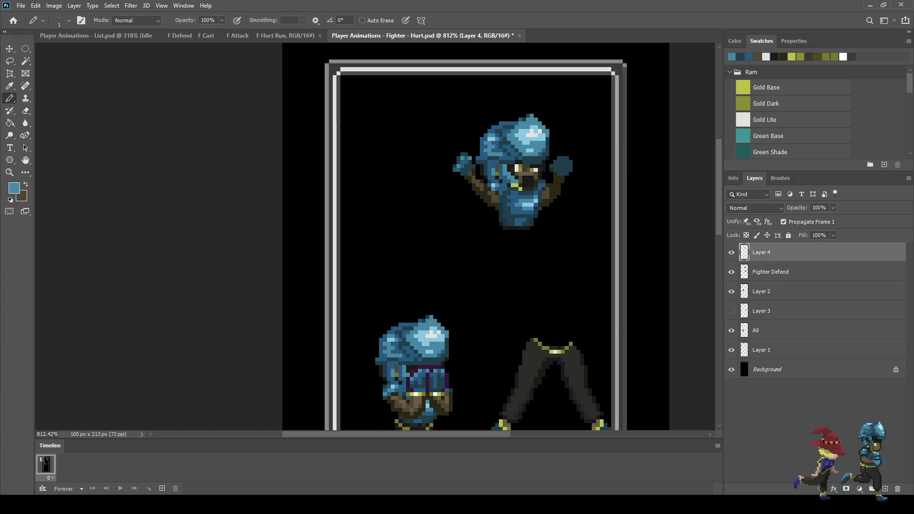
scroll(483, 171, down, 2)
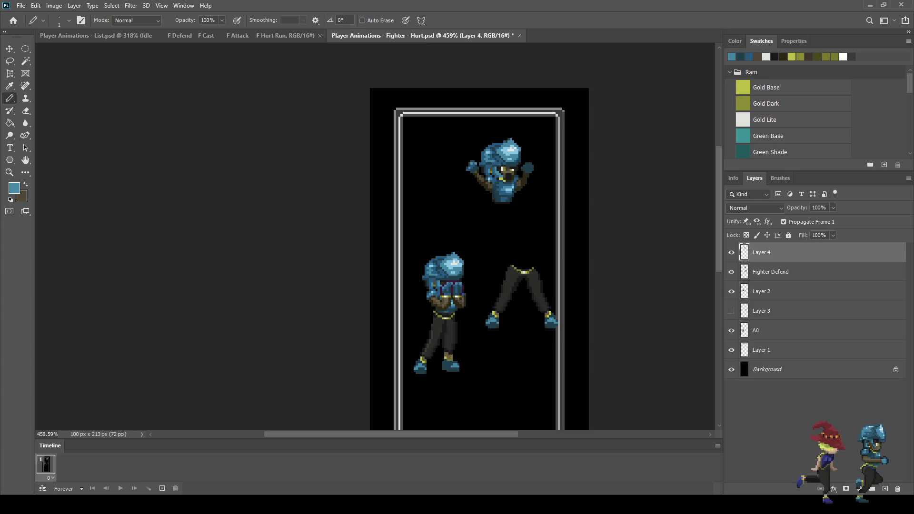
scroll(521, 164, up, 6)
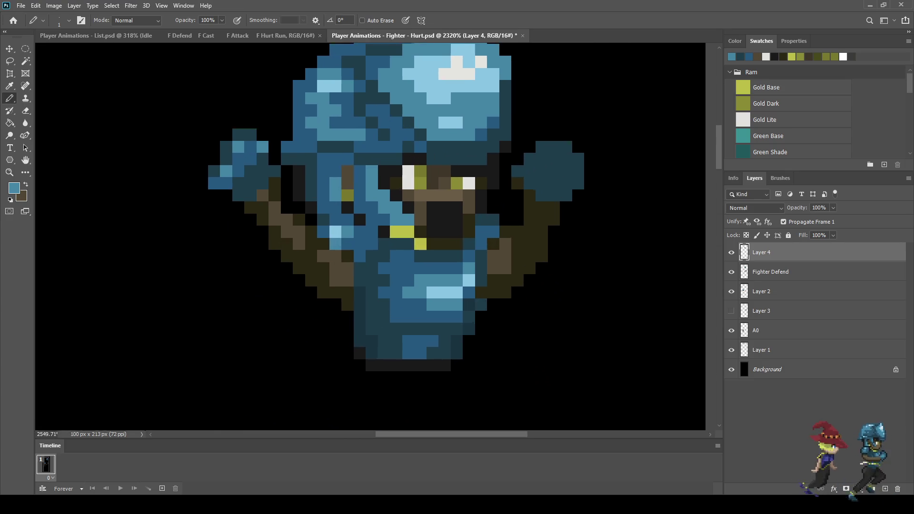
scroll(467, 161, up, 1)
key(alt)
click(467, 161)
key(b)
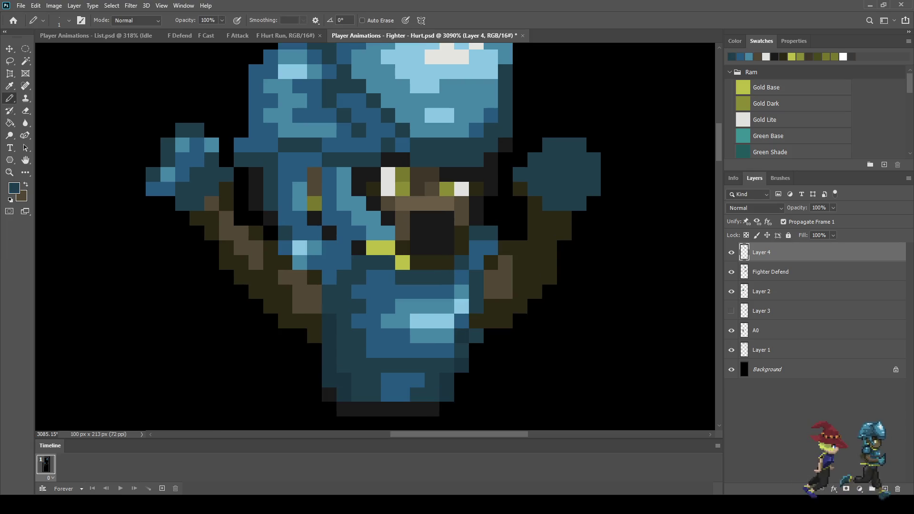
key(alt)
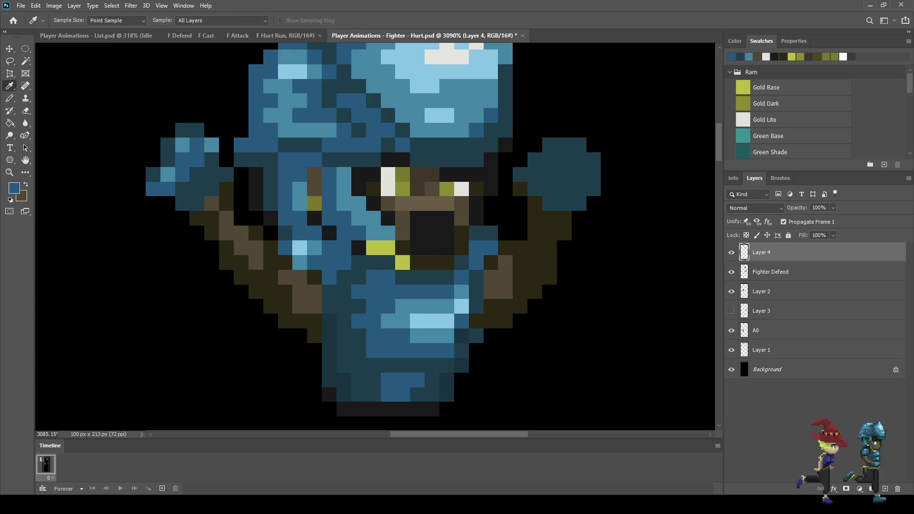
scroll(538, 162, up, 3)
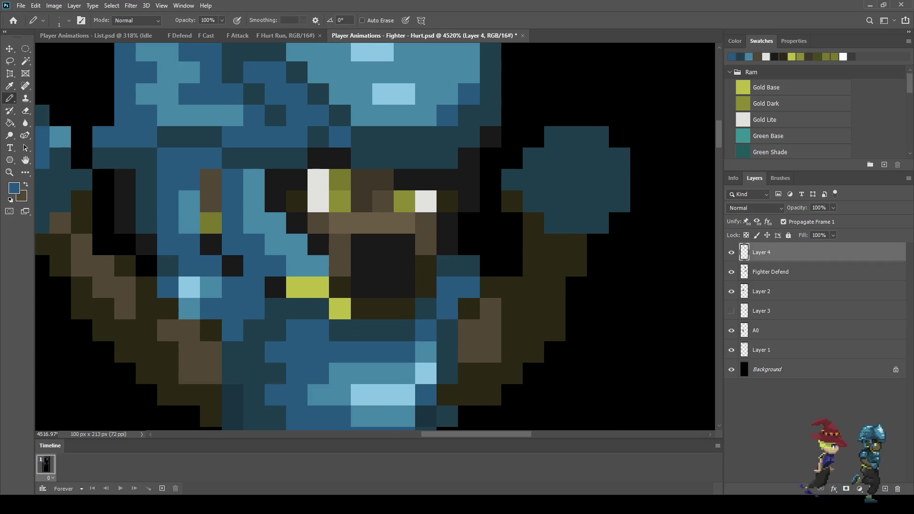
drag(555, 136, 576, 158)
Step: Fill the remaining gaps around the right fist's edges with blue
click(598, 159)
click(597, 180)
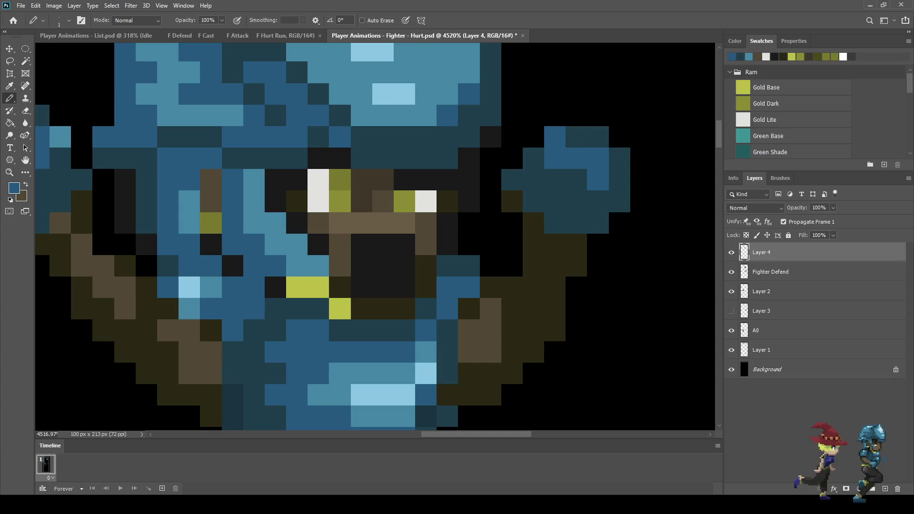
click(555, 179)
click(576, 137)
click(620, 158)
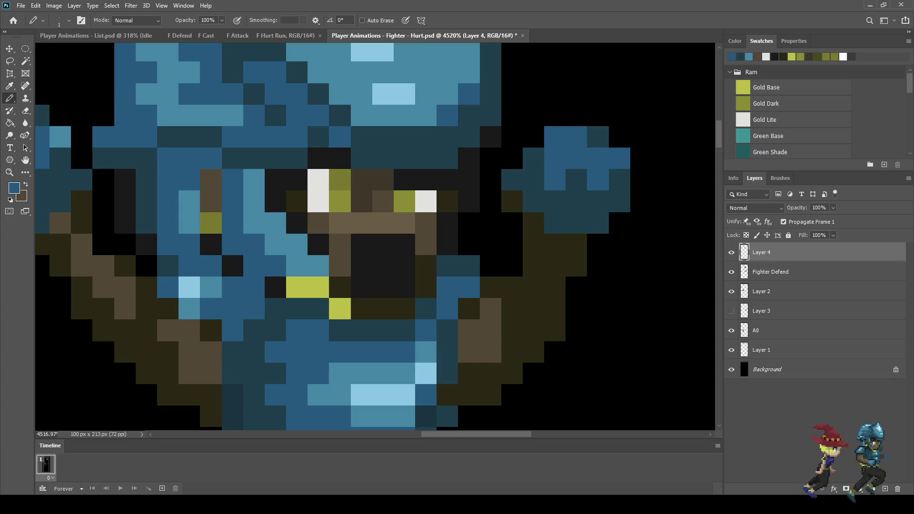
click(619, 201)
click(576, 200)
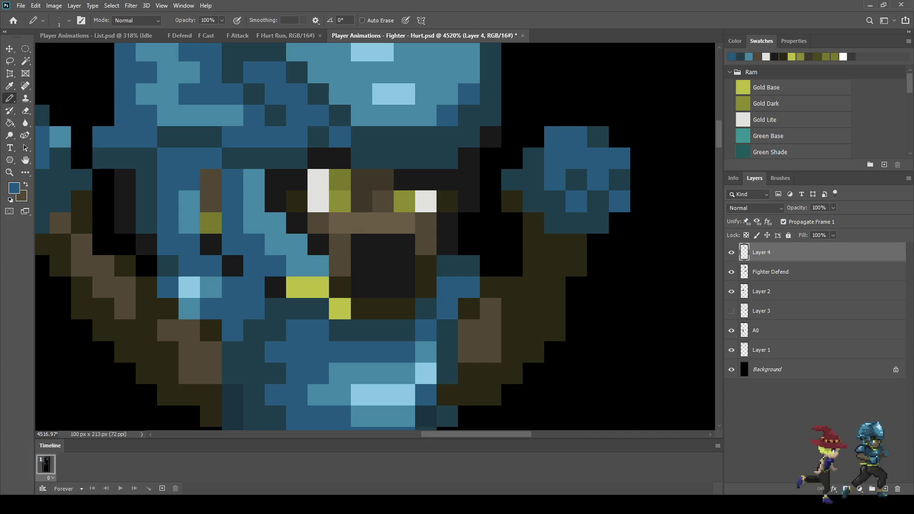
Step: Repaint the right fist's light pixels in darker blue
scroll(588, 146, down, 5)
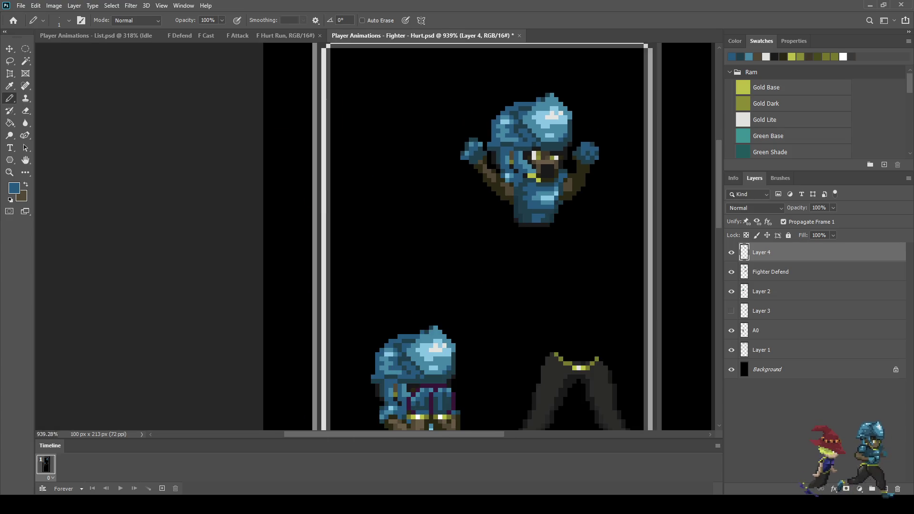
scroll(588, 157, down, 2)
scroll(588, 157, up, 6)
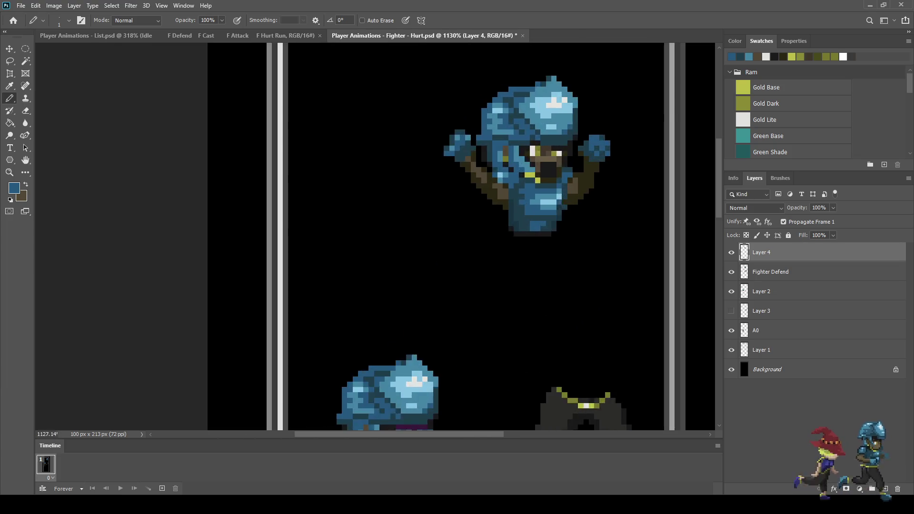
scroll(602, 148, up, 2)
click(583, 163)
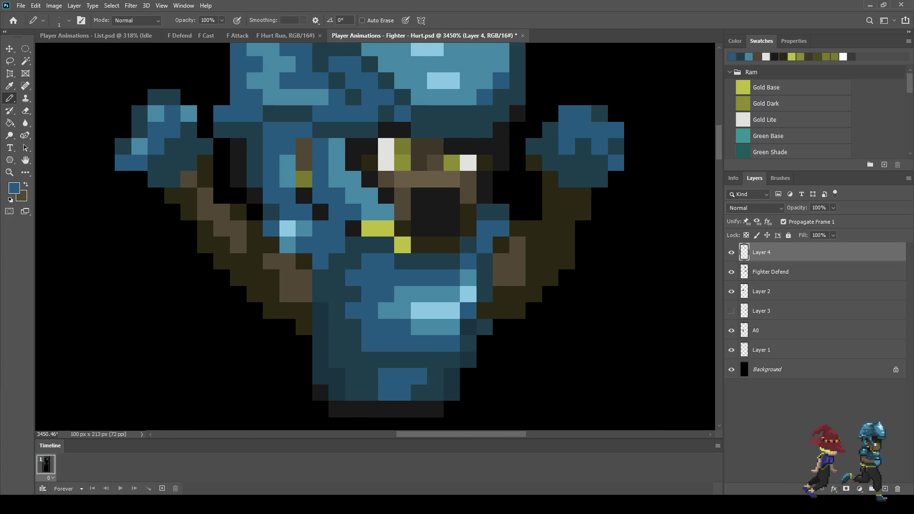
click(616, 163)
click(616, 130)
click(583, 113)
click(567, 146)
click(600, 147)
click(600, 130)
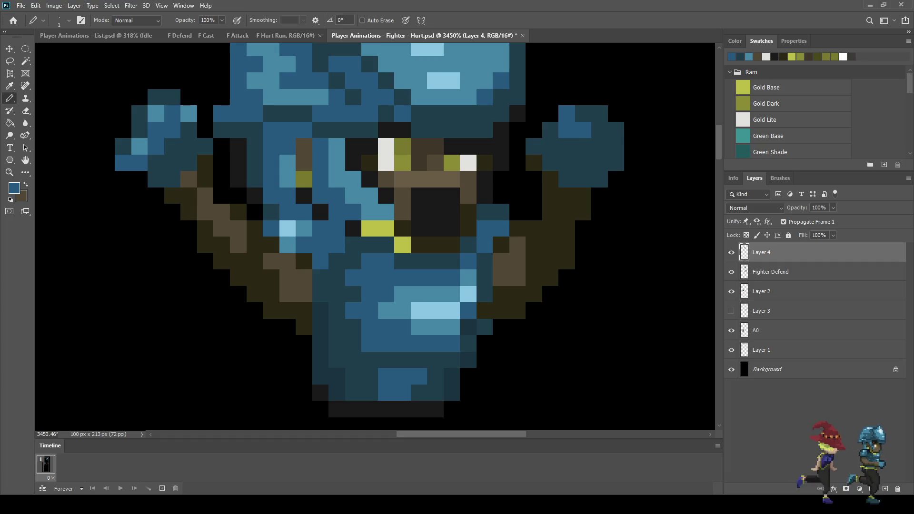
drag(583, 113, 567, 130)
Step: Add lighter blue highlight pixels across the top of the right fist
click(616, 145)
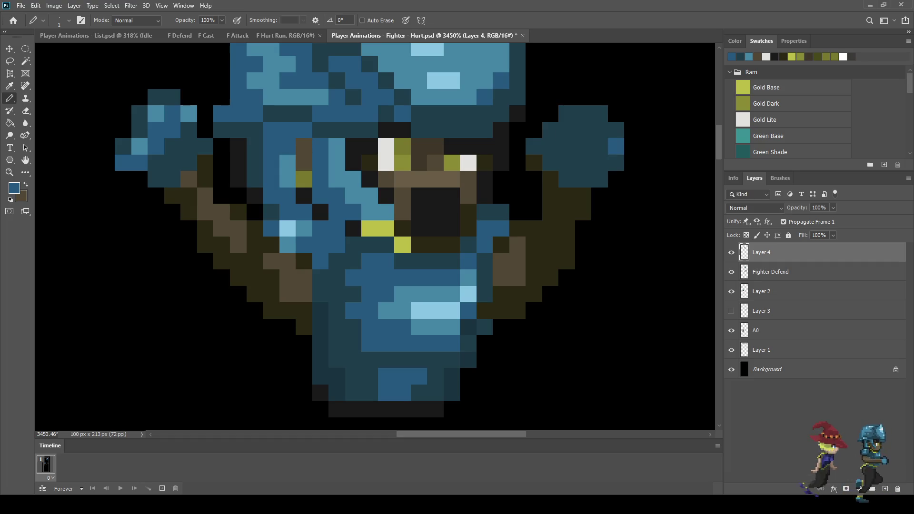
click(616, 130)
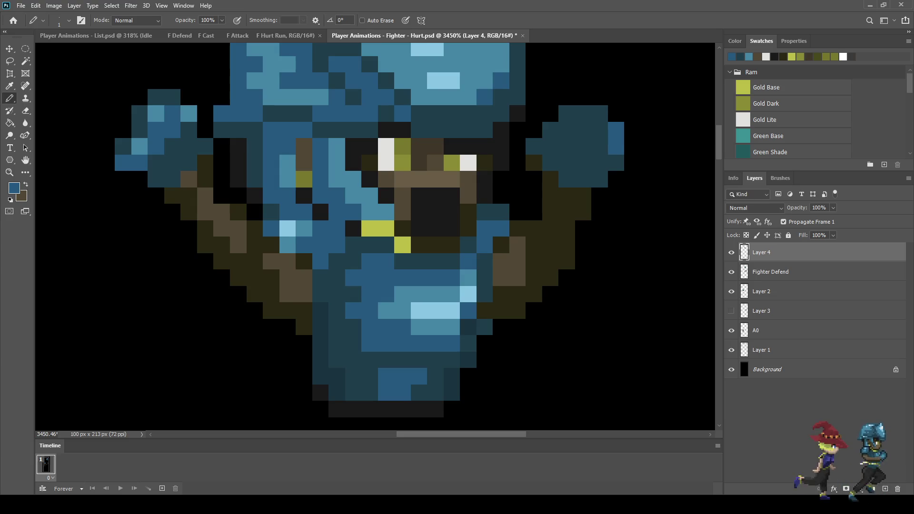
drag(599, 112, 583, 113)
click(600, 130)
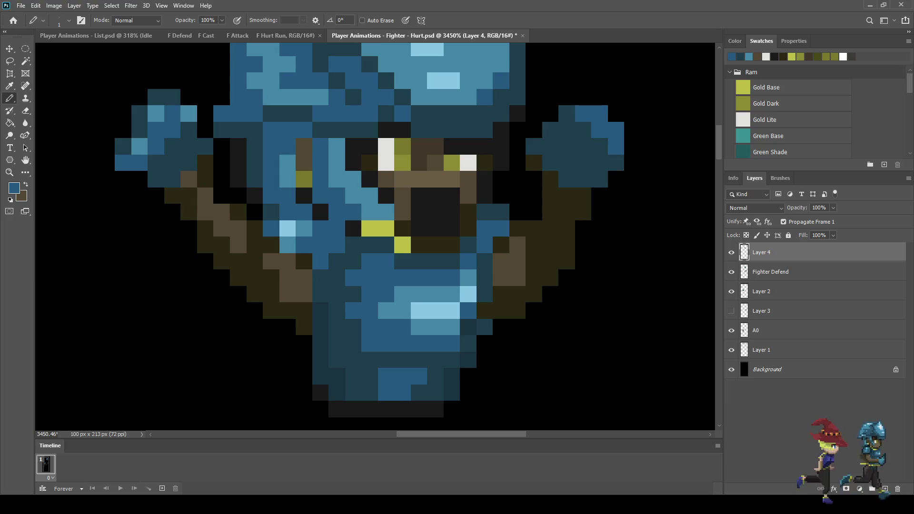
click(567, 112)
scroll(571, 123, down, 2)
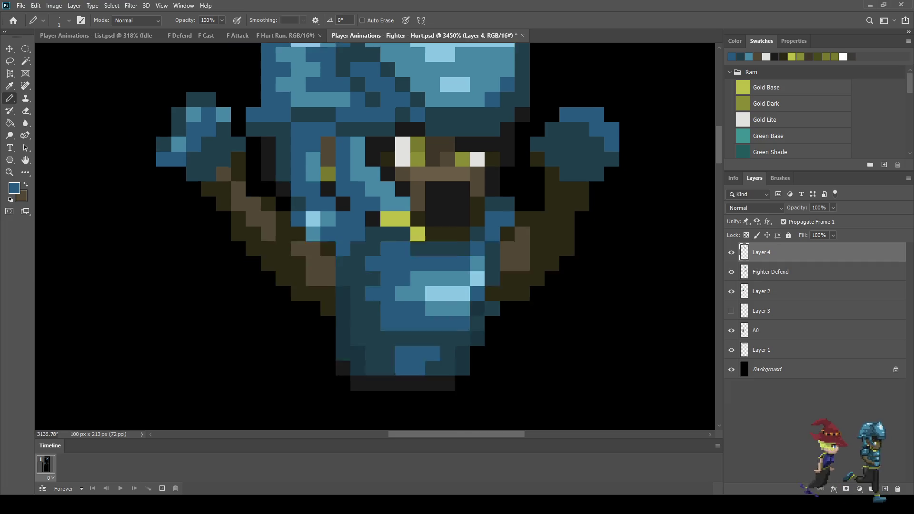
click(591, 150)
scroll(589, 110, down, 6)
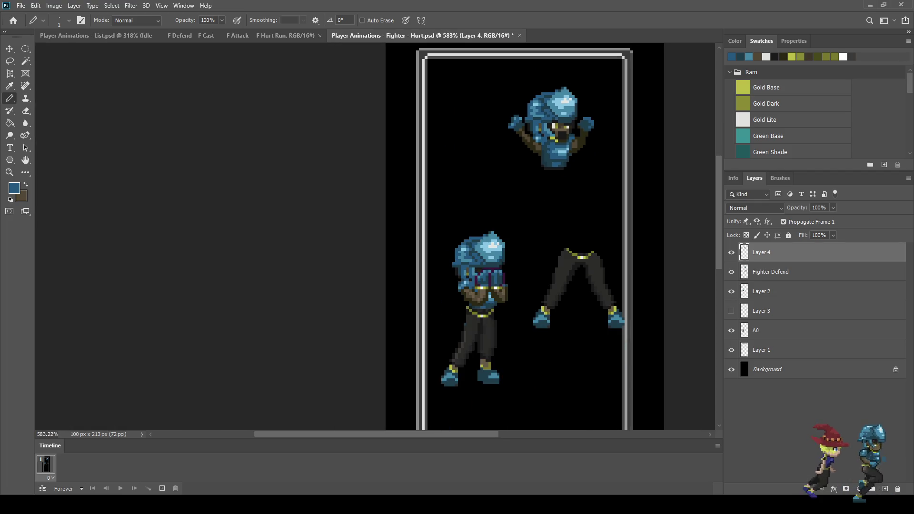
scroll(590, 109, up, 6)
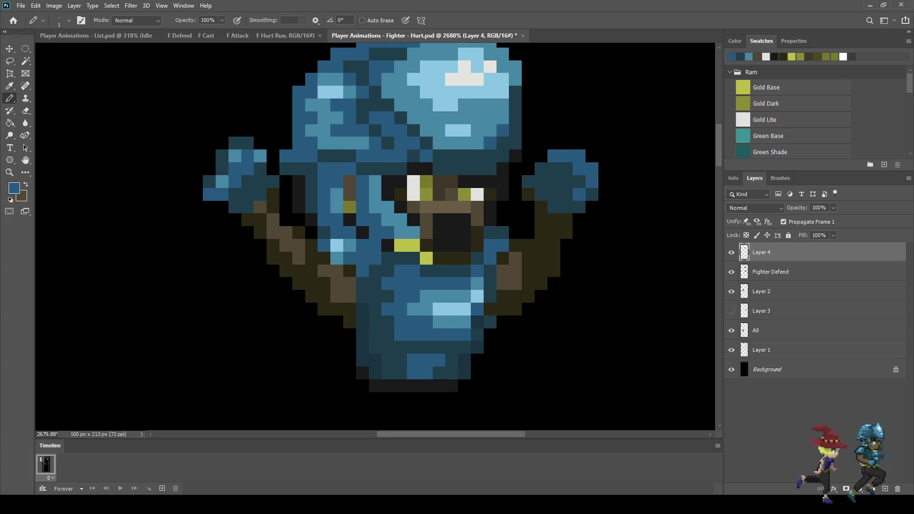
click(566, 169)
click(553, 182)
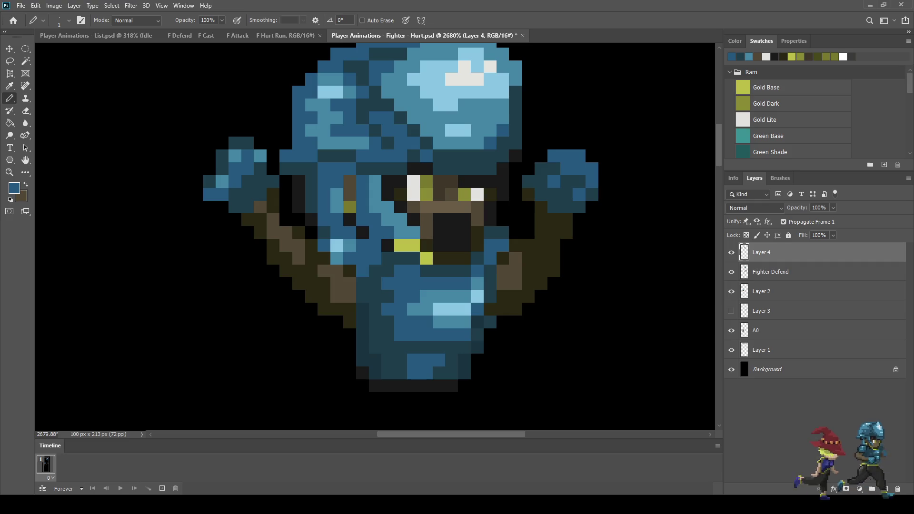
scroll(552, 160, down, 3)
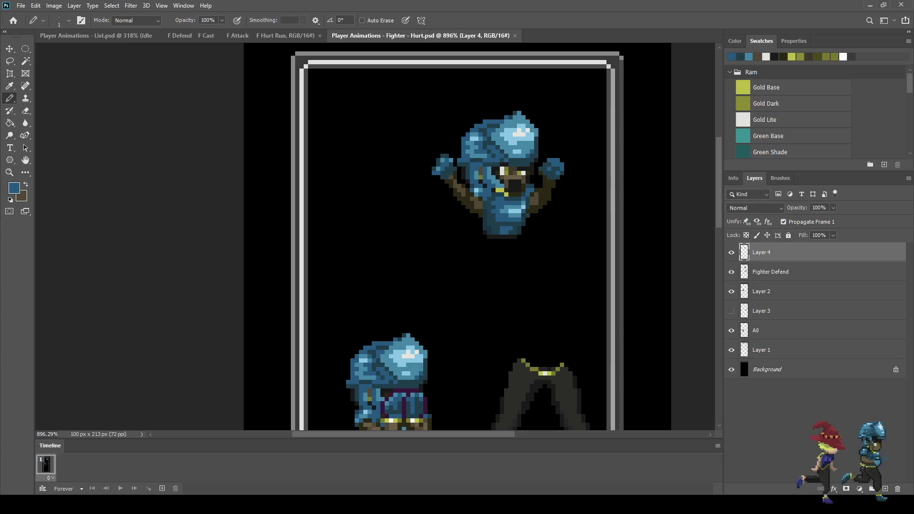
scroll(577, 144, down, 2)
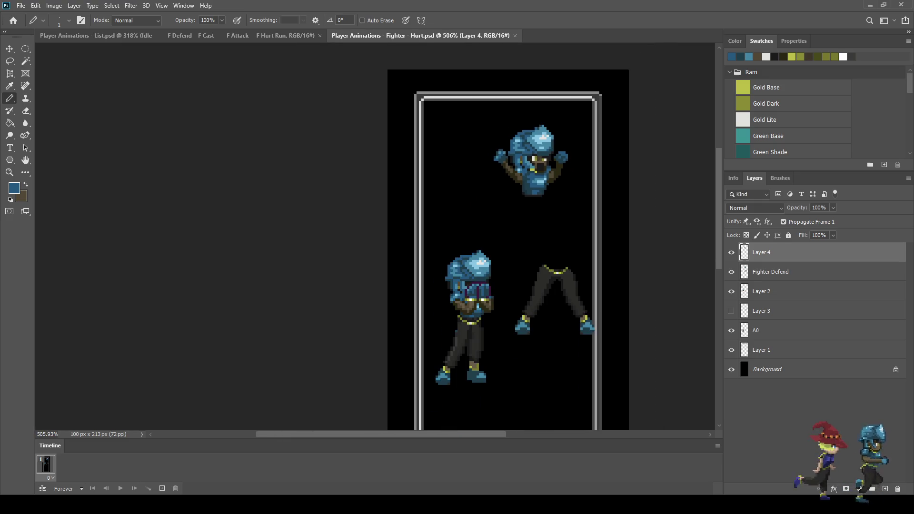
scroll(442, 249, down, 2)
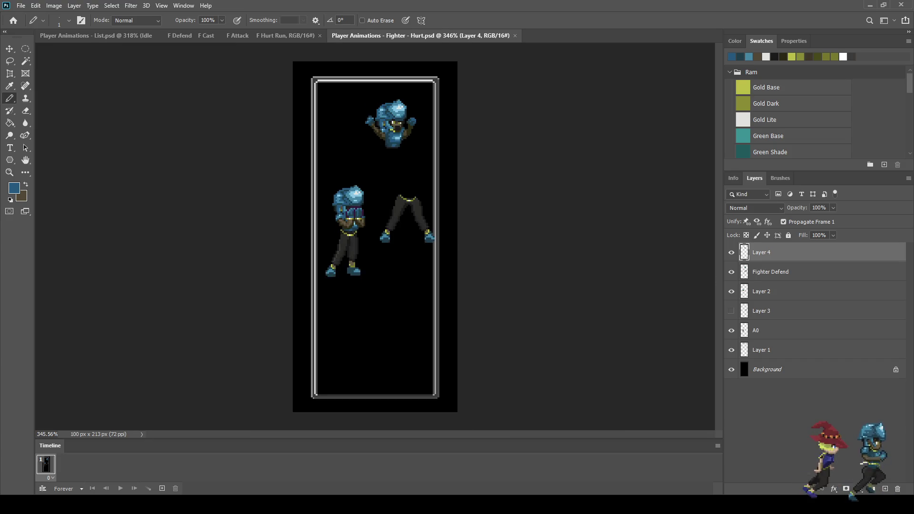
scroll(379, 134, up, 3)
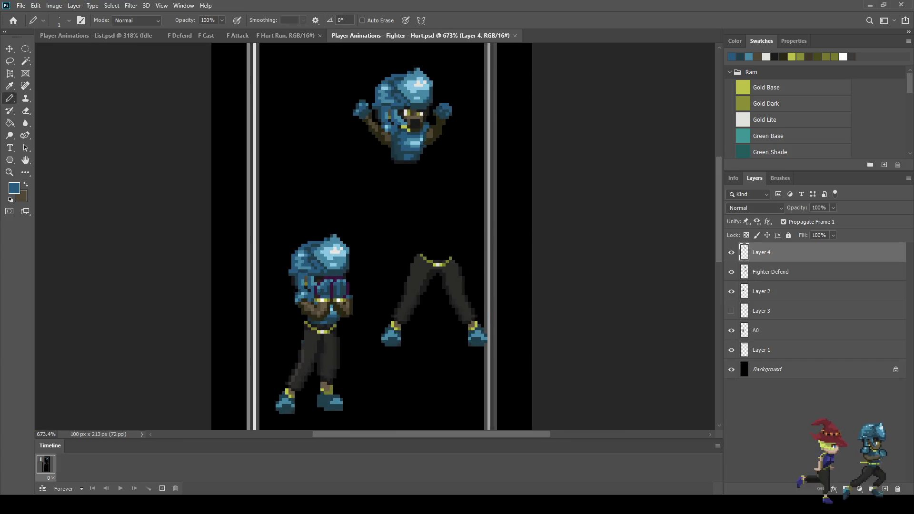
scroll(389, 105, up, 1)
scroll(402, 76, up, 2)
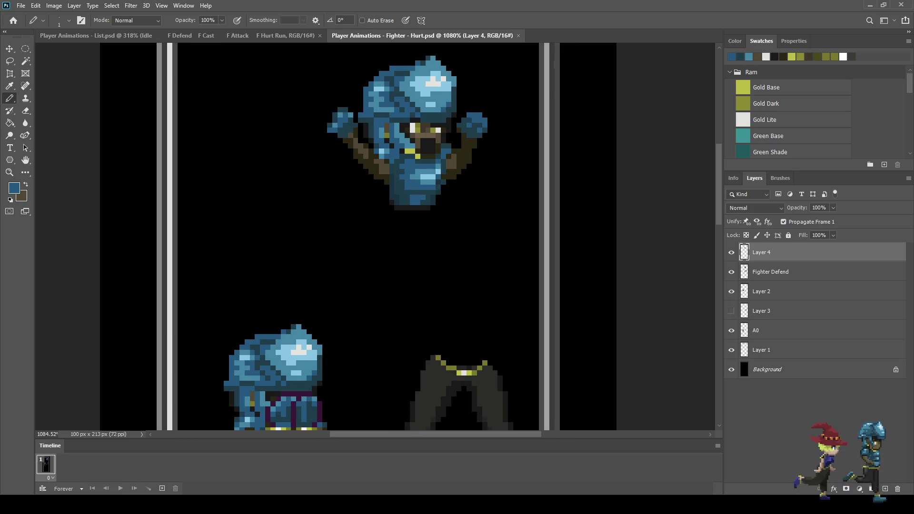
scroll(403, 79, down, 2)
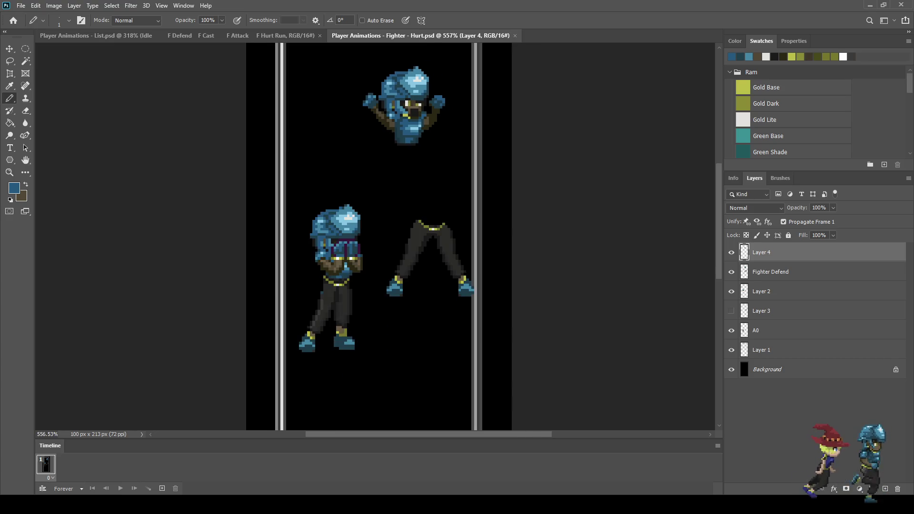
key(ctrl+comma)
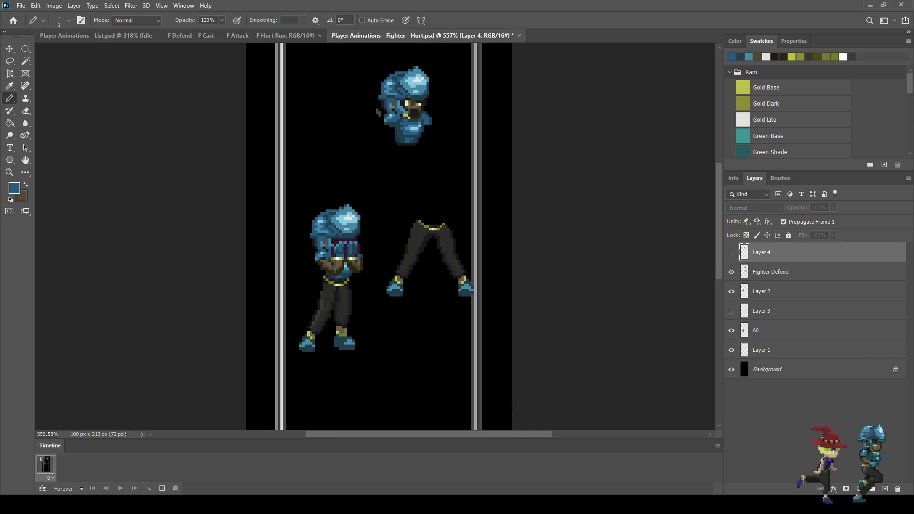
Step: Select the Fighter Defend layer with the Eraser, show Layer 4 again, and save the sheet
key(alt+bracketleft)
key(e)
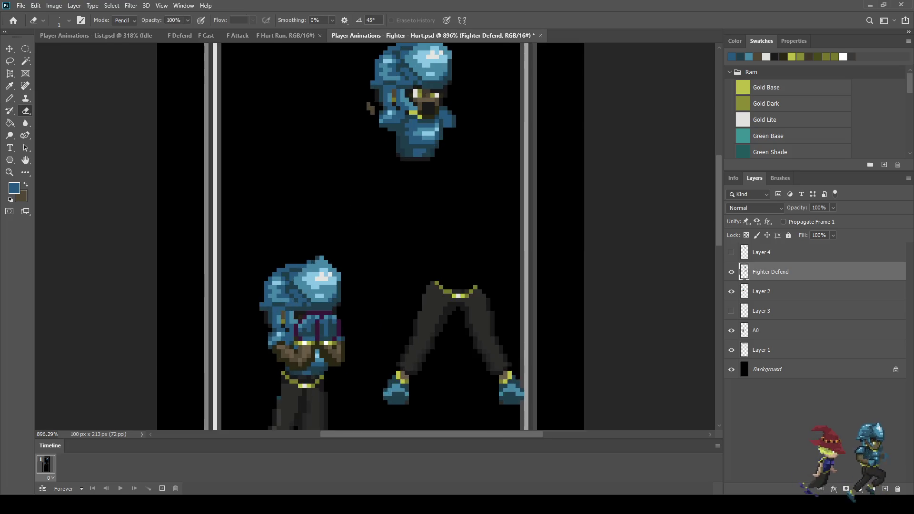
alt+scroll(381, 110, up, 4)
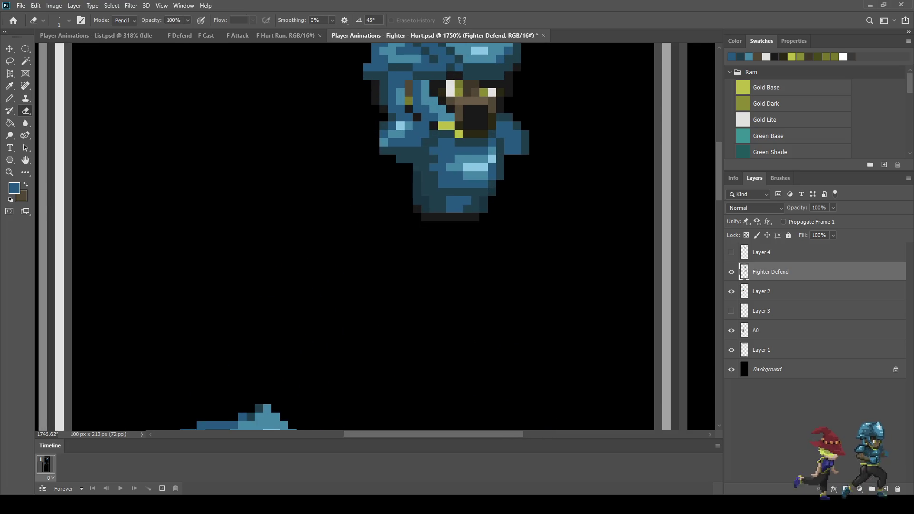
click(732, 253)
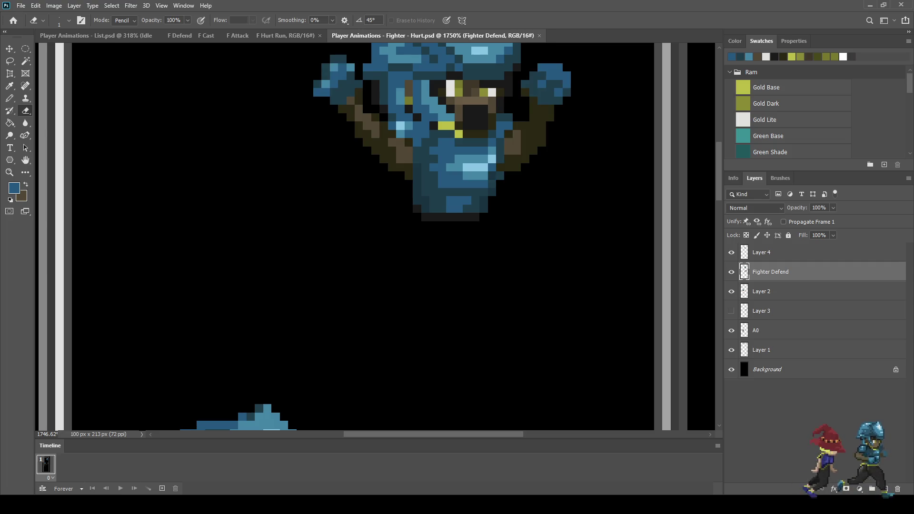
alt+scroll(528, 100, down, 5)
key(ctrl+s)
Step: Return to the Pencil with a darker blue swatch as the drawing colour
alt+scroll(524, 80, up, 3)
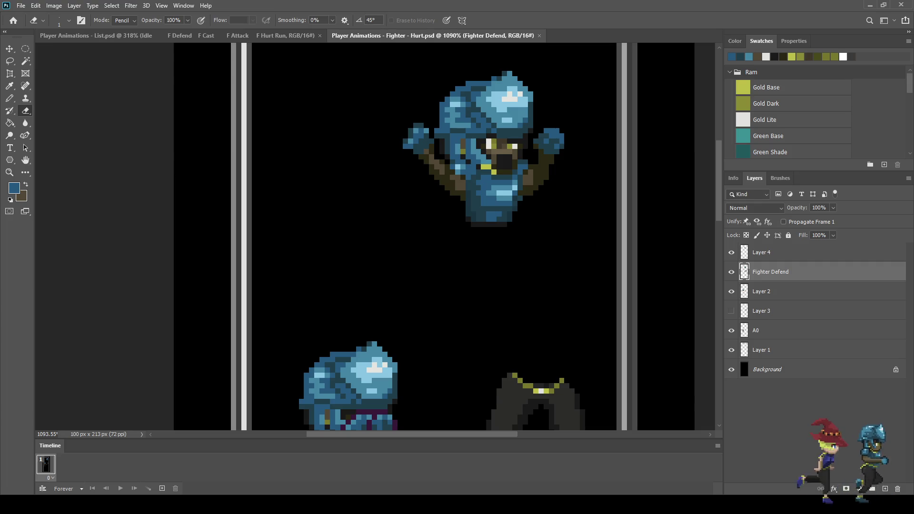
scroll(537, 246, down, 5)
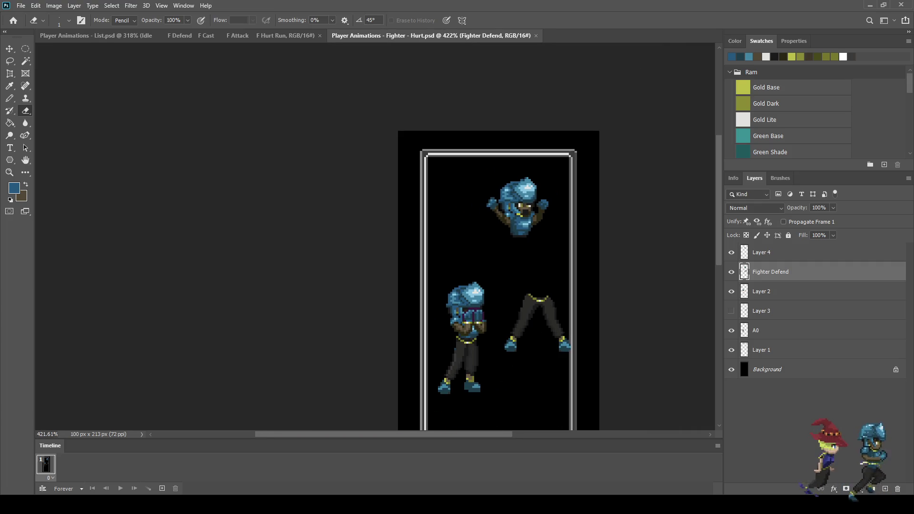
scroll(549, 269, up, 1)
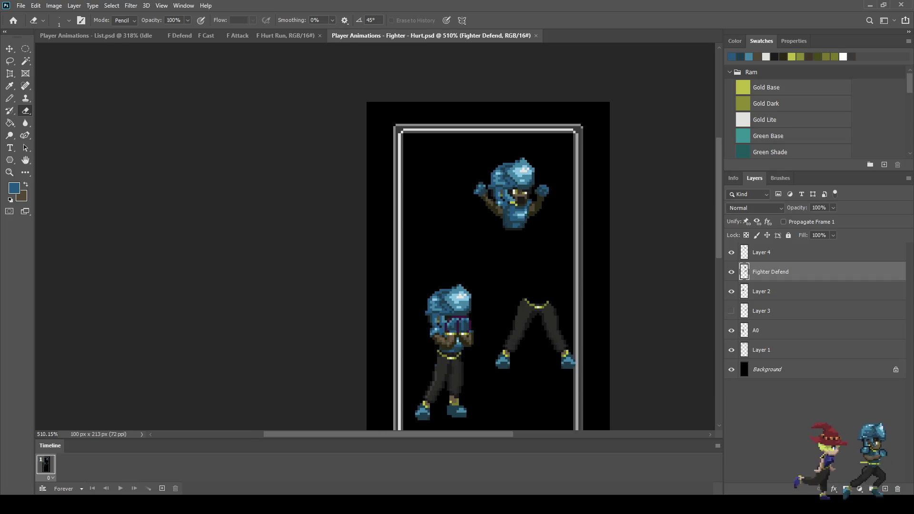
scroll(538, 287, up, 1)
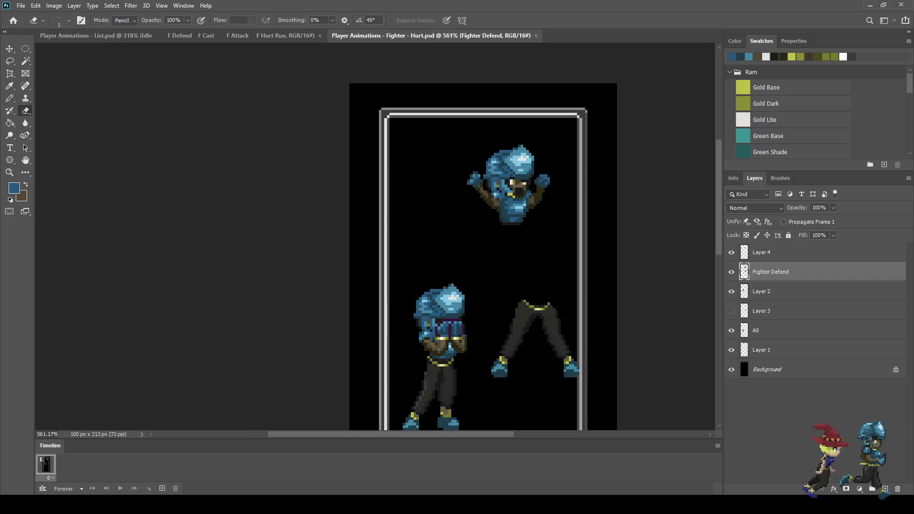
scroll(513, 423, up, 5)
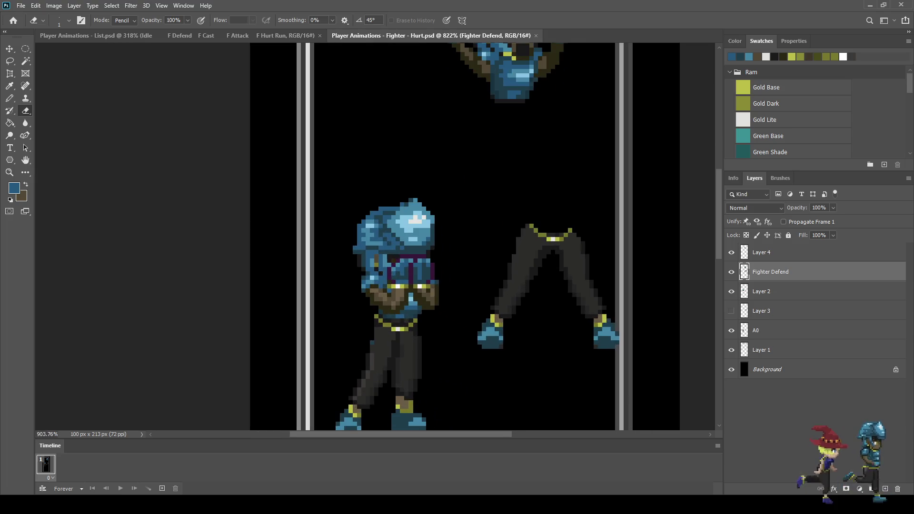
key(b)
click(731, 57)
Step: Pencil two dark blue boots beneath the upper fighter
scroll(476, 238, down, 4)
scroll(486, 171, up, 4)
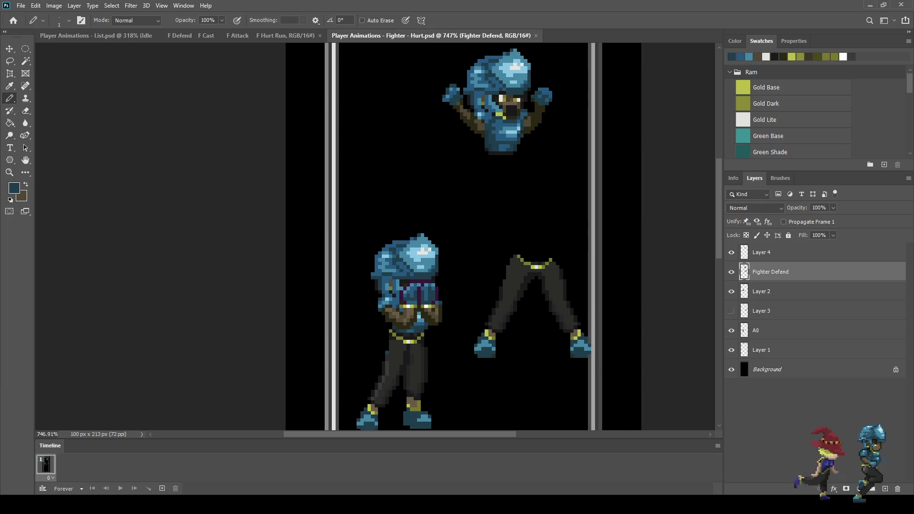
mouse_move(479, 176)
mouse_down()
mouse_move(465, 165)
mouse_move(477, 183)
mouse_up()
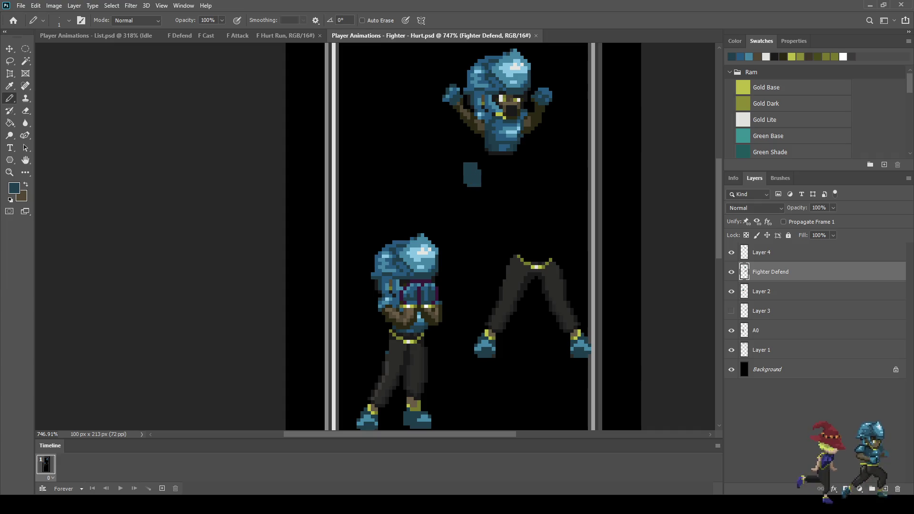
mouse_move(529, 172)
mouse_down()
mouse_move(535, 161)
mouse_move(549, 171)
mouse_move(528, 185)
mouse_move(543, 164)
mouse_up()
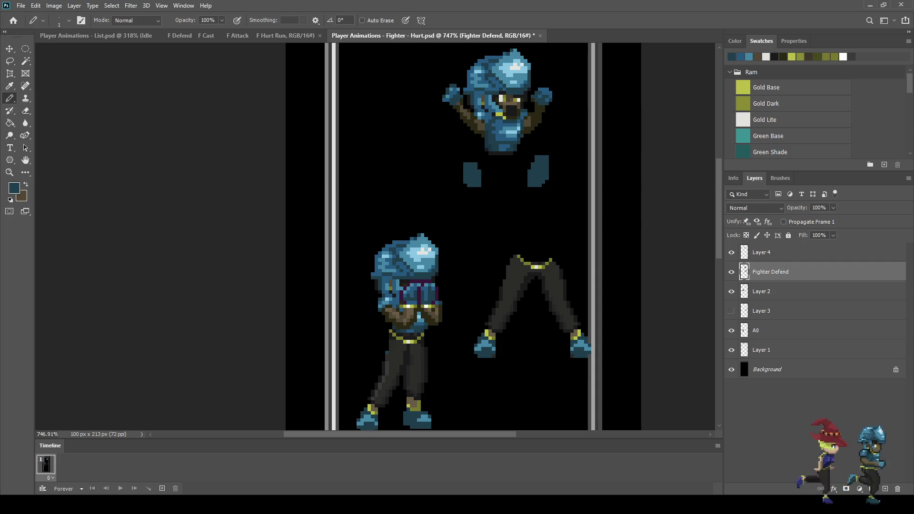
Step: Sample the near-black trouser colour and fill in the trousers between the boots
key(i)
click(533, 286)
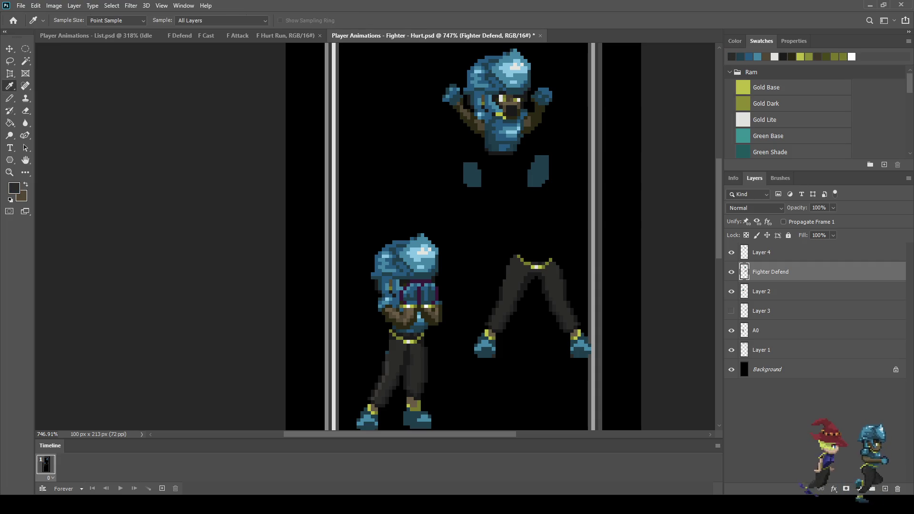
key(b)
mouse_move(487, 155)
mouse_down()
mouse_move(482, 162)
mouse_move(517, 160)
mouse_move(527, 172)
mouse_up()
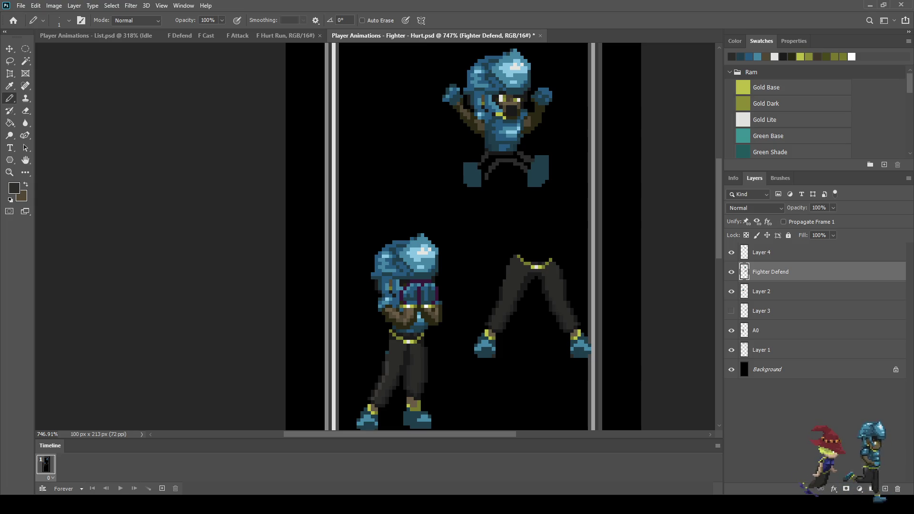
drag(510, 153, 486, 161)
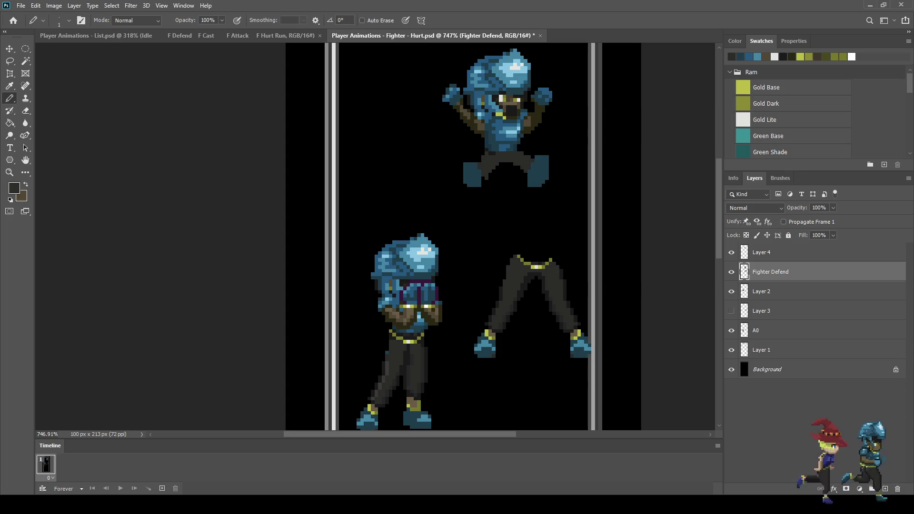
scroll(320, 170, down, 5)
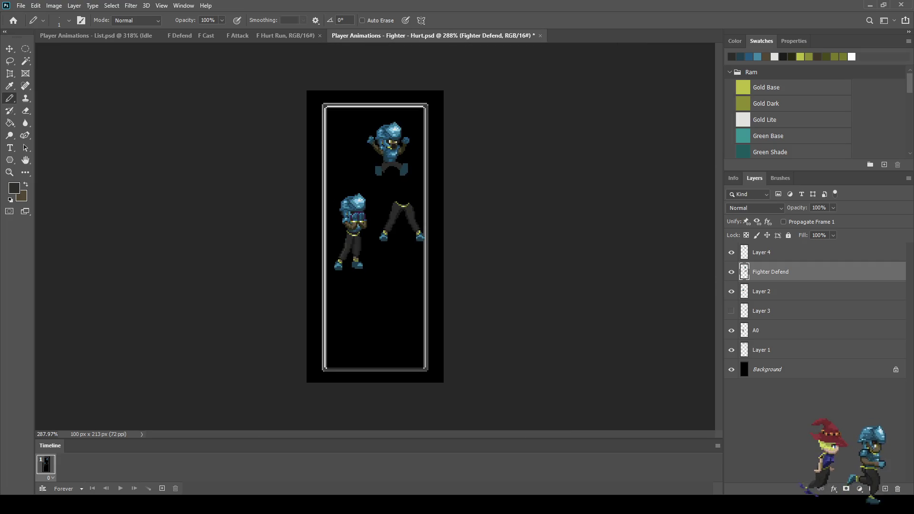
scroll(380, 162, up, 6)
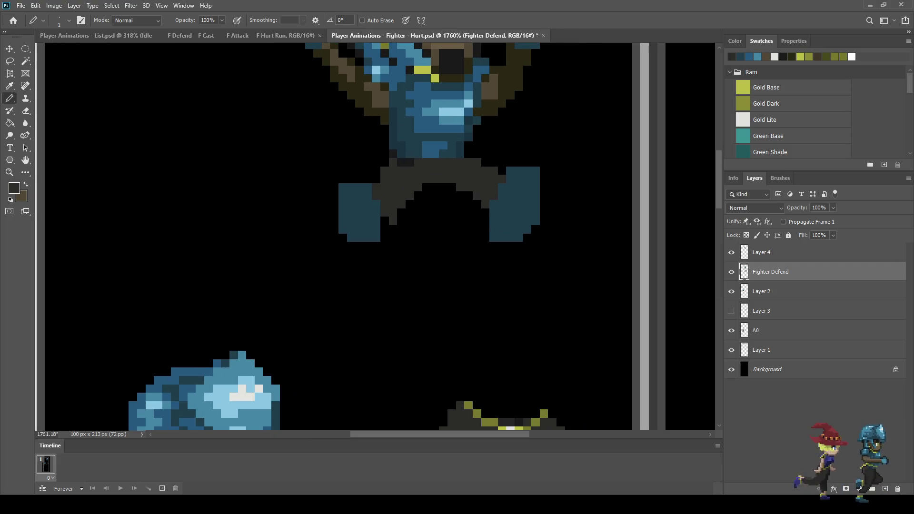
Step: Lasso the upper fighter's legs and nudge them slightly down and one pixel left
key(l)
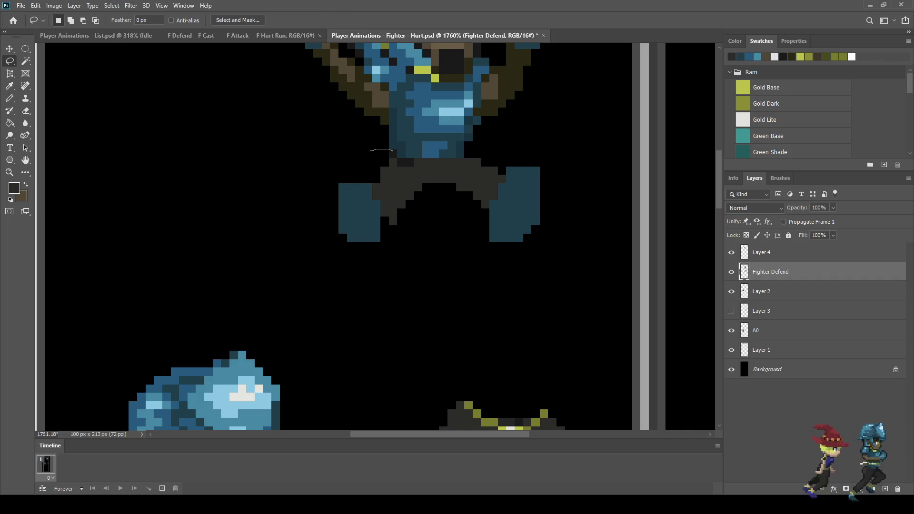
mouse_move(410, 156)
mouse_down()
mouse_move(513, 153)
mouse_move(449, 311)
mouse_move(328, 182)
mouse_move(362, 151)
mouse_up()
key(ctrl+t)
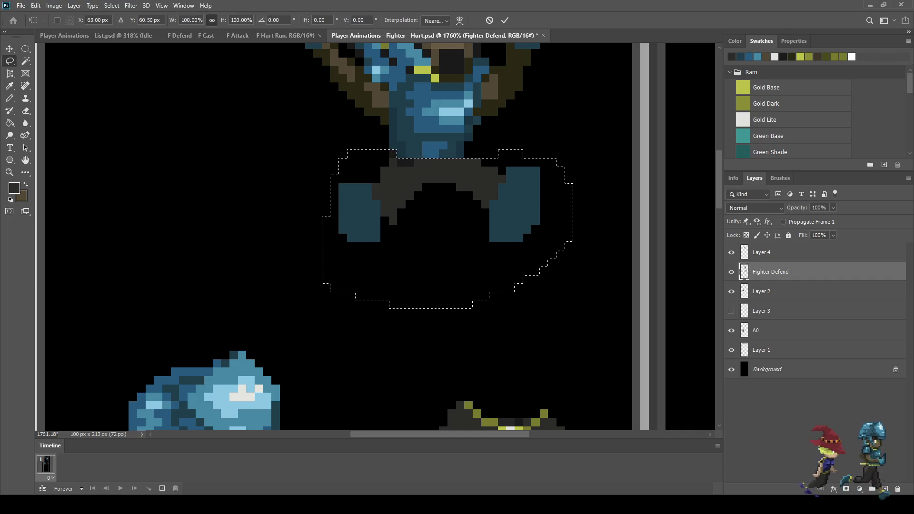
key(Down)
key(Down)
key(Down)
key(Left)
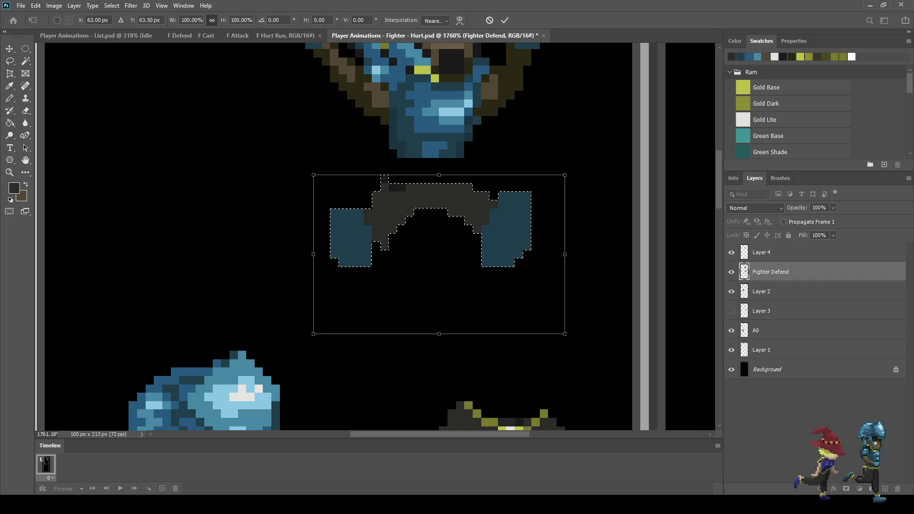
key(Return)
key(ctrl+d)
Step: Pencil-fix the trousers: thicken the dark edges, fill black gaps, and grey out stray dark pixels
key(b)
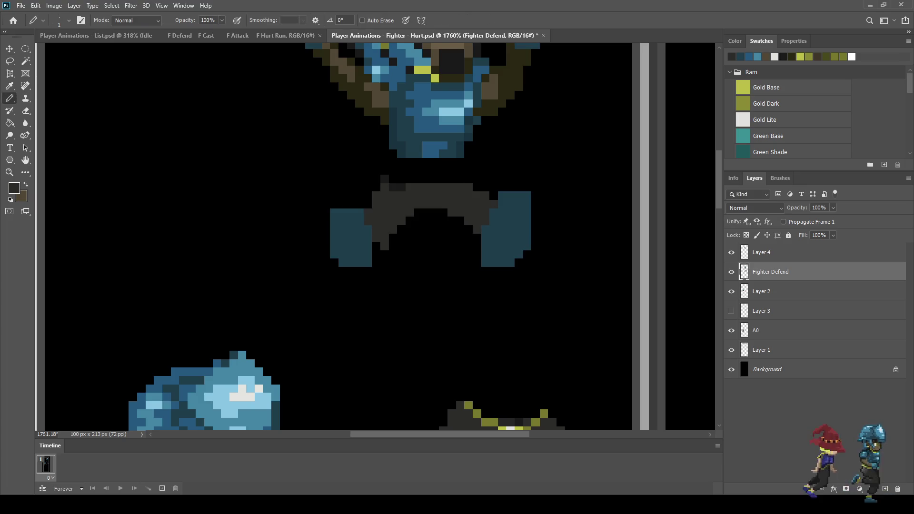
scroll(452, 198, up, 3)
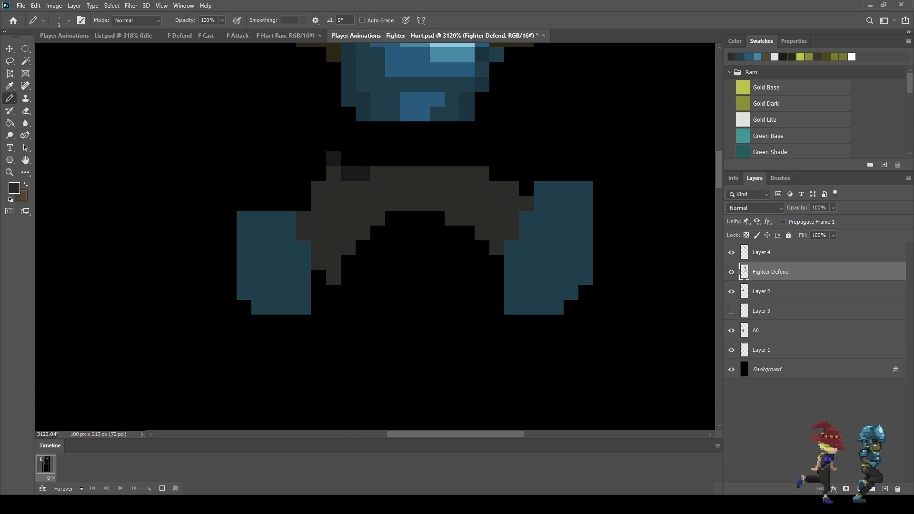
mouse_move(347, 114)
mouse_down()
mouse_move(348, 159)
mouse_move(363, 143)
mouse_move(438, 143)
mouse_move(482, 159)
mouse_move(467, 129)
mouse_up()
click(496, 174)
drag(392, 159, 437, 159)
drag(377, 129, 453, 129)
drag(348, 174, 363, 174)
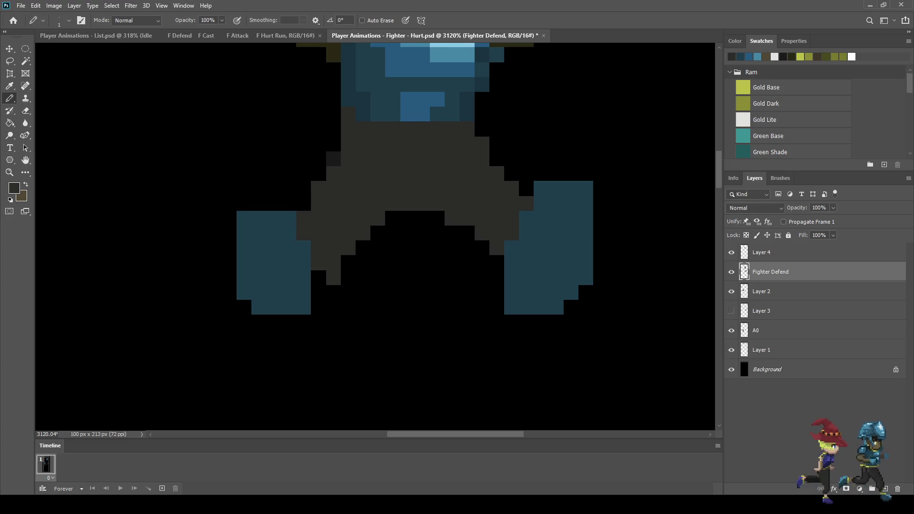
click(333, 159)
scroll(391, 261, down, 8)
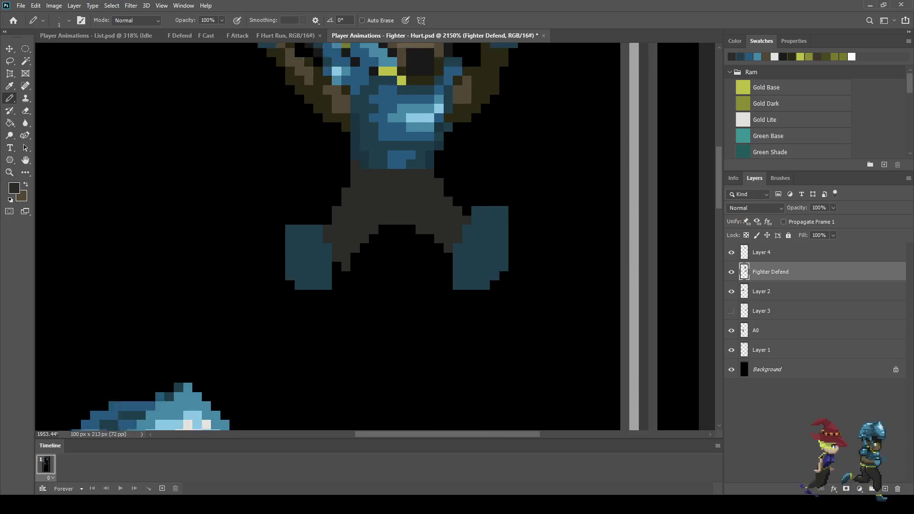
scroll(392, 309, up, 5)
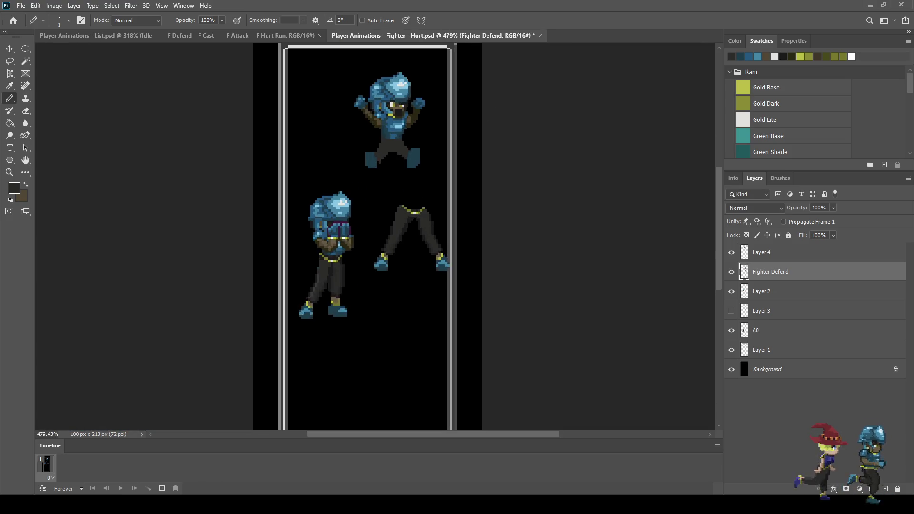
scroll(373, 162, up, 3)
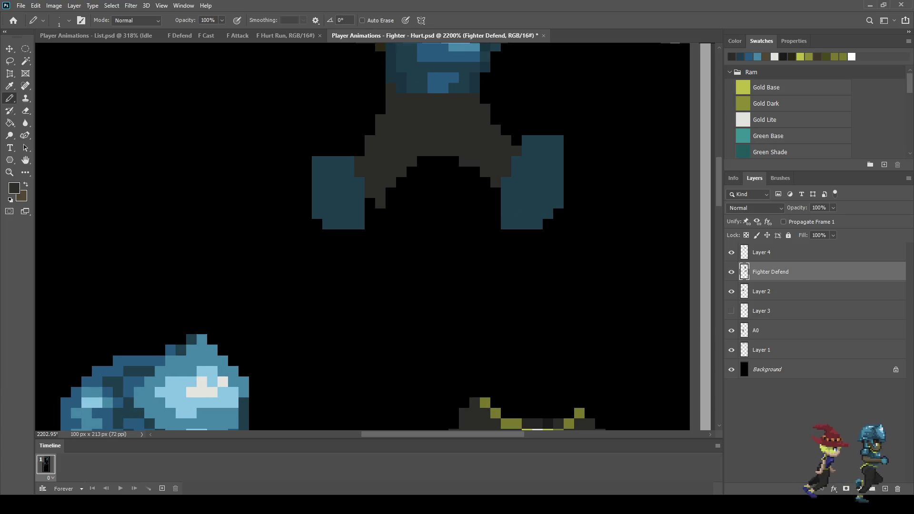
scroll(367, 171, up, 2)
click(371, 210)
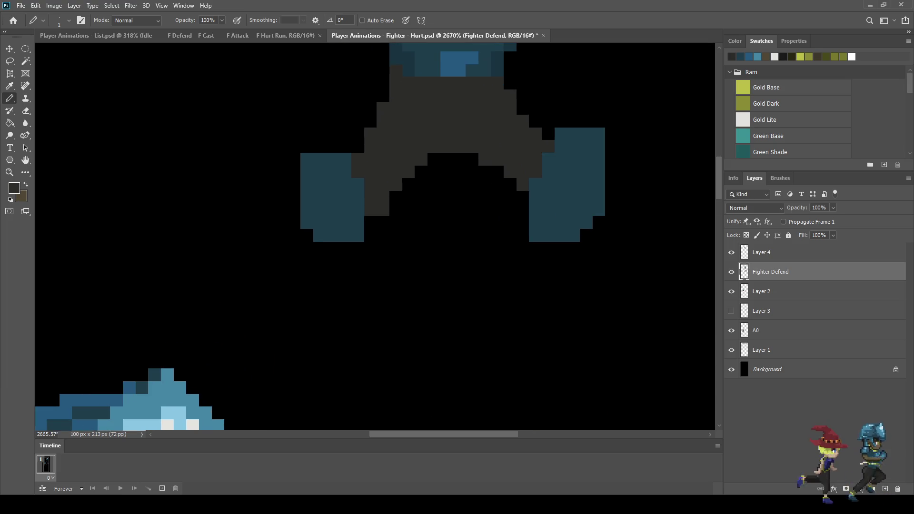
Step: Sample the dark boot blue and add blue pixels along the left boot's top
key(i)
click(732, 57)
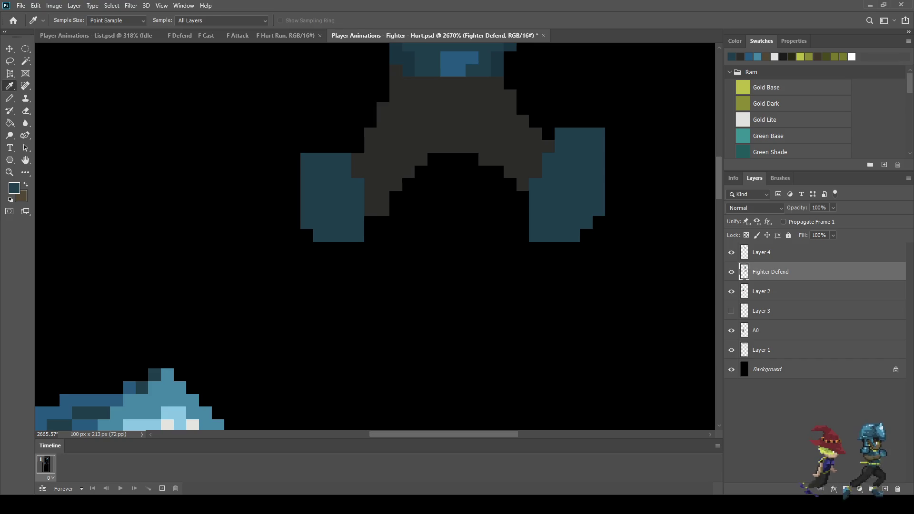
key(b)
drag(331, 146, 320, 146)
click(319, 133)
click(307, 146)
scroll(330, 240, down, 10)
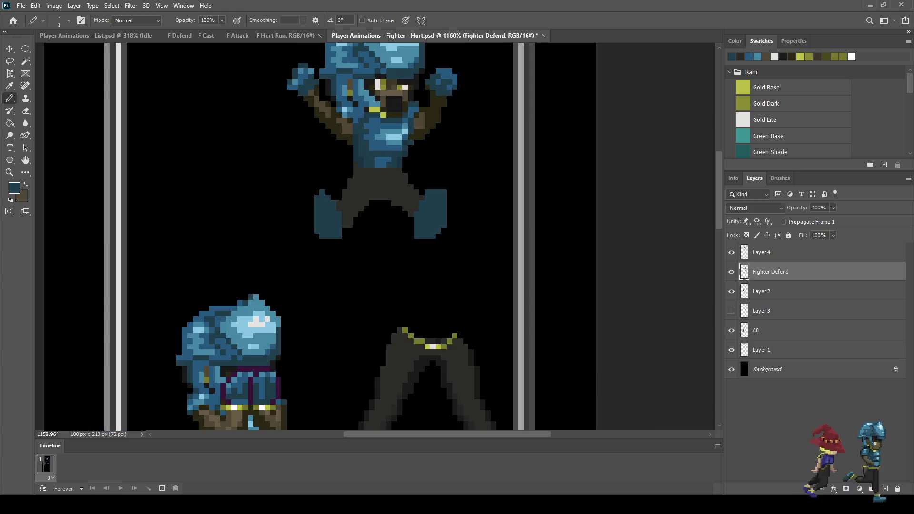
scroll(330, 240, down, 6)
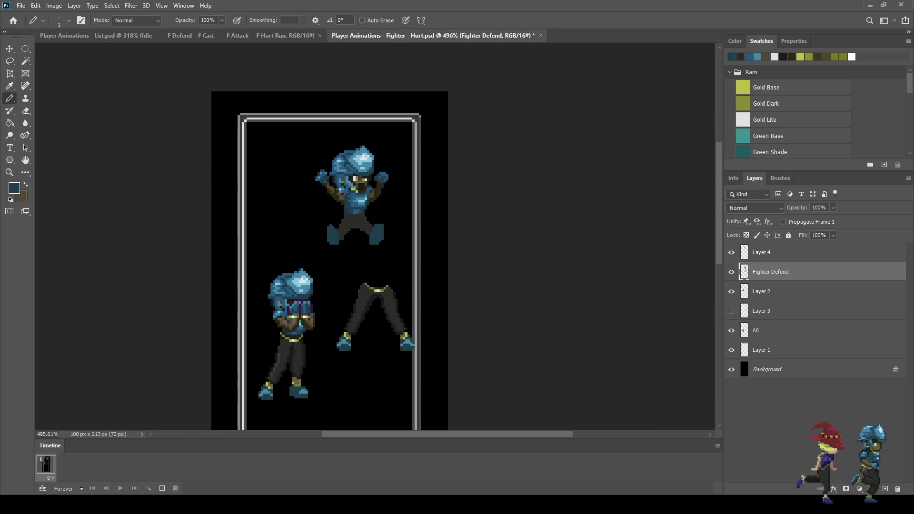
scroll(385, 153, up, 8)
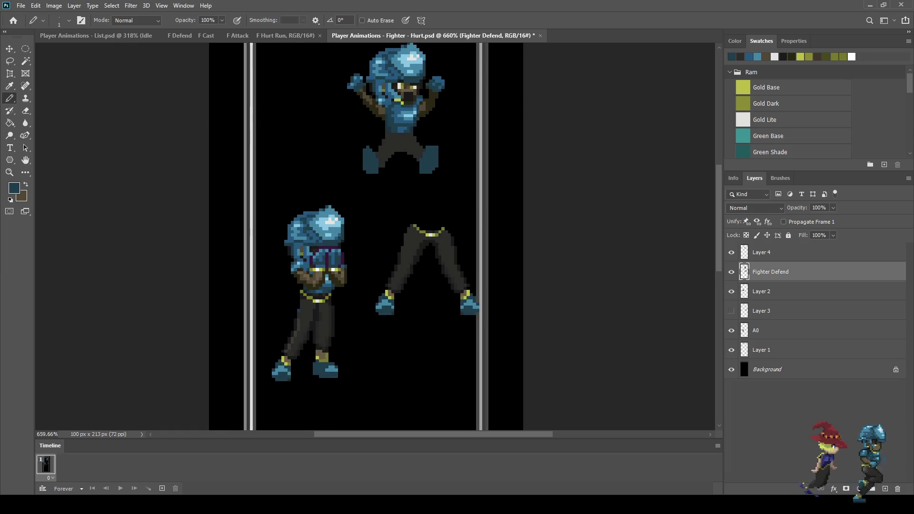
scroll(374, 124, up, 1)
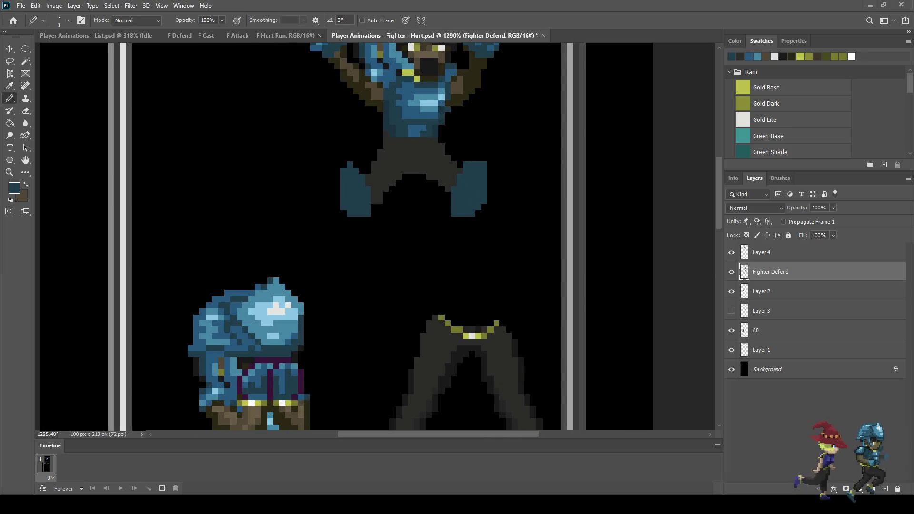
Step: Lasso the legs again and move them down a further pixel
key(l)
scroll(372, 140, up, 4)
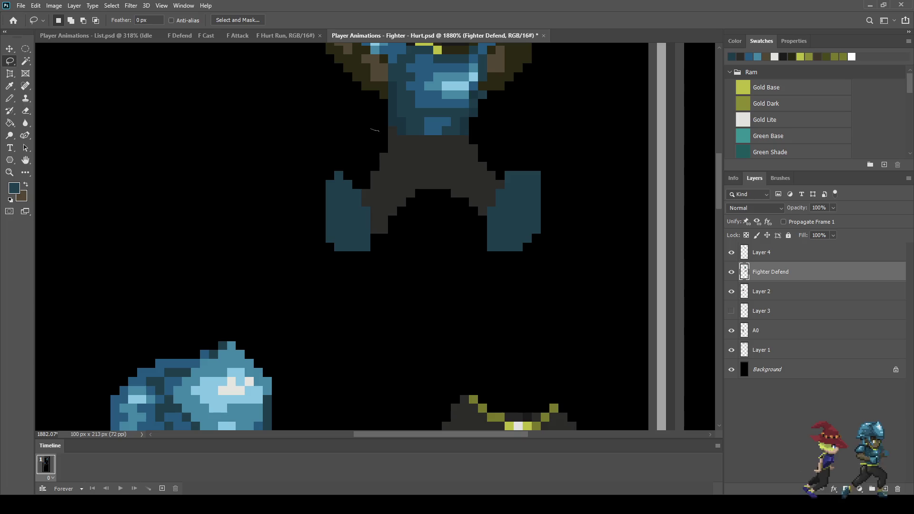
mouse_move(405, 133)
mouse_down()
mouse_move(513, 145)
mouse_move(504, 316)
mouse_move(285, 196)
mouse_move(359, 127)
mouse_move(370, 128)
mouse_up()
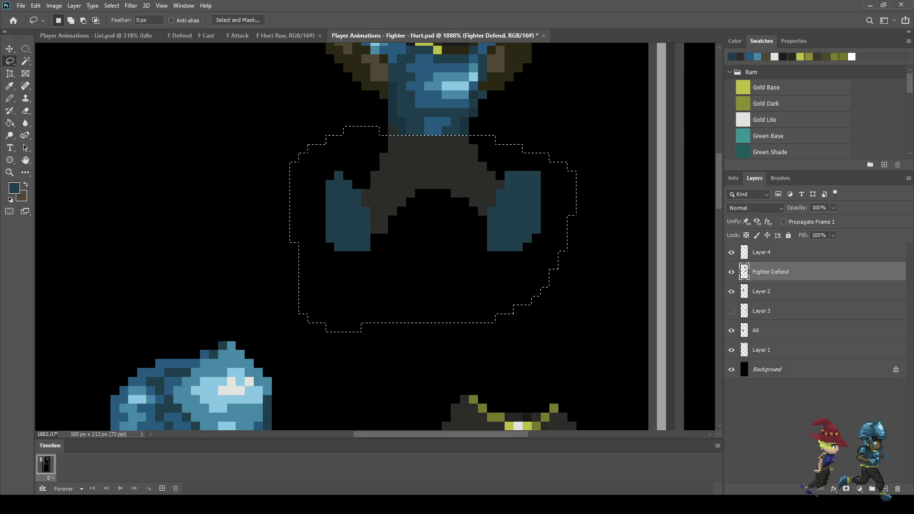
key(ctrl+t)
key(Down)
key(Down)
key(Down)
key(Return)
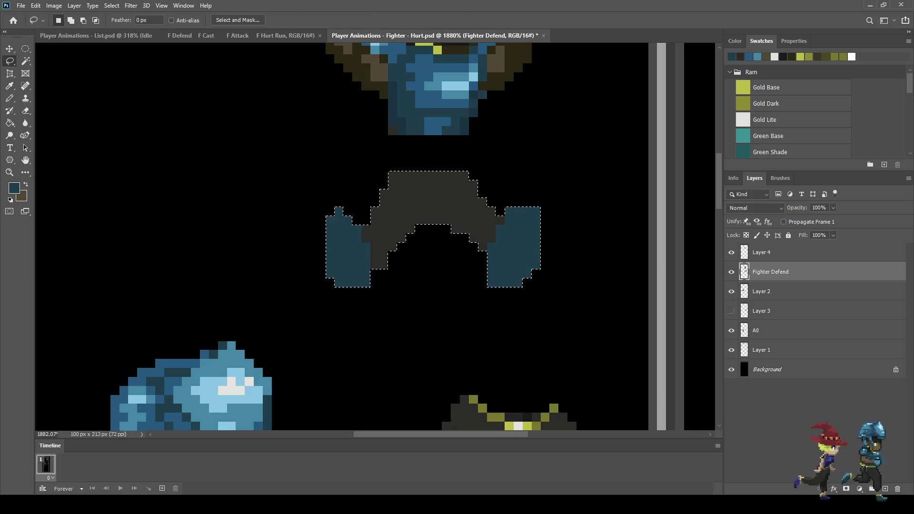
key(ctrl+d)
Step: Paint a strip above the legs, then repaint it in the dark grey trouser colour
key(b)
scroll(373, 161, up, 3)
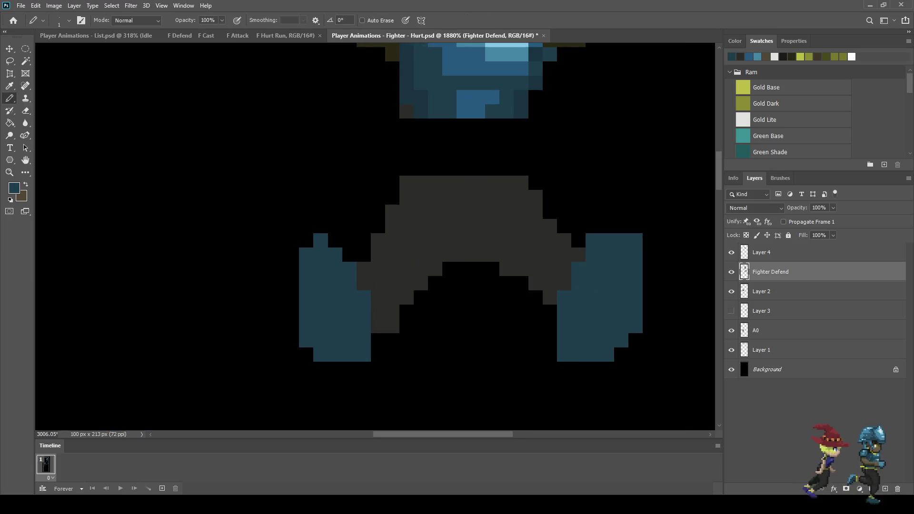
scroll(460, 141, up, 1)
mouse_move(415, 176)
mouse_down()
mouse_move(453, 157)
mouse_move(472, 176)
mouse_up()
alt+click(457, 200)
mouse_move(415, 177)
mouse_down()
mouse_move(530, 176)
mouse_move(434, 157)
mouse_move(491, 119)
mouse_move(511, 138)
mouse_move(530, 138)
mouse_move(530, 119)
mouse_up()
Step: Fill the torso-to-leg gap and black leg-edge pixels with grey so the trousers connect
click(434, 119)
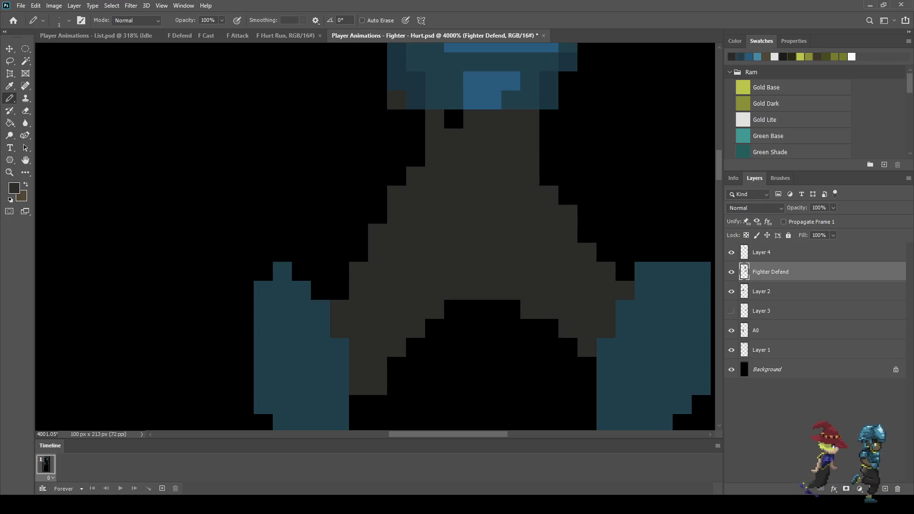
click(454, 118)
click(416, 157)
click(416, 138)
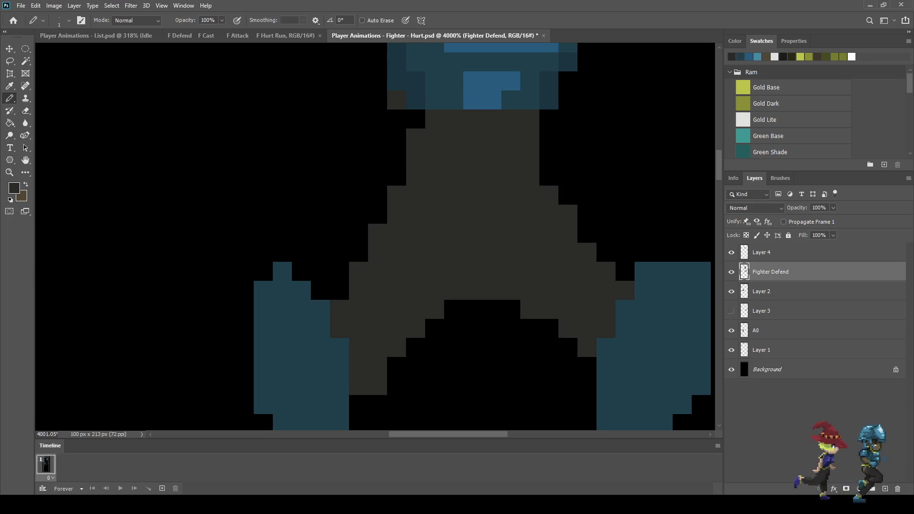
drag(396, 176, 378, 195)
click(377, 214)
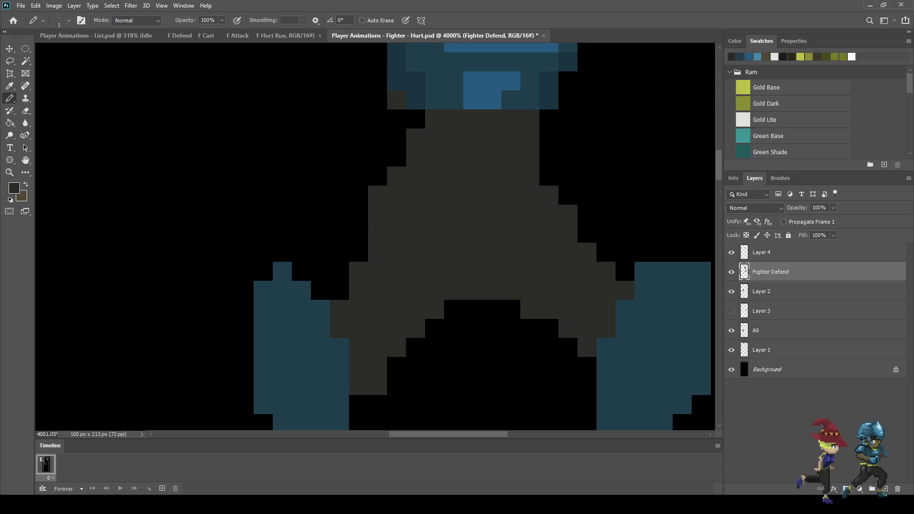
scroll(376, 238, down, 10)
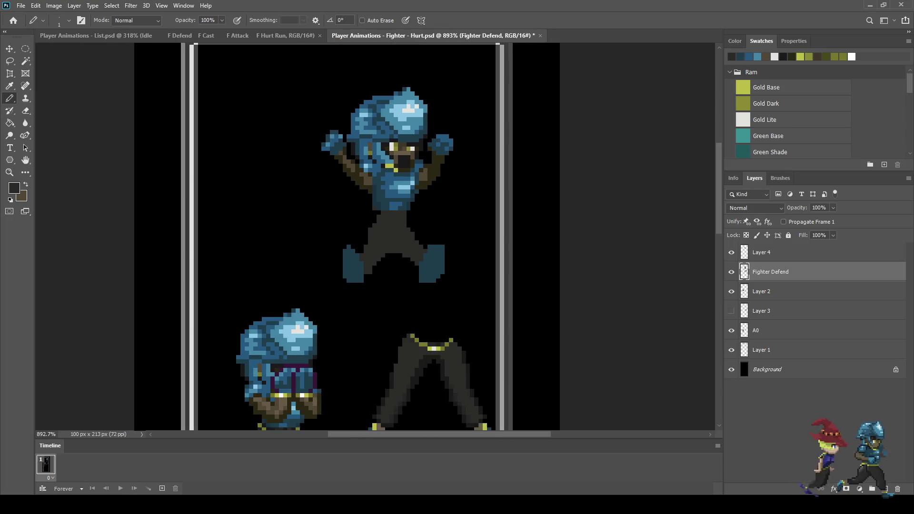
scroll(377, 221, up, 6)
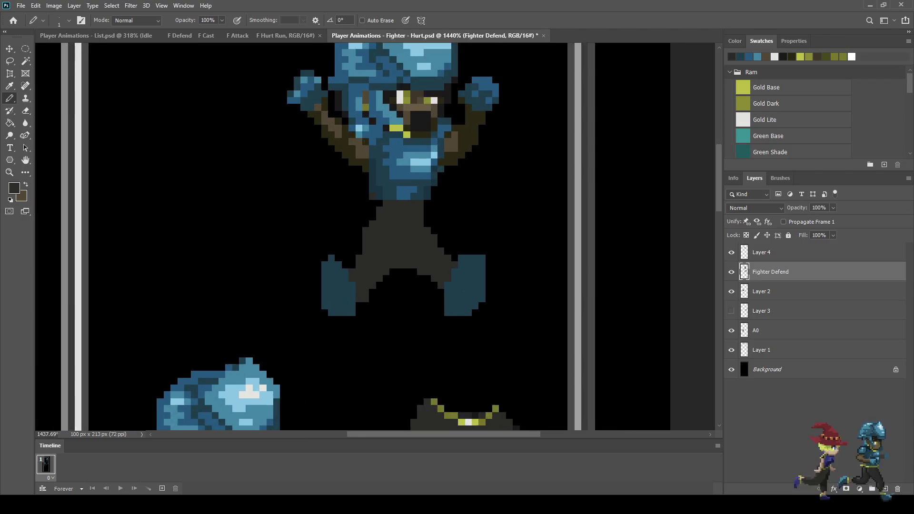
scroll(384, 241, up, 1)
Step: Lasso the fighter's left leg and nudge it up and left with Free Transform
key(l)
mouse_move(267, 248)
mouse_down()
mouse_move(393, 223)
mouse_move(408, 383)
mouse_move(256, 410)
mouse_move(224, 278)
mouse_up()
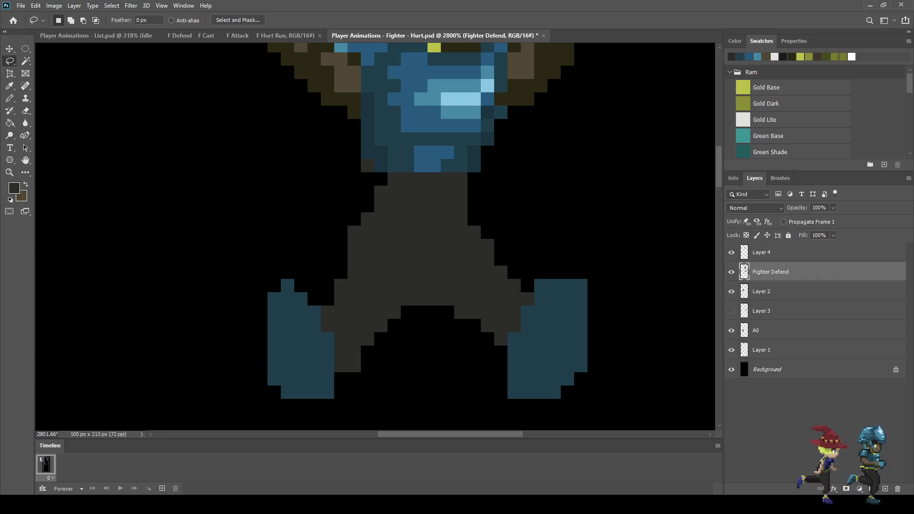
key(ctrl+t)
key(Up)
key(Up)
key(Left)
key(Left)
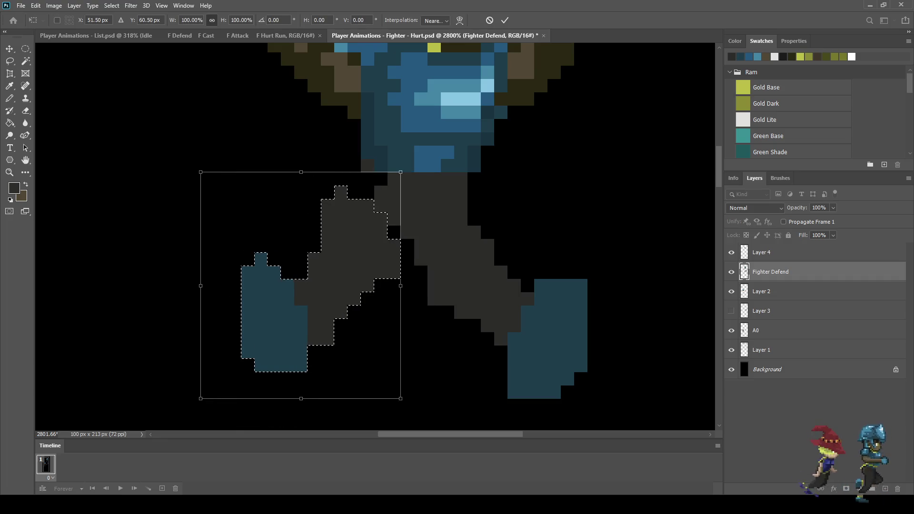
key(Right)
key(Left)
key(Down)
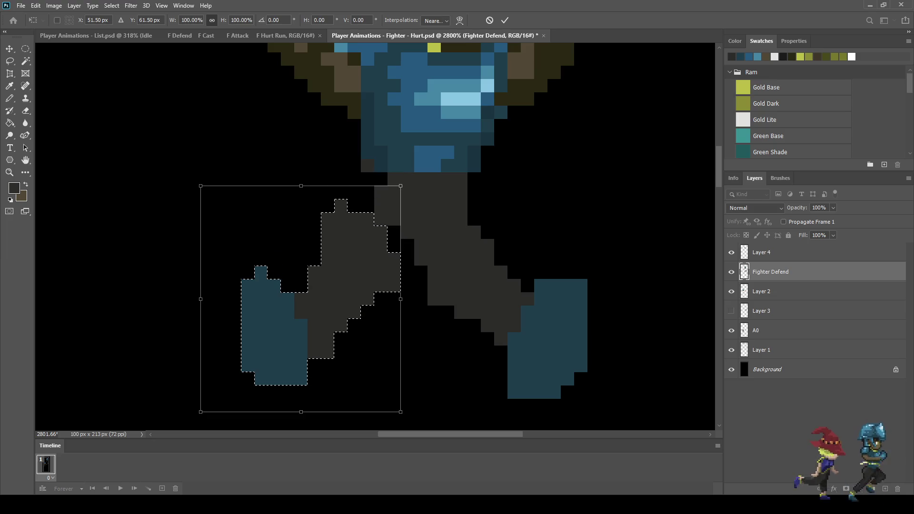
key(Up)
key(Right)
key(Left)
key(Return)
key(ctrl+d)
Step: Outline the upper figure's legs with a freehand lasso selection
scroll(352, 205, down, 10)
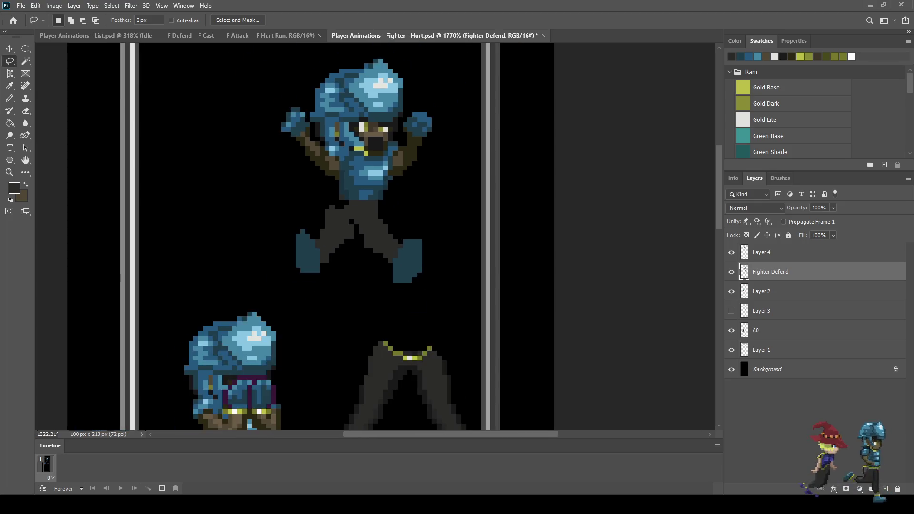
scroll(362, 208, up, 5)
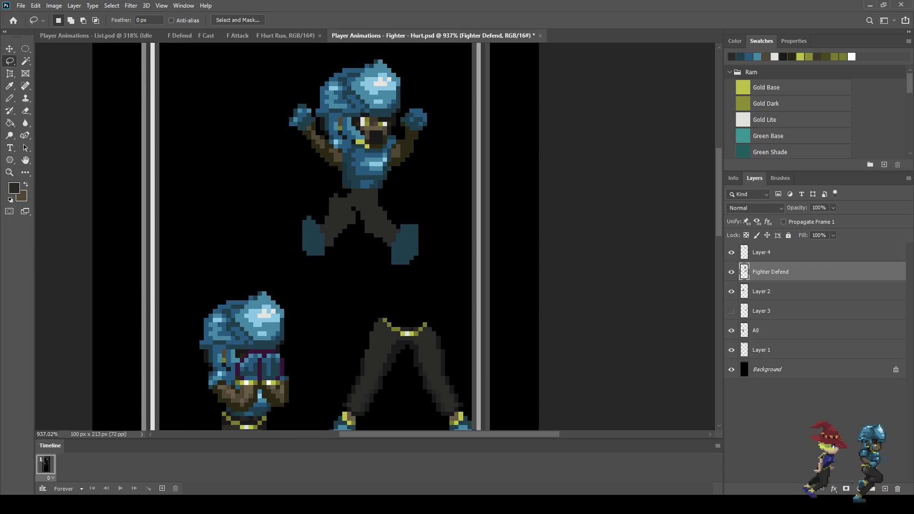
scroll(363, 207, up, 2)
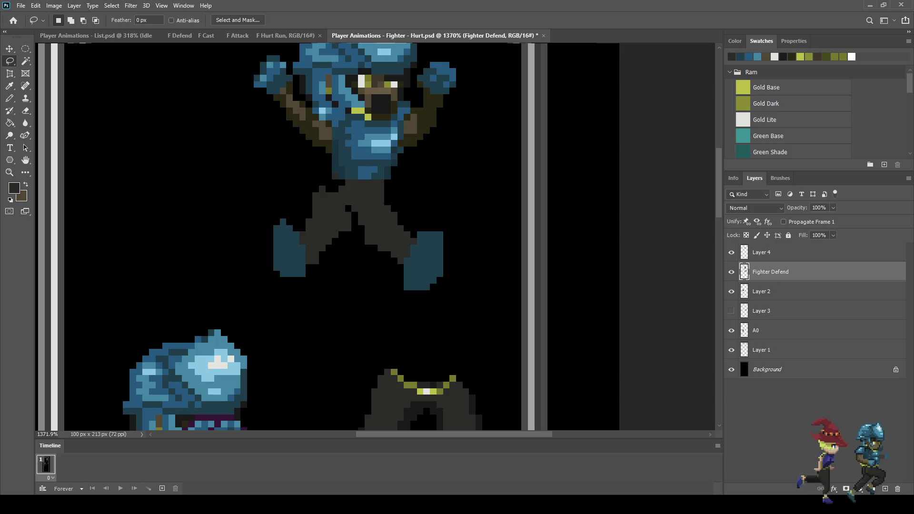
scroll(356, 238, down, 3)
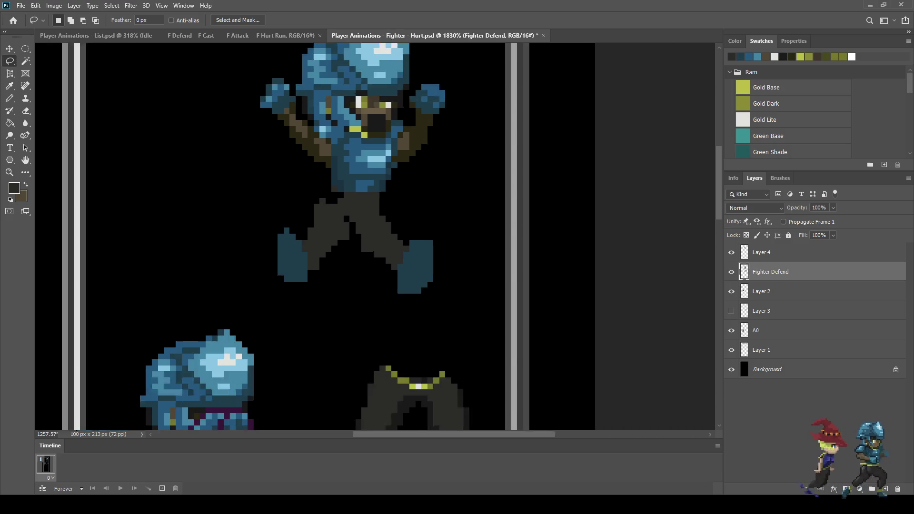
scroll(360, 252, down, 2)
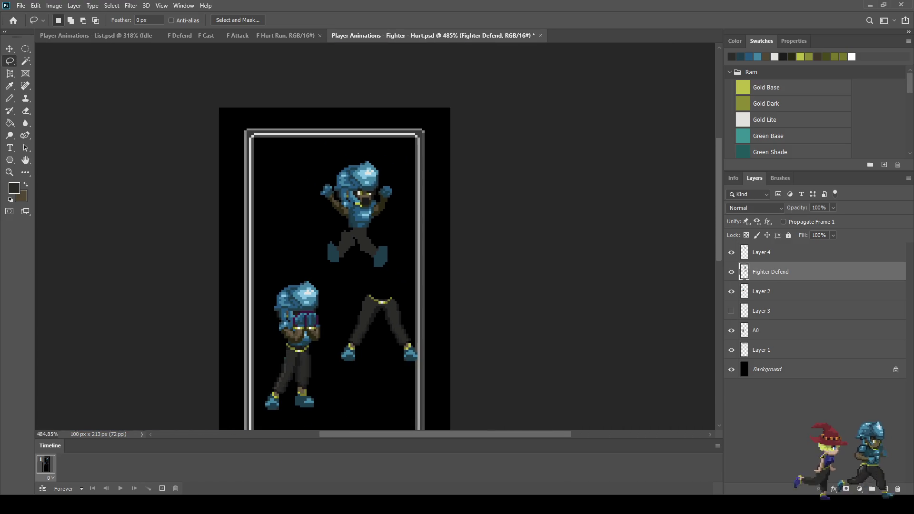
scroll(346, 238, up, 4)
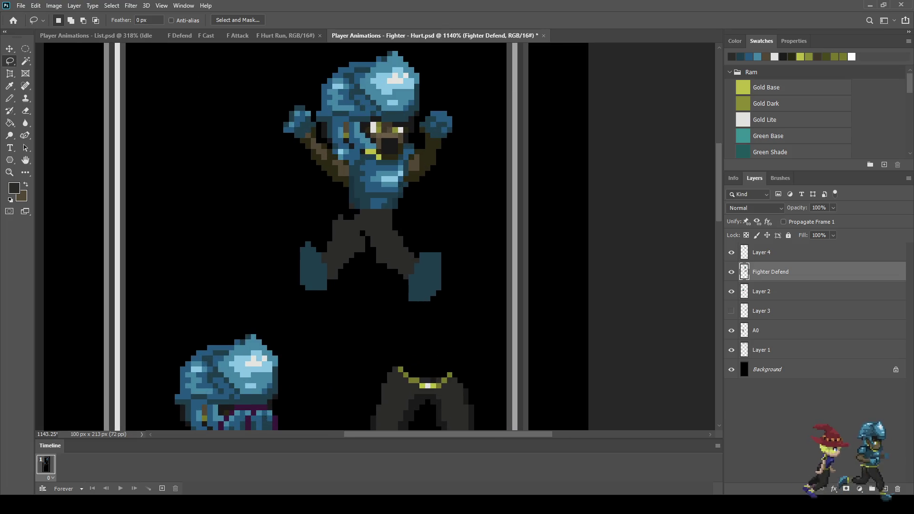
mouse_move(320, 204)
mouse_down()
mouse_move(444, 211)
mouse_move(424, 370)
mouse_move(241, 238)
mouse_move(300, 205)
mouse_up()
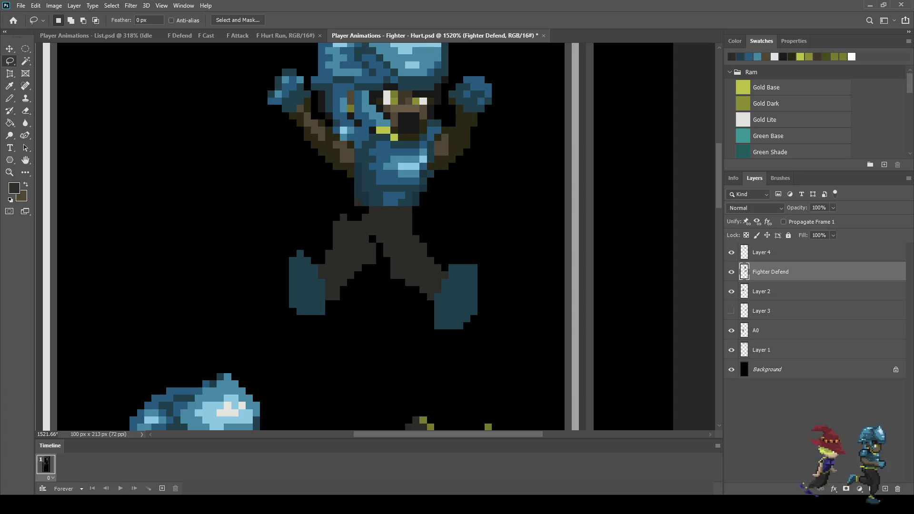
Step: Delete the selected leg pixels and reveal Layer 4's raised arms, comparing layer visibility
key(Delete)
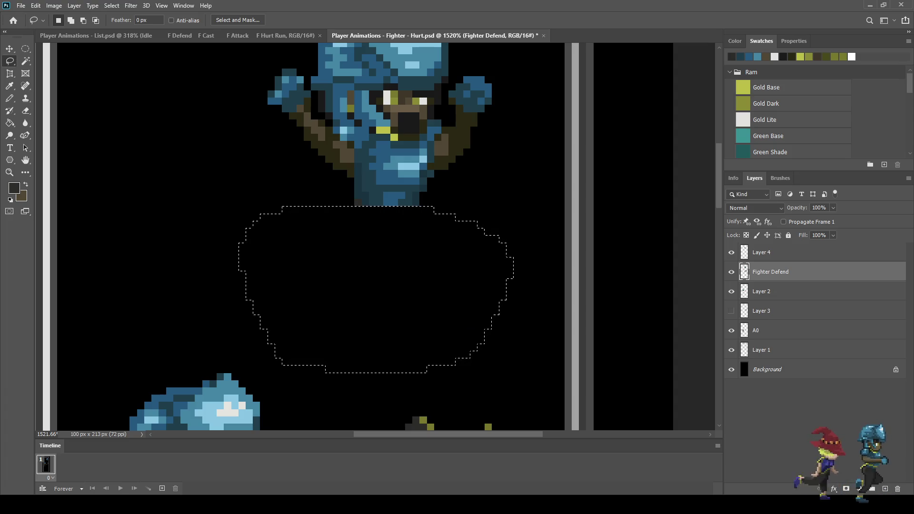
key(e)
scroll(362, 204, down, 3)
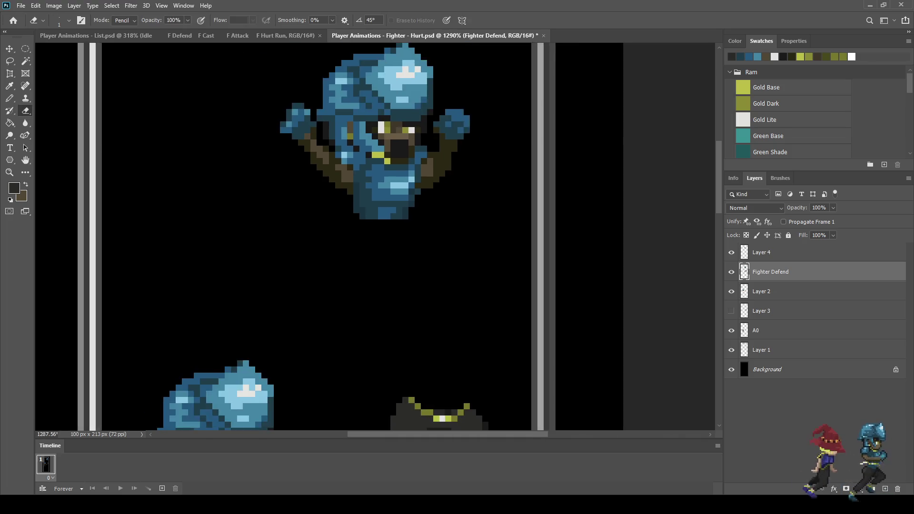
click(731, 291)
click(731, 291)
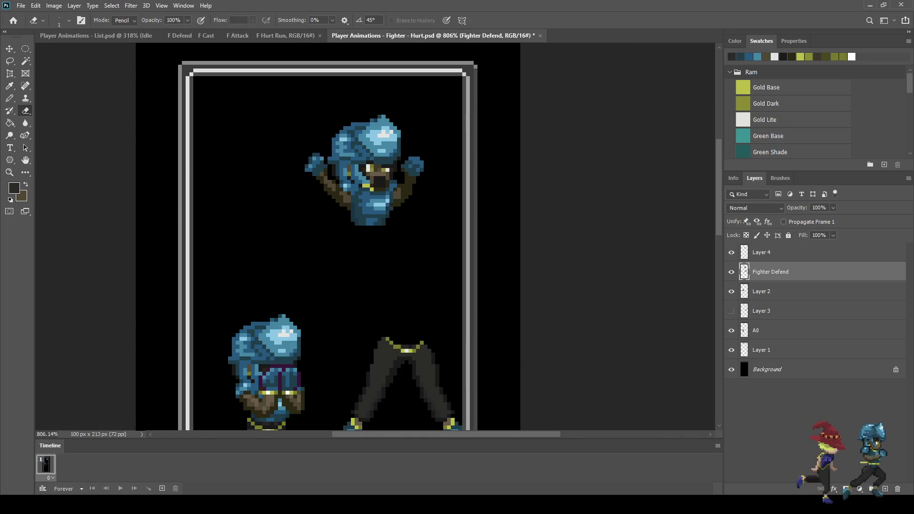
click(731, 253)
click(731, 272)
click(731, 271)
scroll(328, 238, down, 3)
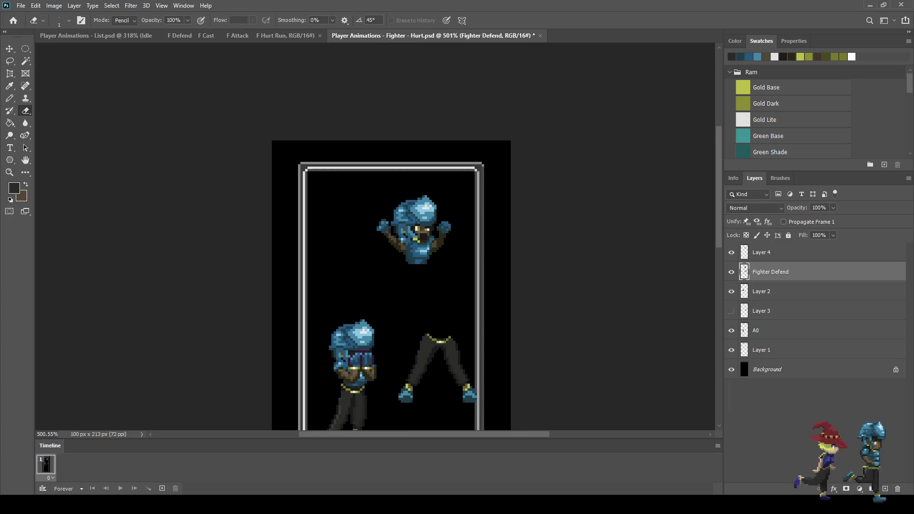
scroll(328, 238, up, 3)
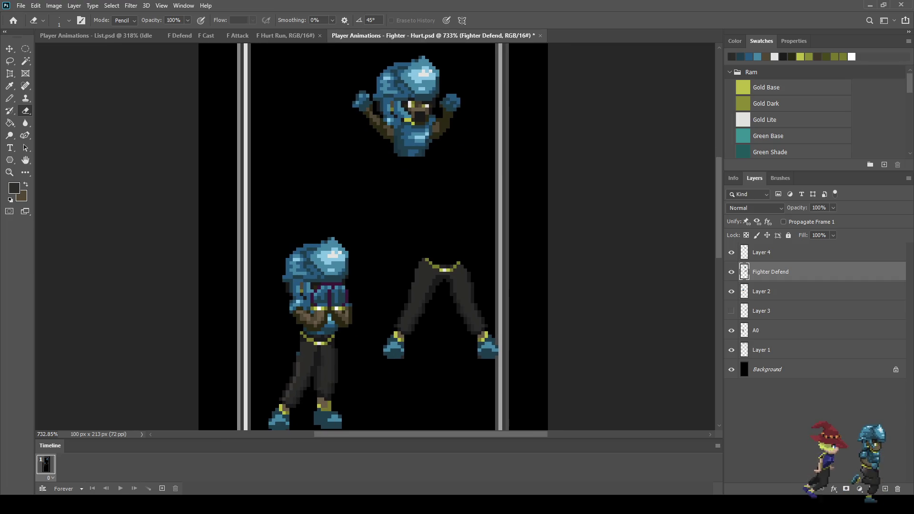
Step: Lasso the loose lower-right legs and nudge them up and left under the raised-arms torso
key(l)
mouse_move(402, 250)
mouse_down()
mouse_move(511, 381)
mouse_move(376, 355)
mouse_move(381, 295)
mouse_up()
key(ctrl+t)
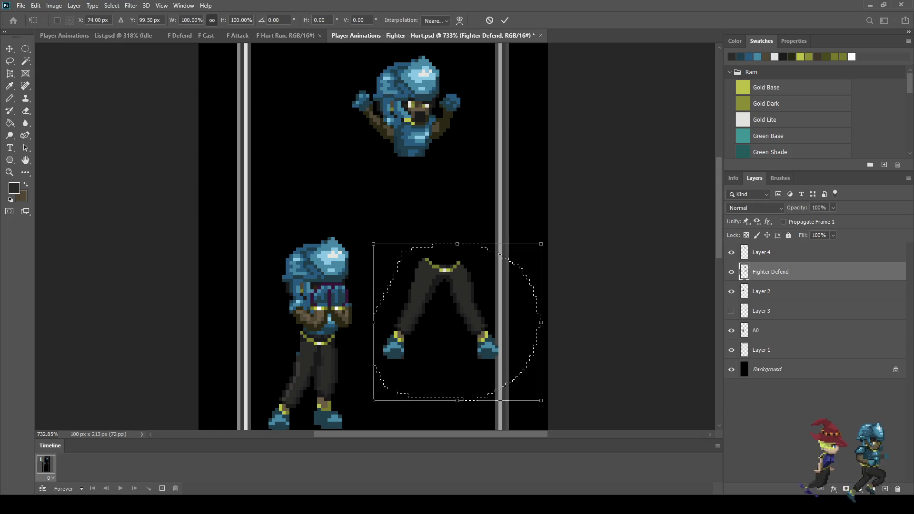
key(shift+Up)
key(shift+Up)
key(shift+Left)
key(Up)
key(Up)
key(Up)
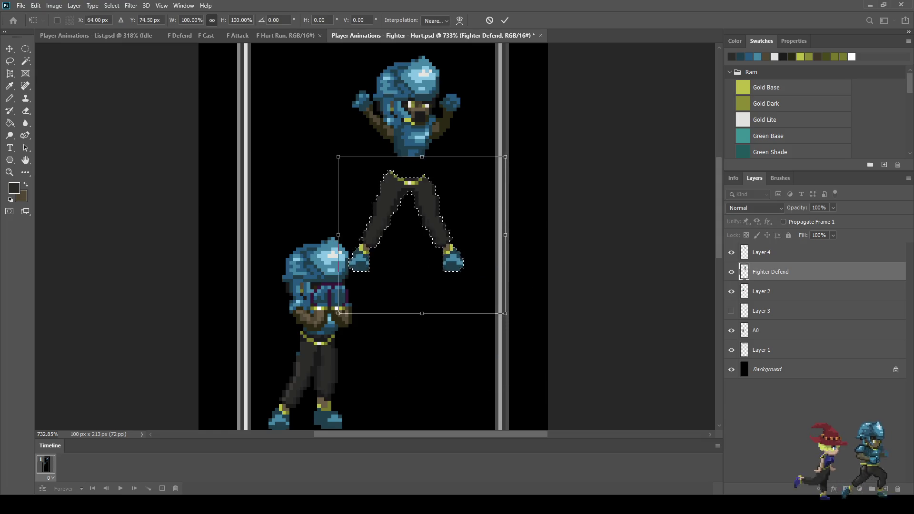
key(Right)
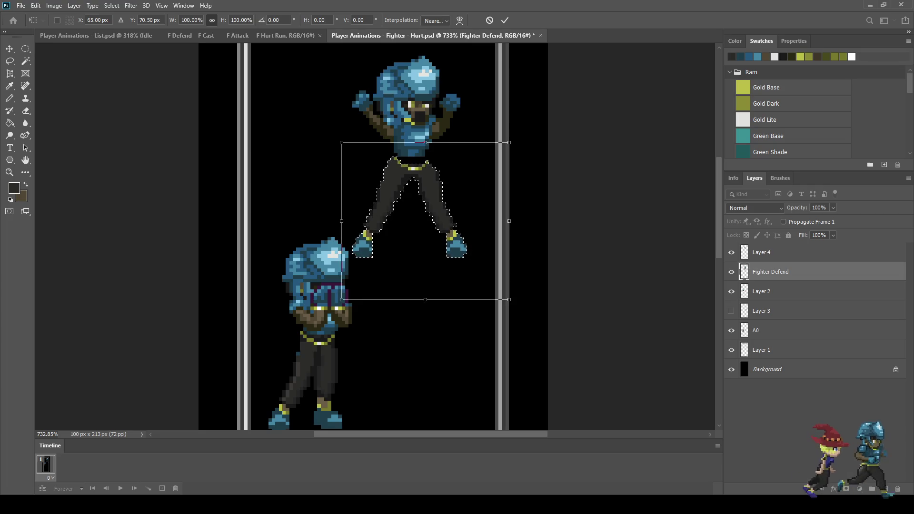
key(Up)
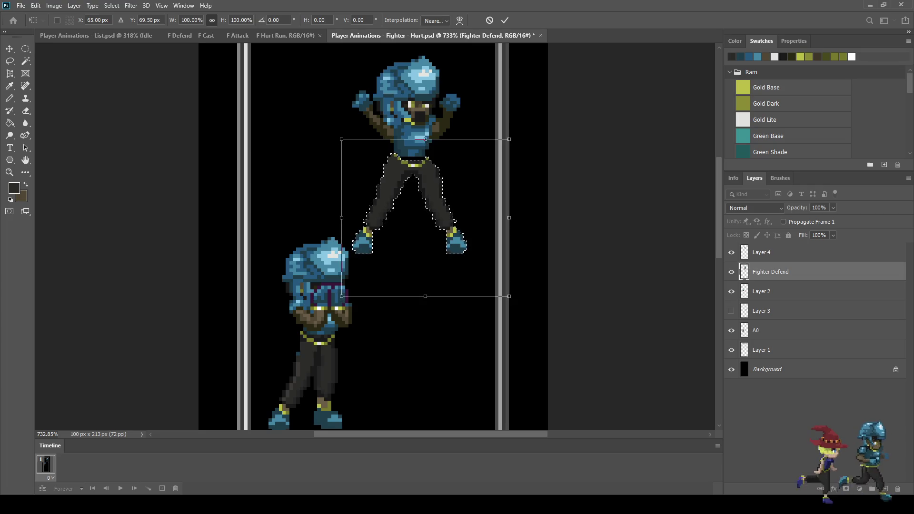
key(Up)
key(Up)
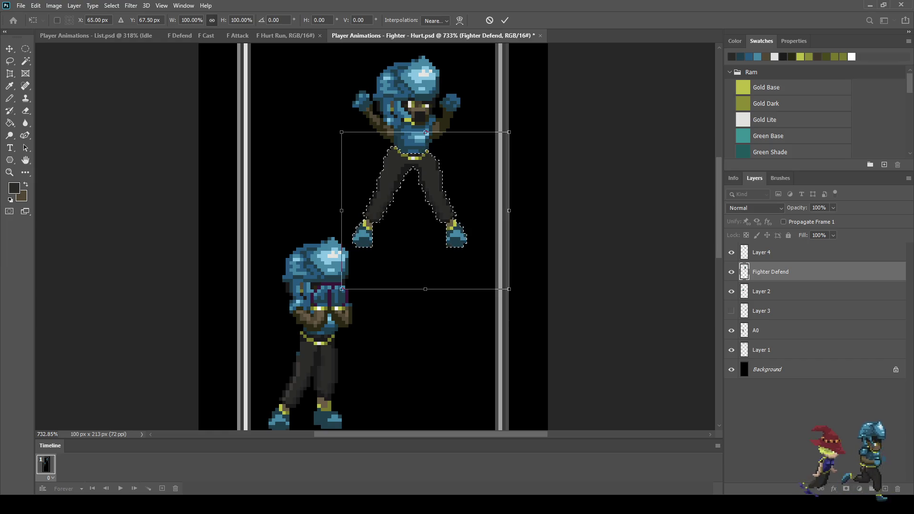
key(Down)
key(Down)
key(Down)
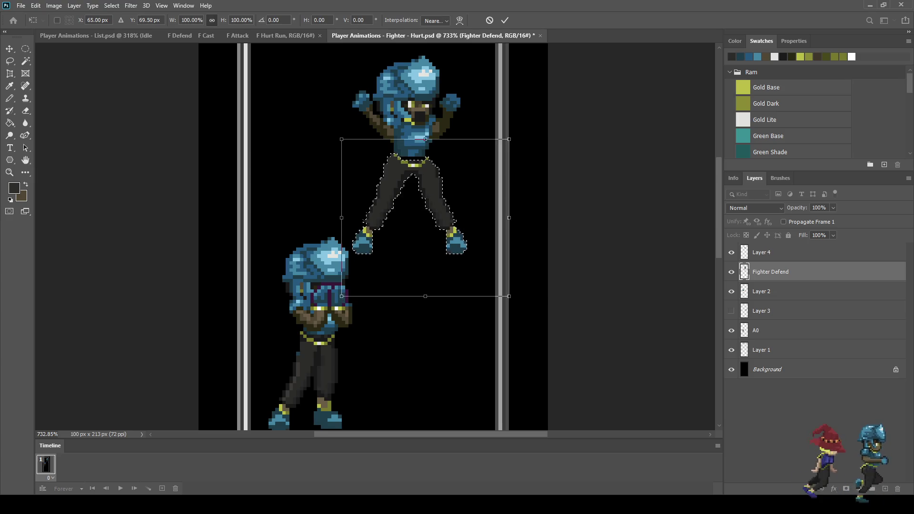
key(Escape)
key(l)
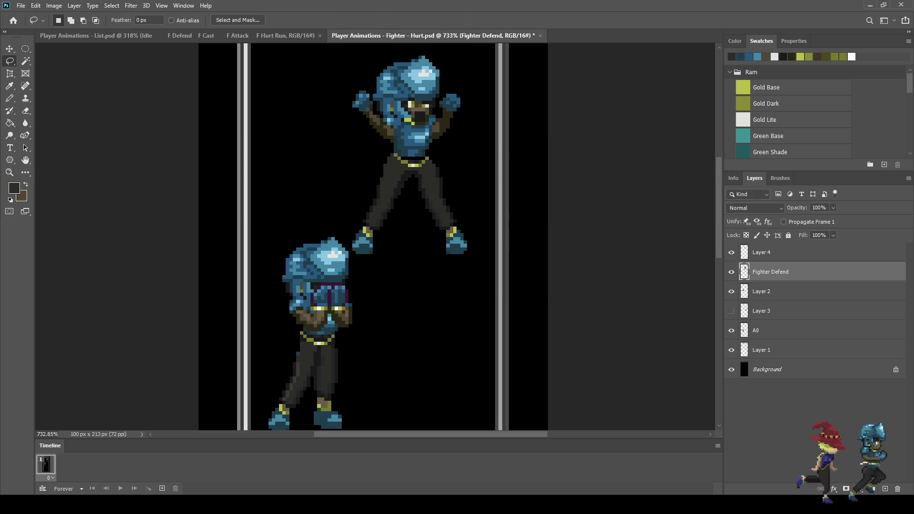
scroll(375, 237, down, 5)
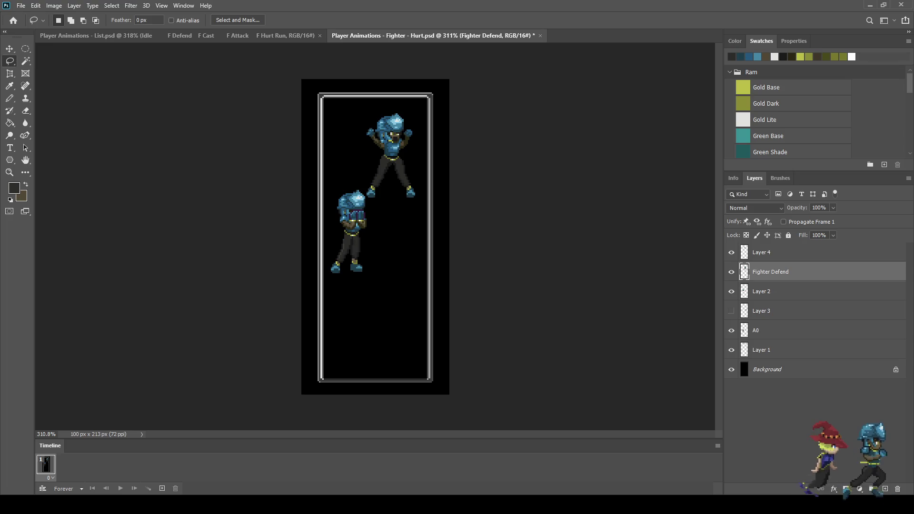
Step: Select Layer 4 with Fighter Defend and shift the fighter down and right beside the defender
click(732, 252)
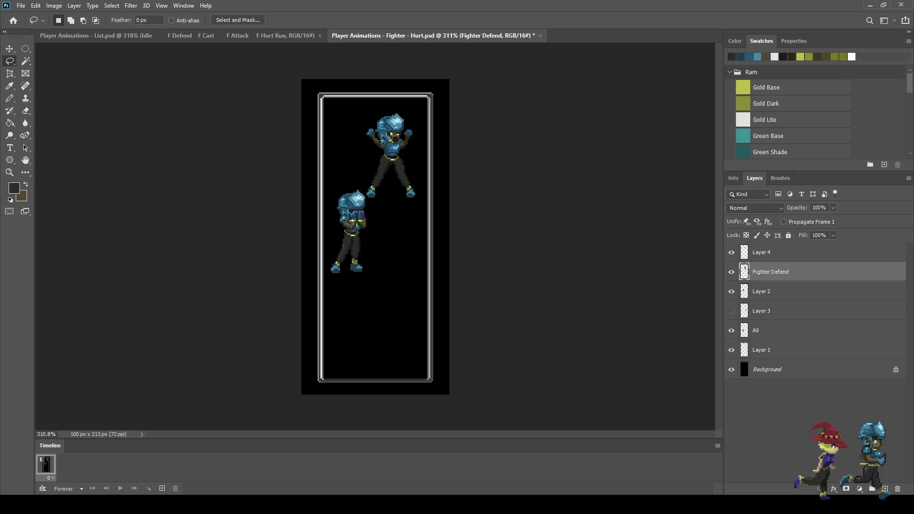
shift+click(781, 253)
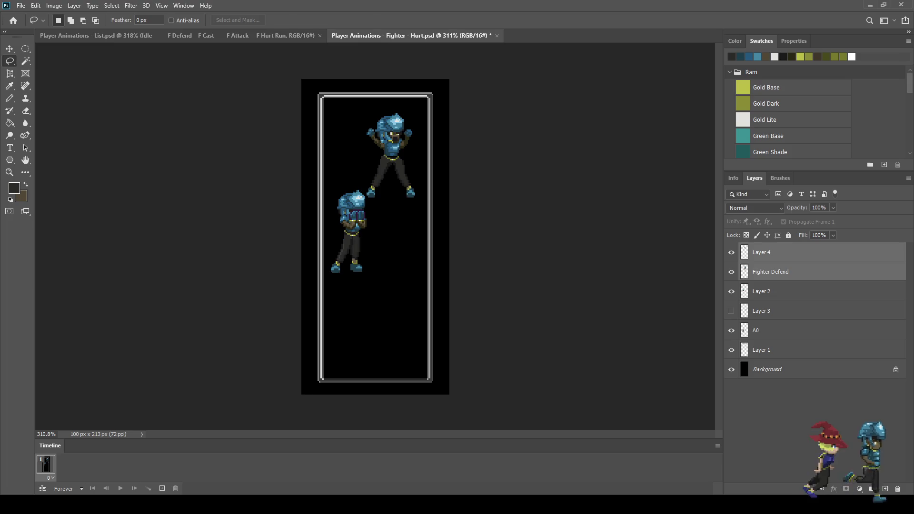
key(ctrl+t)
key(shift+Down)
key(shift+Down)
key(shift+Down)
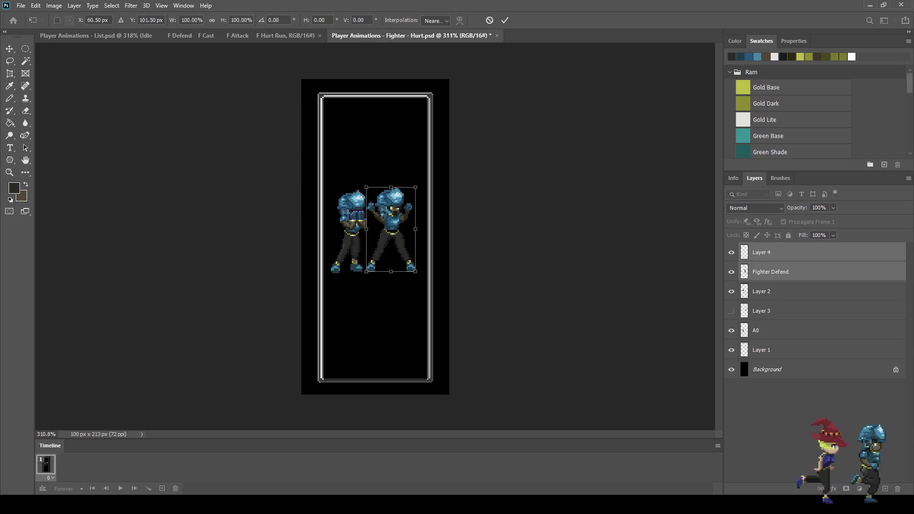
key(Down)
key(Up)
key(Right)
key(Right)
key(Right)
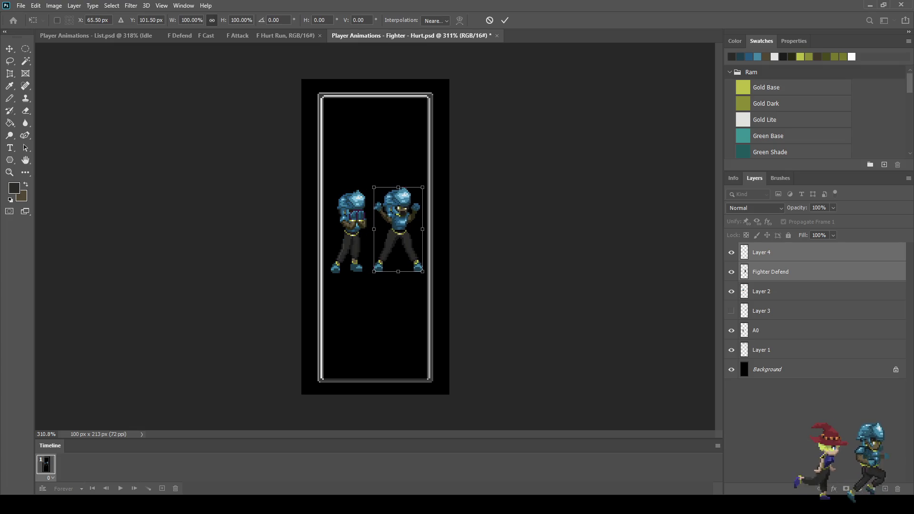
key(Return)
key(l)
scroll(391, 219, up, 6)
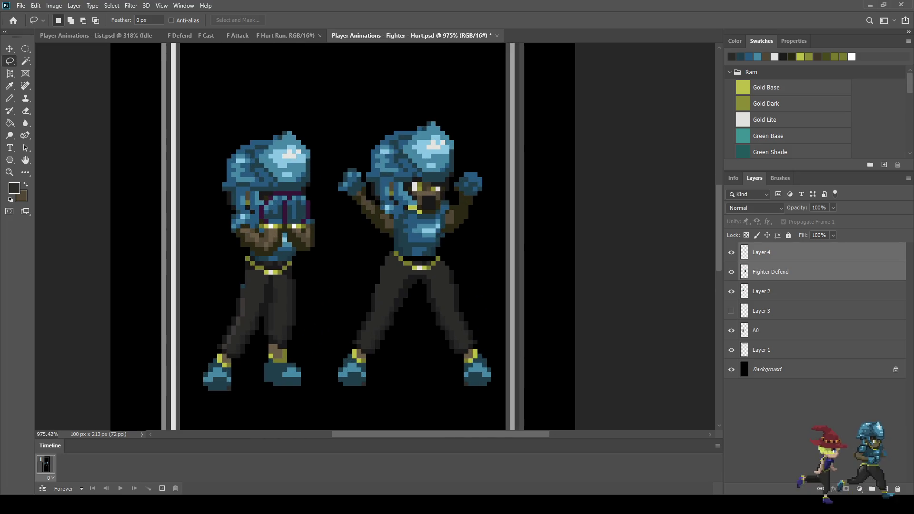
scroll(415, 254, up, 6)
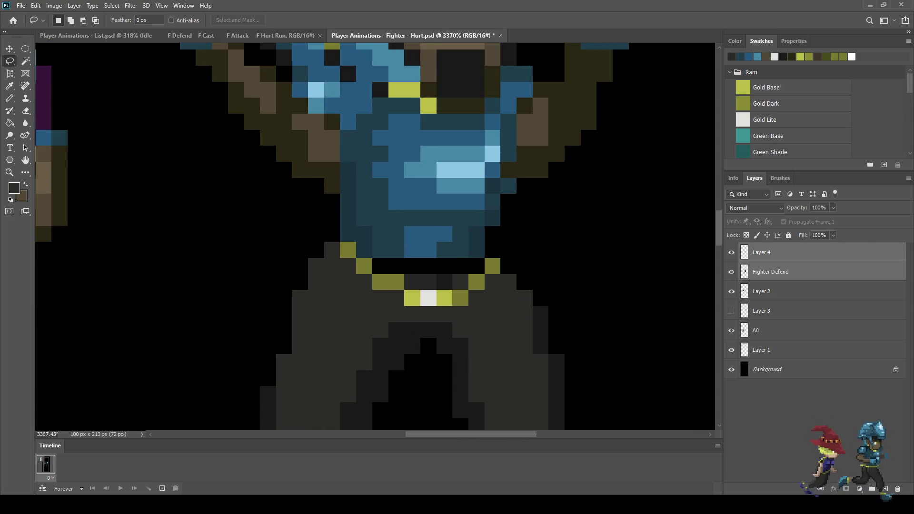
Step: Paint the black waist row on the Fighter Defend layer dark grey
key(i)
click(415, 264)
key(b)
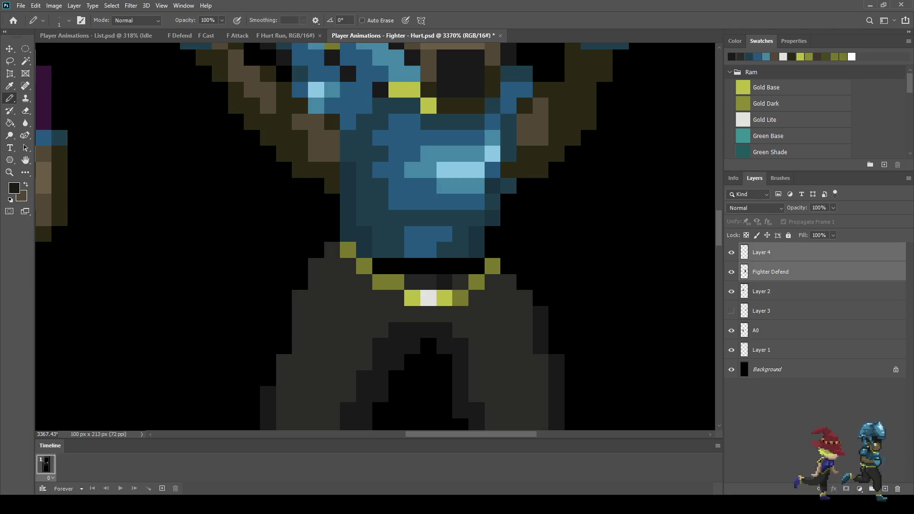
click(772, 272)
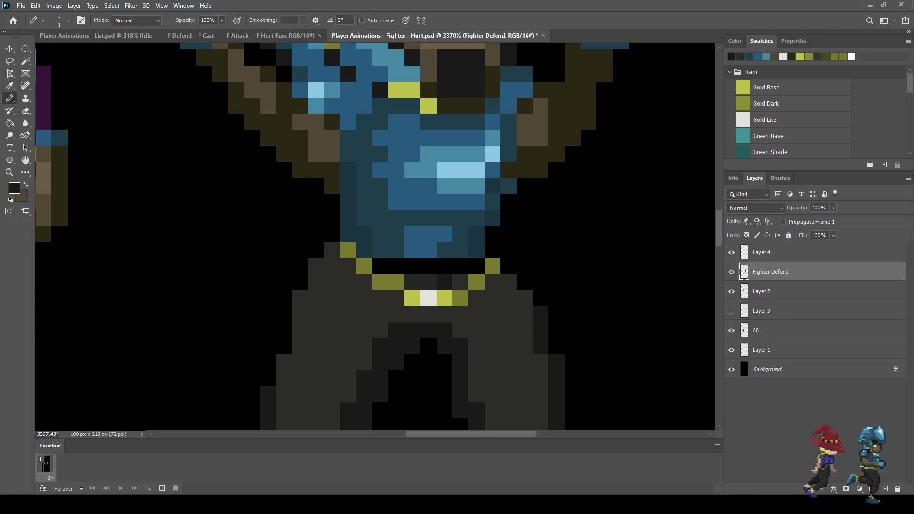
drag(476, 266, 396, 266)
click(381, 266)
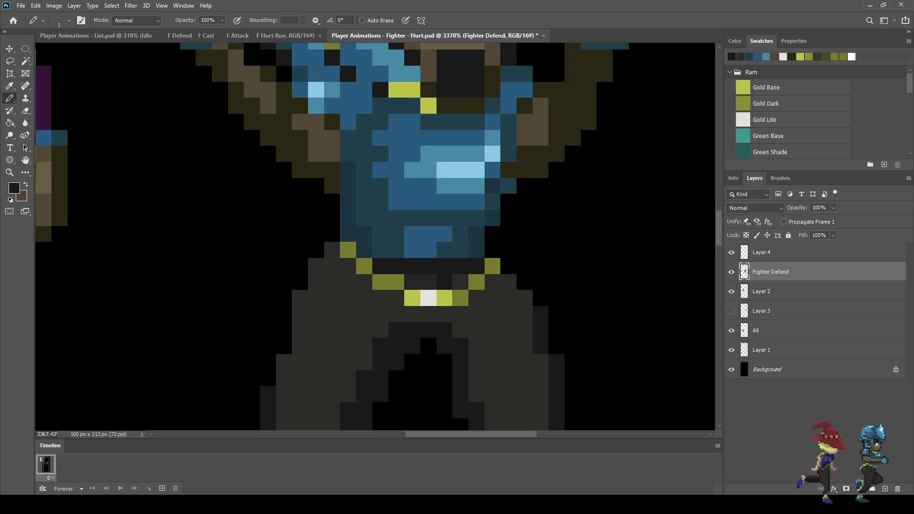
scroll(411, 240, down, 10)
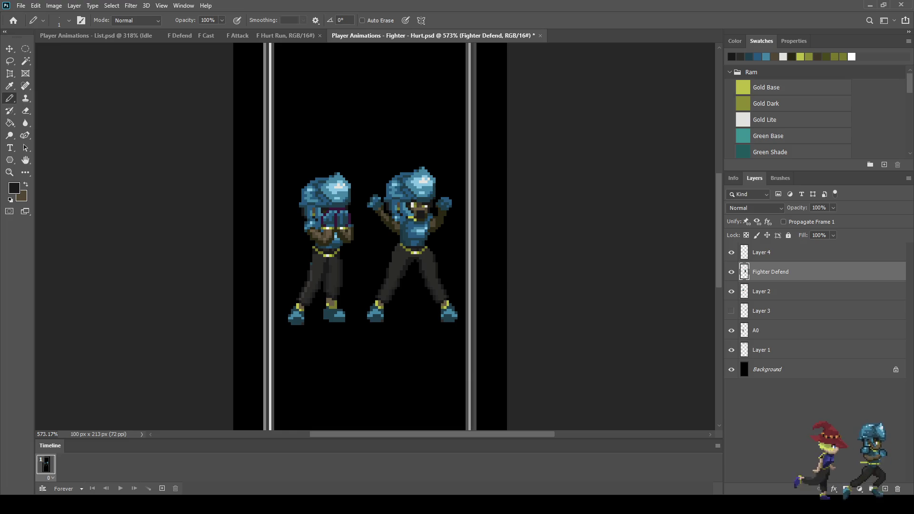
Step: Hide the A0 legs and the left armored sprite, keeping the frame lines visible
click(731, 331)
click(731, 350)
click(731, 350)
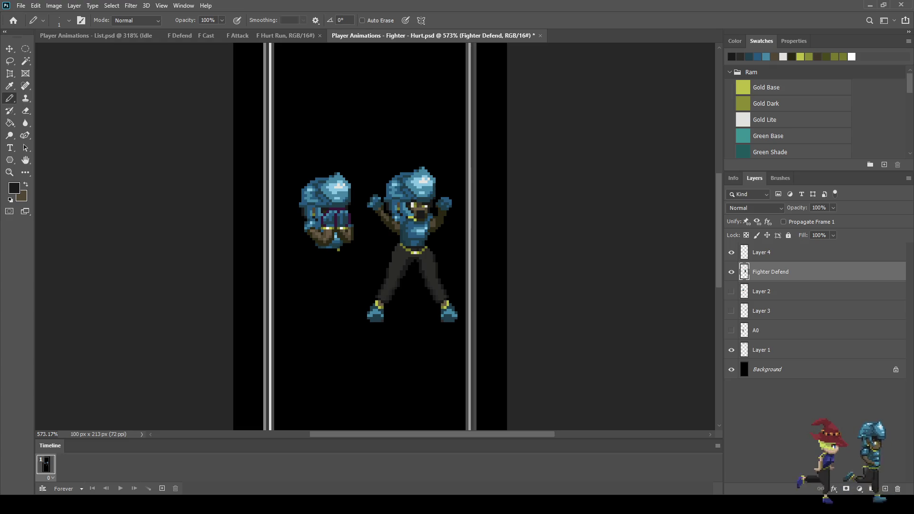
key(ctrl+z)
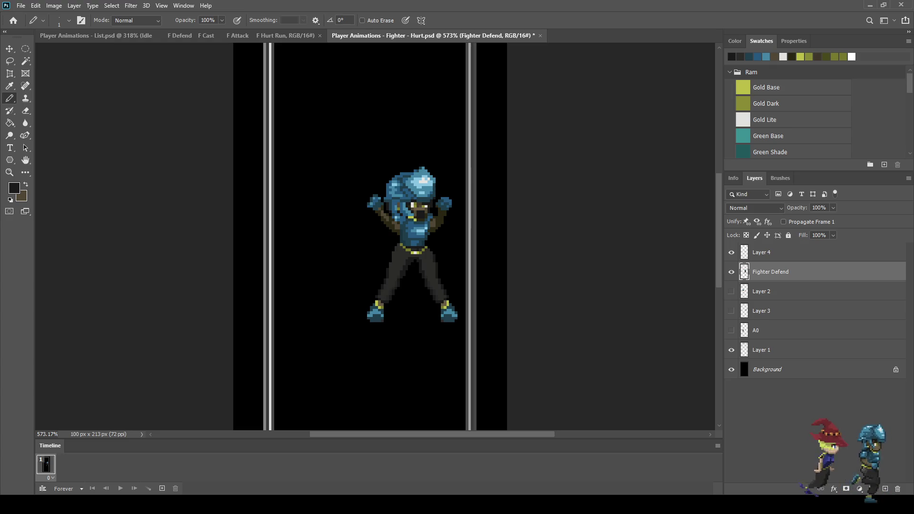
Step: Centre the arms-raised fighter by moving it left, then add a second Timeline frame
shift+click(762, 252)
key(ctrl+t)
key(shift+Left)
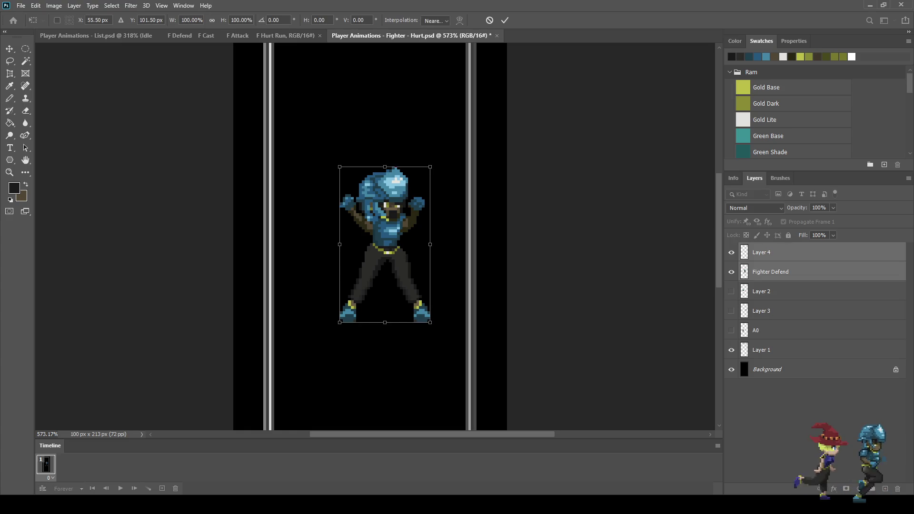
key(Left)
key(Left)
key(Left)
key(Return)
key(b)
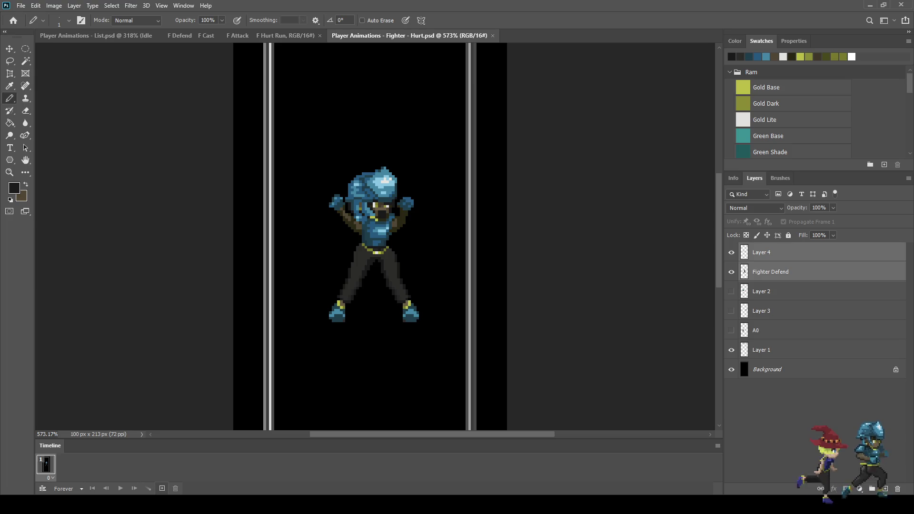
click(162, 488)
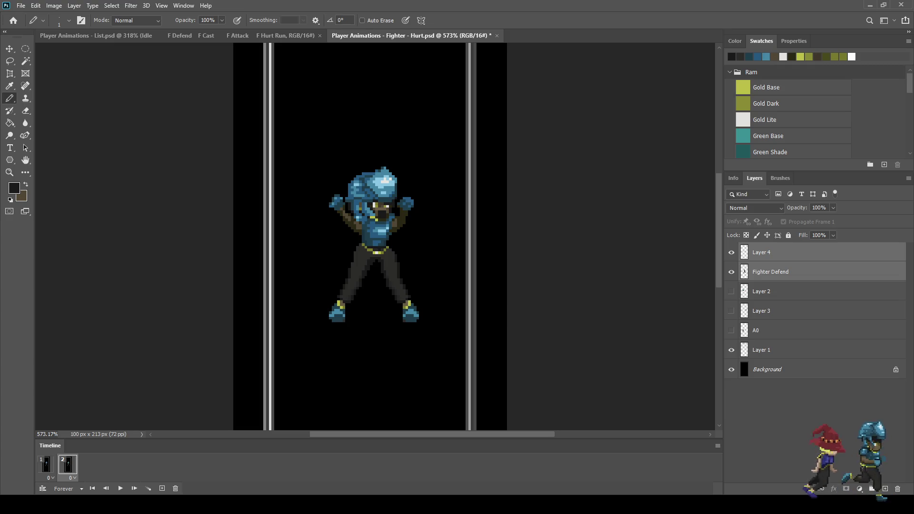
Step: Duplicate Layer 4 and Fighter Defend into visible copies, restoring the lowered arm pose
click(732, 272)
click(731, 252)
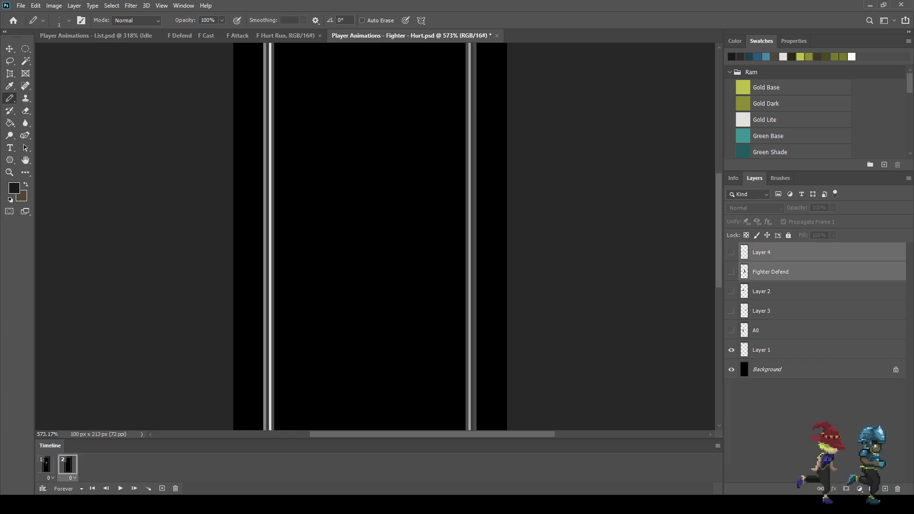
key(ctrl+j)
click(731, 272)
click(732, 252)
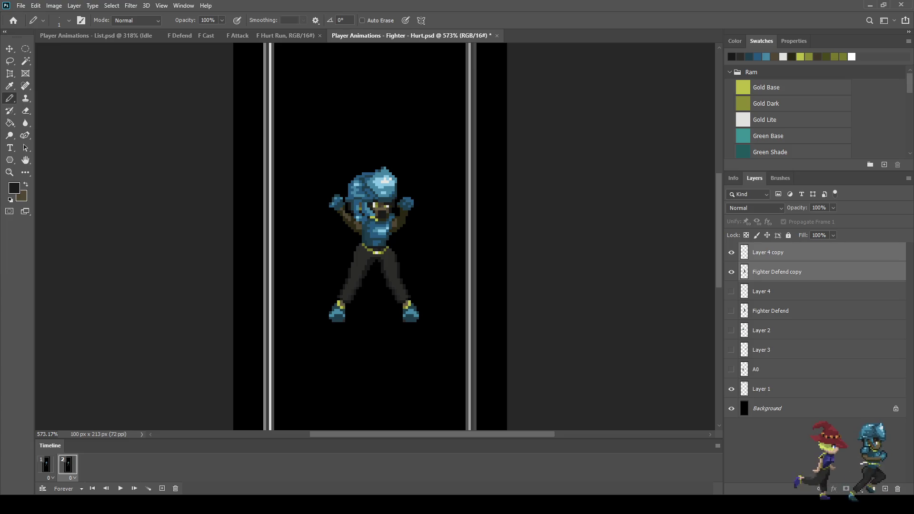
click(781, 252)
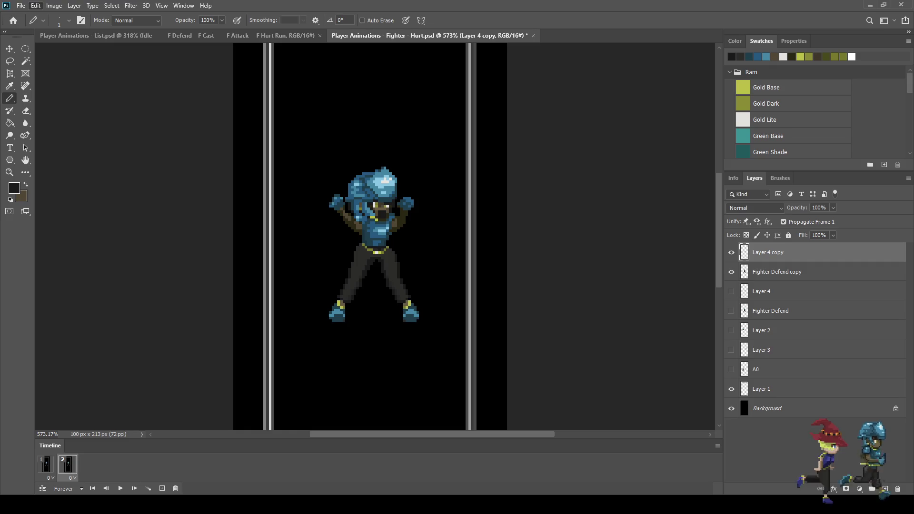
key(ctrl+z)
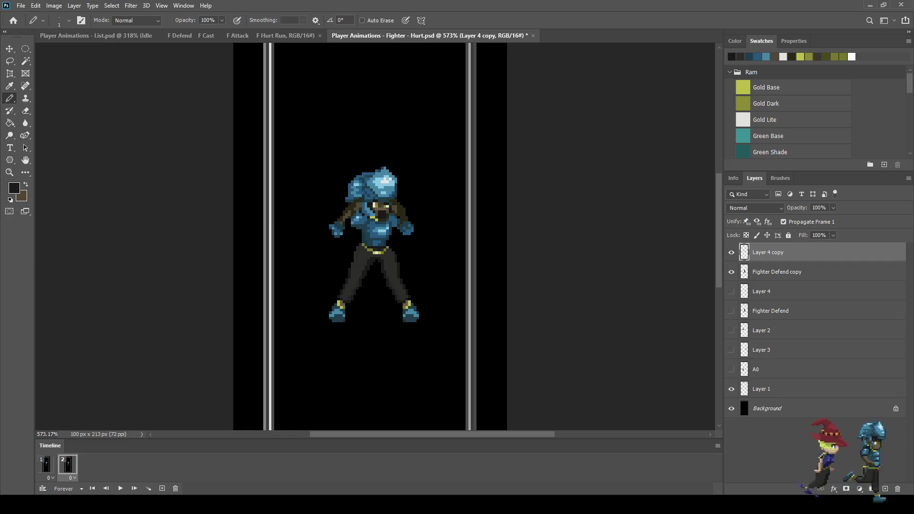
Step: Flip the lowered arms horizontally and nudge them pixel by pixel into place
key(ctrl+t)
key(Down)
key(Down)
key(Down)
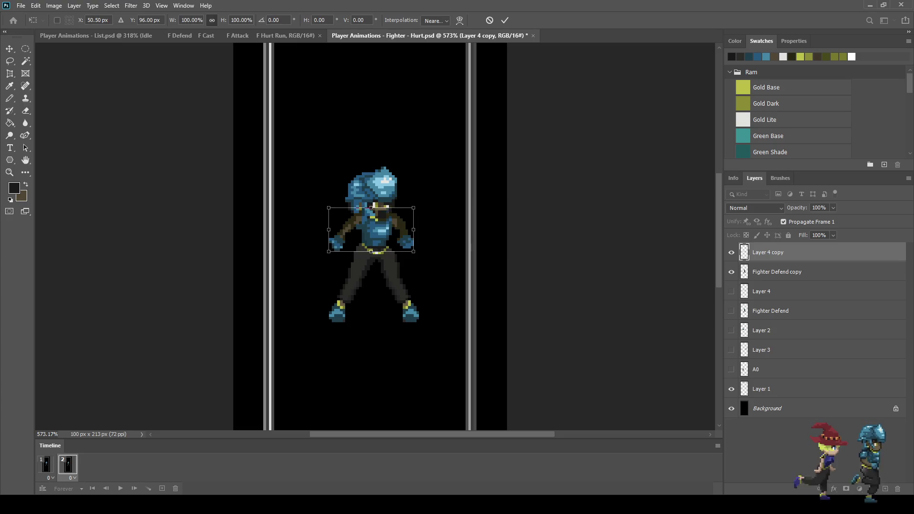
key(Down)
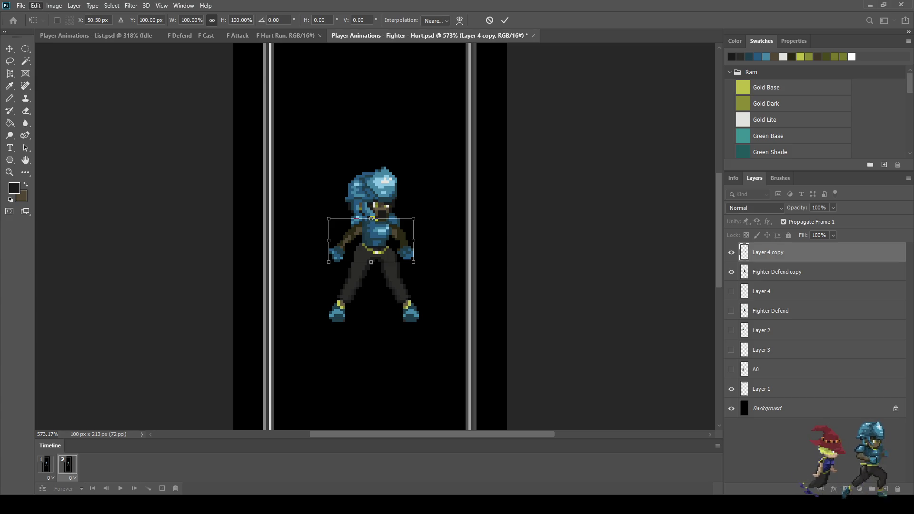
click(171, 419)
key(Right)
key(Right)
key(Down)
key(Down)
key(Down)
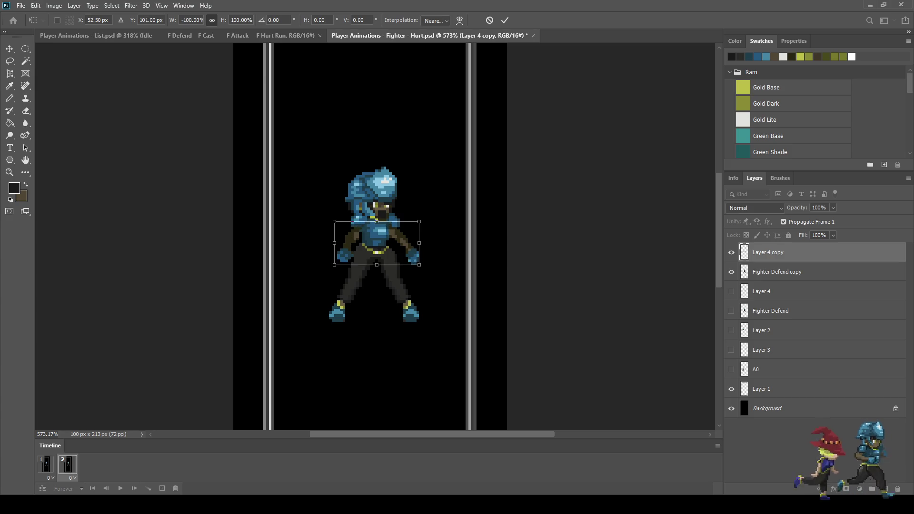
key(Up)
key(Up)
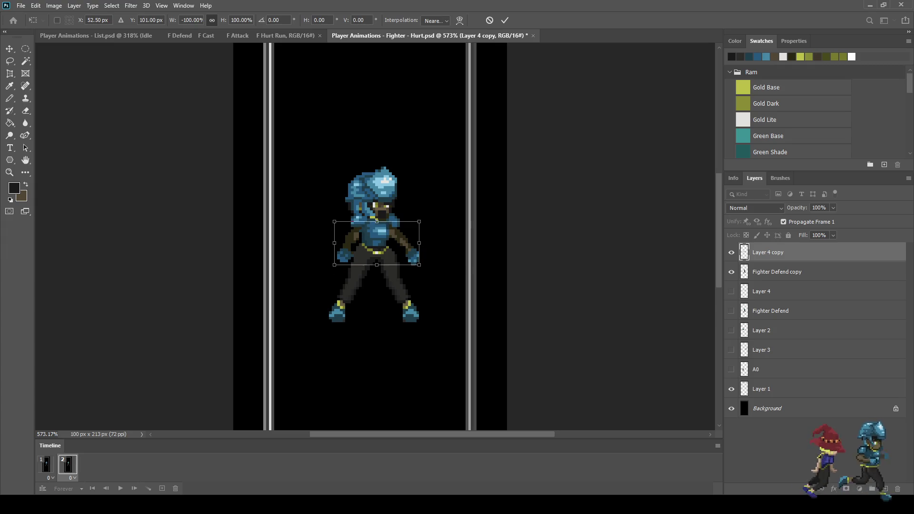
key(Up)
key(Right)
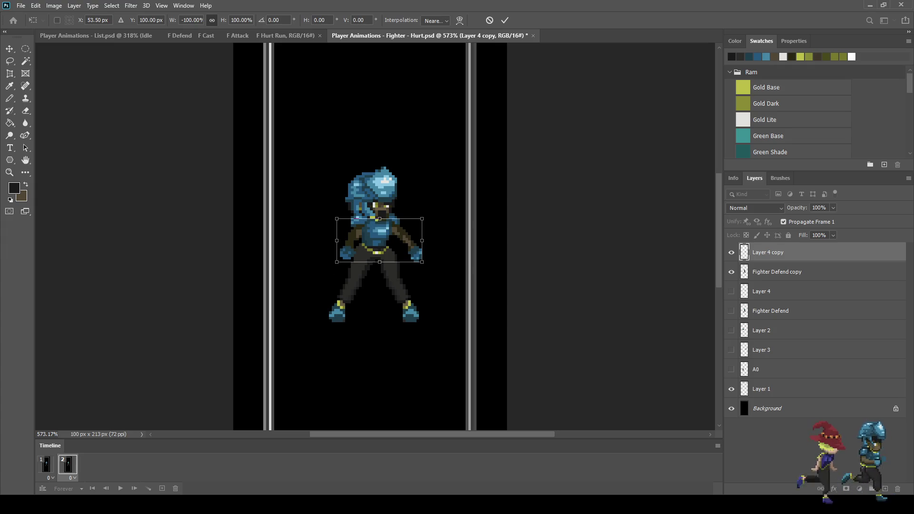
key(Down)
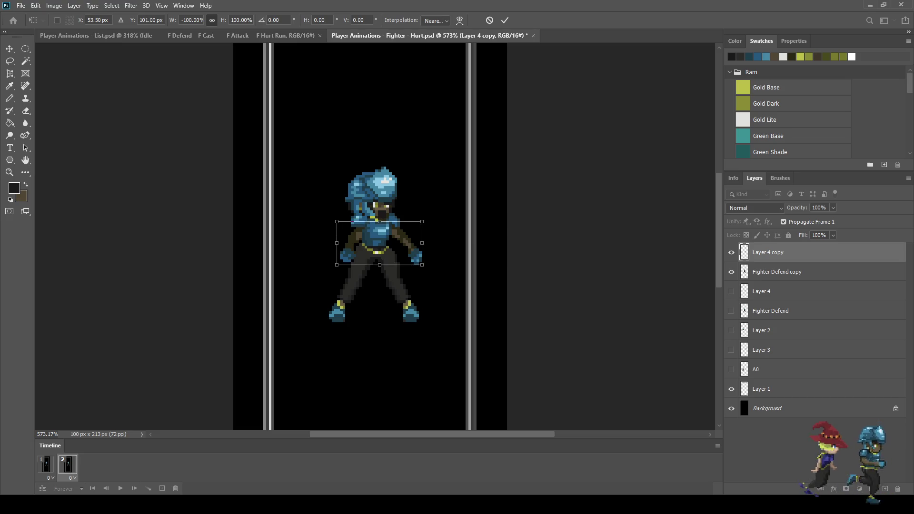
key(Up)
key(Return)
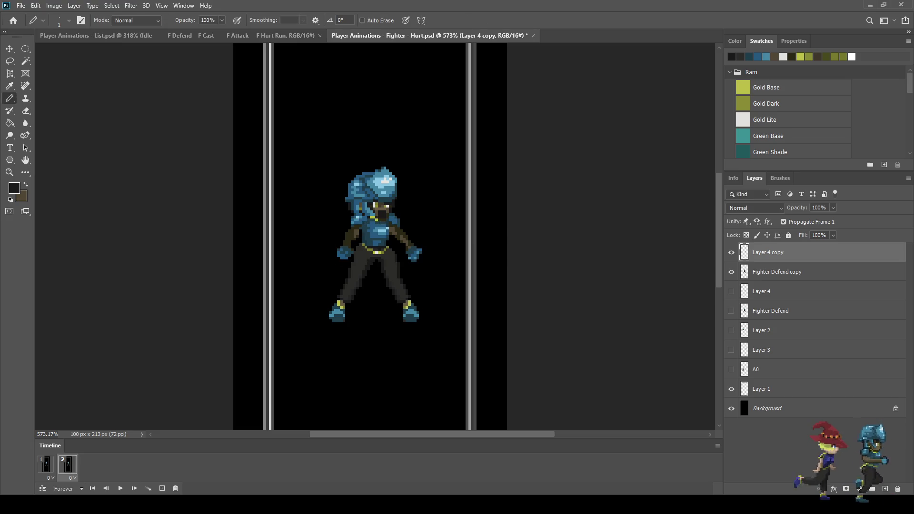
Step: Shift the arms one more pixel right and preview the two-frame animation
key(ctrl+t)
key(Right)
key(Return)
key(space)
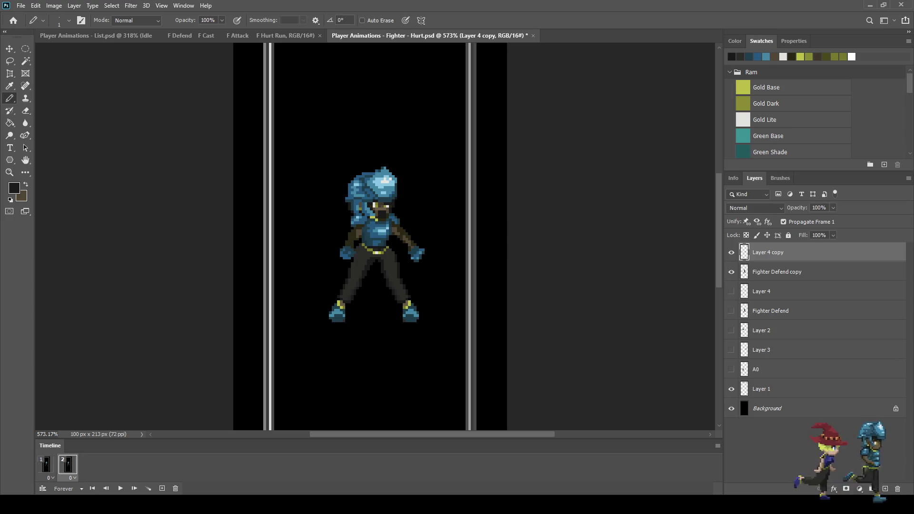
key(space)
key(space)
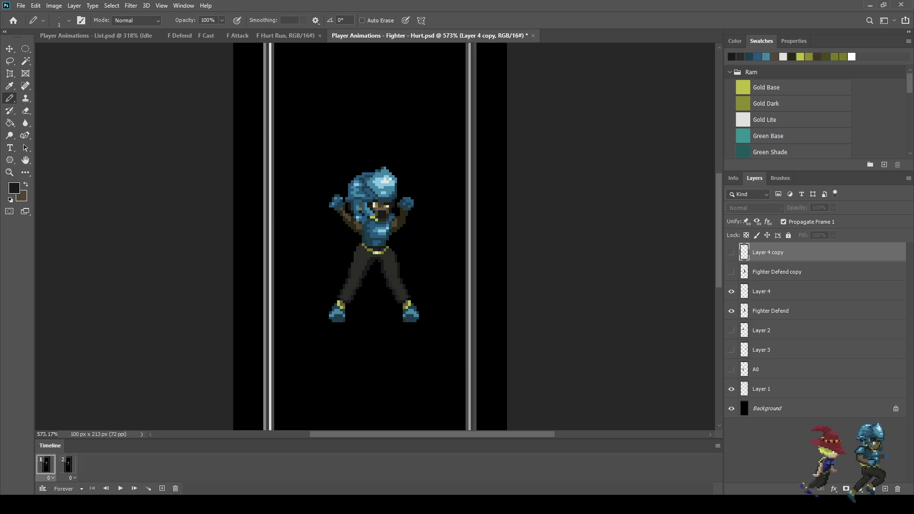
Step: Paint dark Pencil pixels over the white and olive eye highlights on frame 2
key(space)
scroll(395, 210, up, 10)
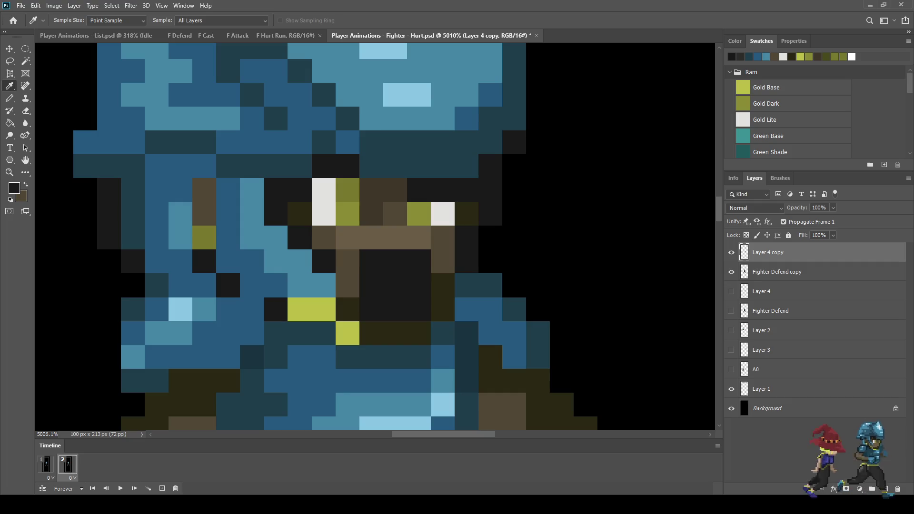
key(b)
click(419, 214)
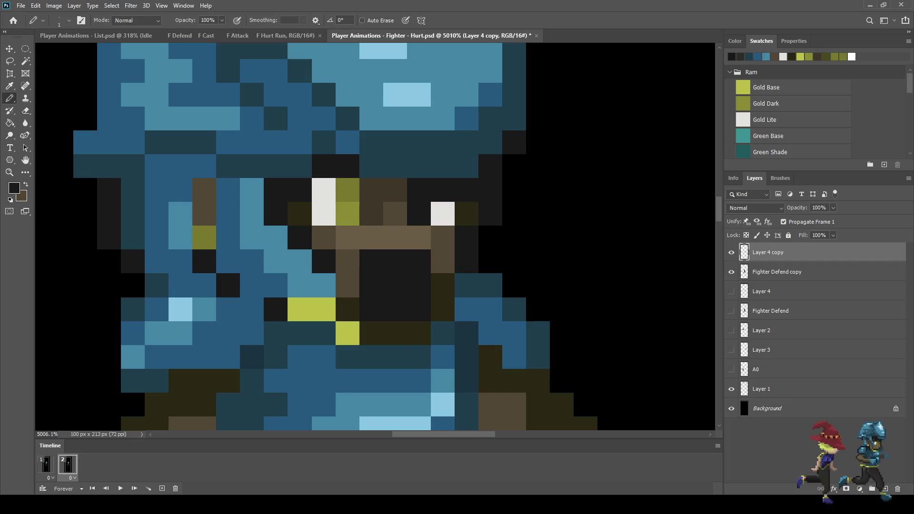
click(442, 213)
click(347, 190)
click(323, 189)
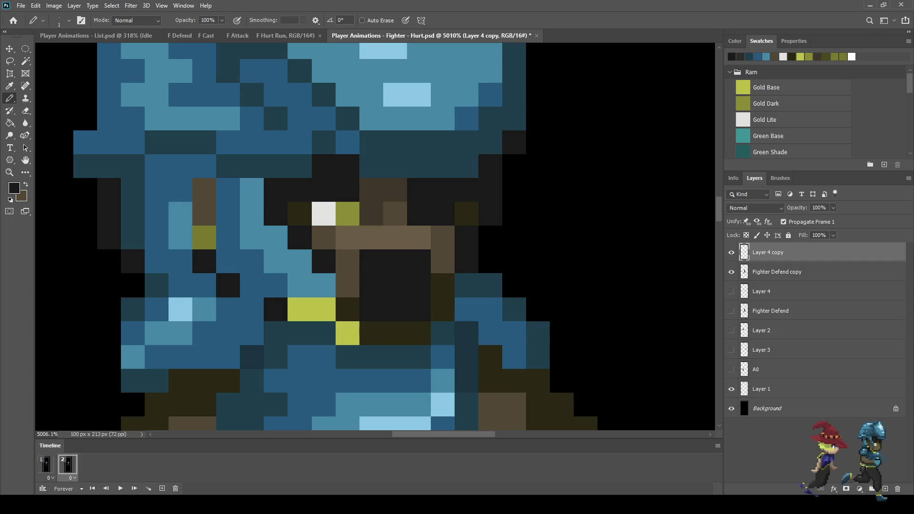
click(348, 213)
click(323, 213)
Step: Zoom back out and make Fighter Defend copy the active layer
scroll(287, 244, down, 7)
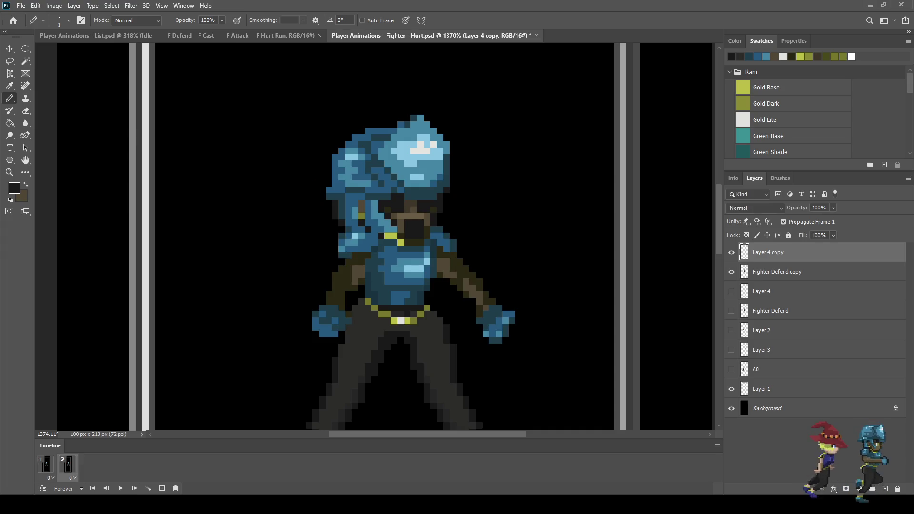
scroll(370, 266, down, 4)
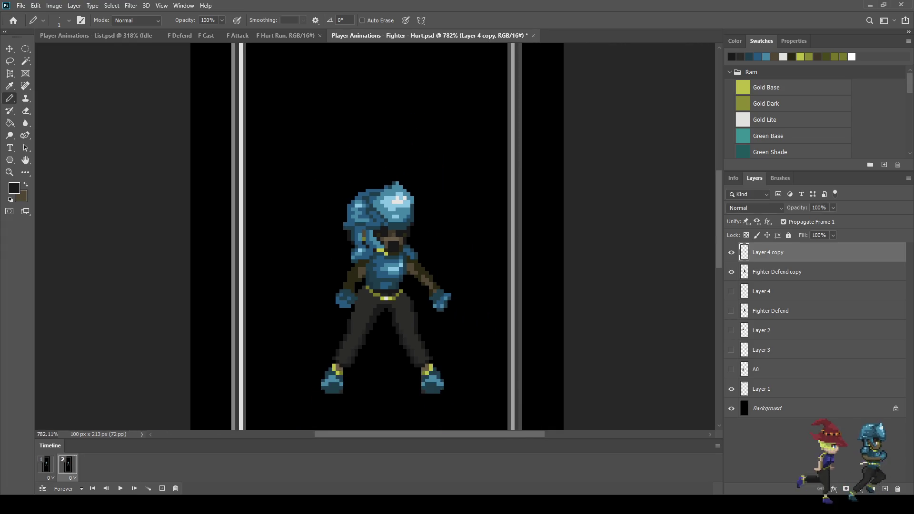
scroll(323, 298, up, 3)
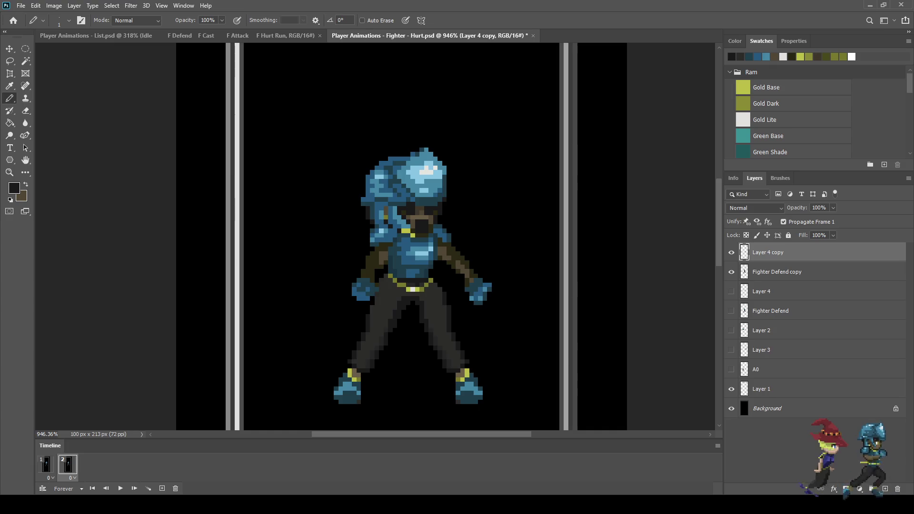
key(alt+bracketleft)
scroll(432, 334, up, 2)
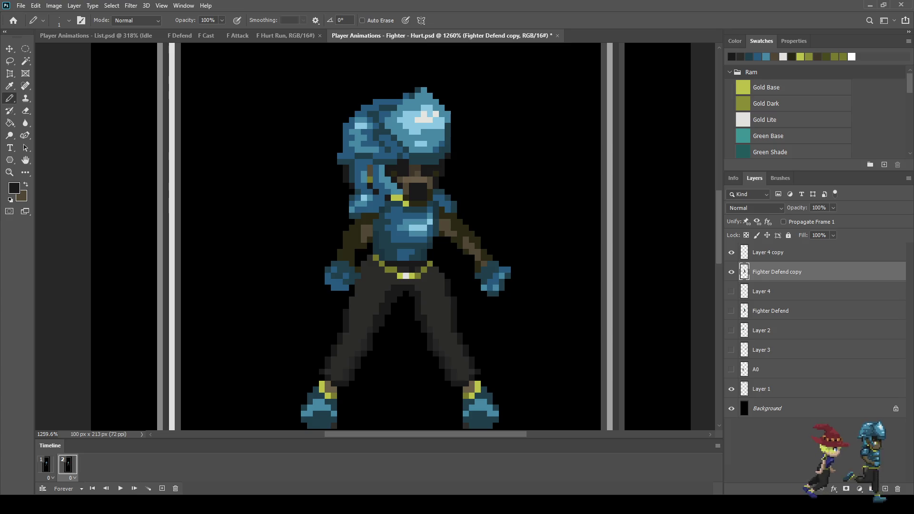
Step: Hide the outstretched arms, then lasso and copy the fighter's legs and feet
click(731, 252)
click(731, 252)
click(731, 253)
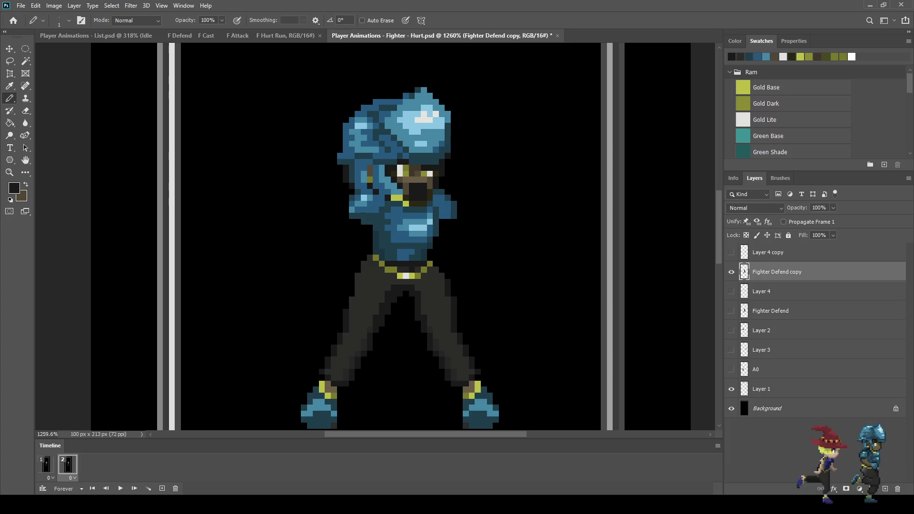
key(l)
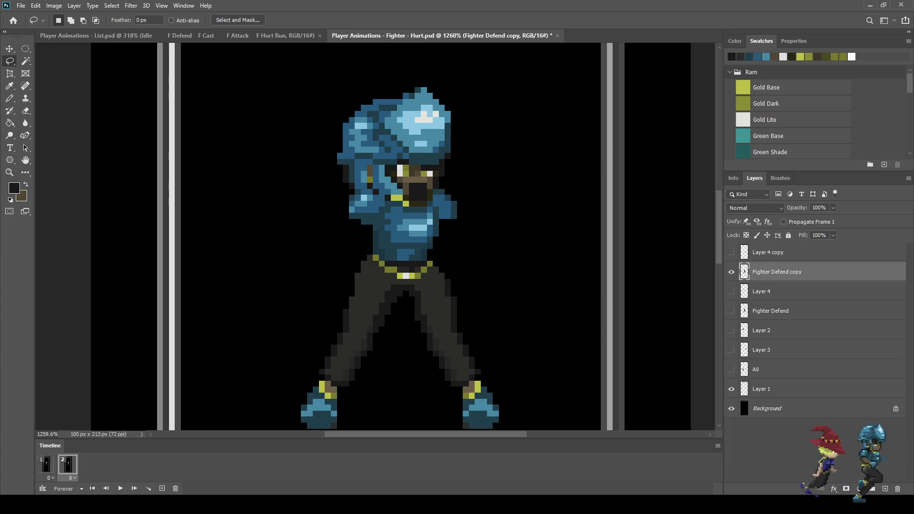
mouse_move(414, 261)
mouse_down()
mouse_move(490, 278)
mouse_move(516, 430)
mouse_up()
mouse_move(281, 425)
mouse_down()
mouse_move(340, 268)
mouse_move(367, 251)
mouse_up()
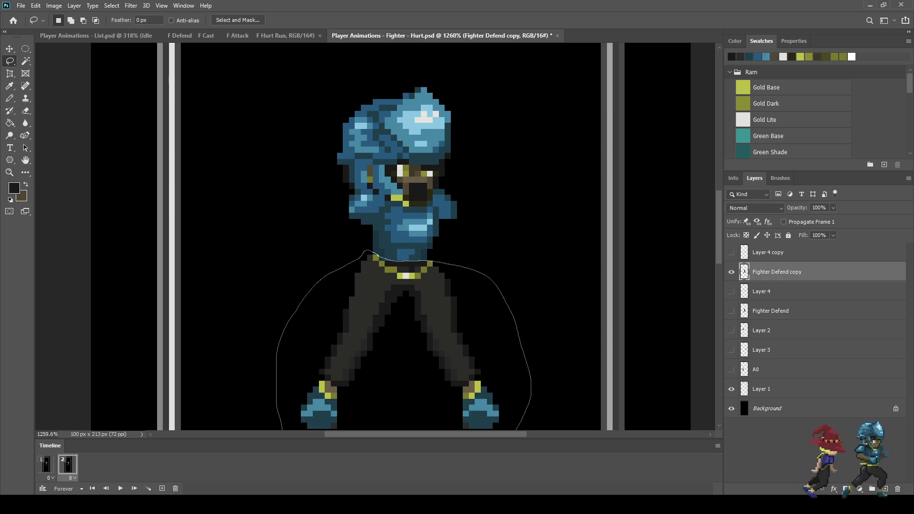
scroll(369, 280, down, 2)
scroll(366, 334, up, 2)
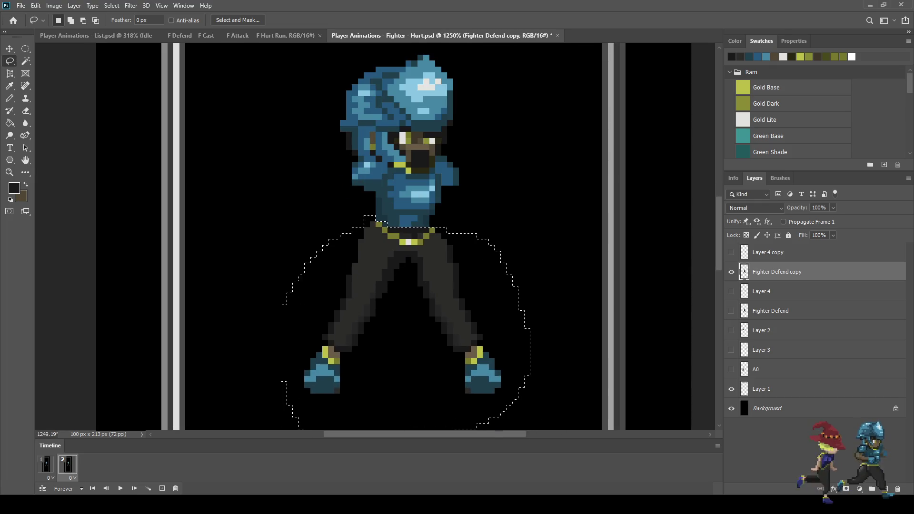
key(ctrl+c)
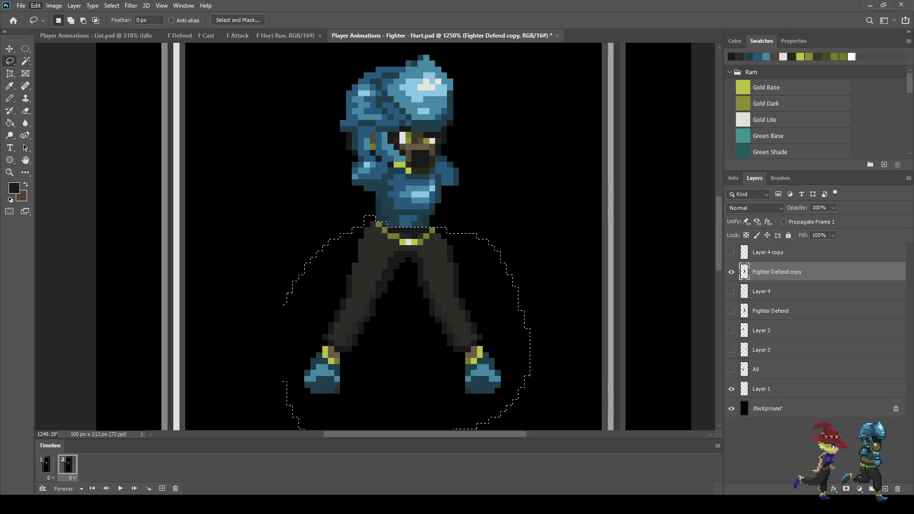
Step: Nudge the selected legs and feet one pixel, compare via undo/redo, then deselect
key(ctrl+Right)
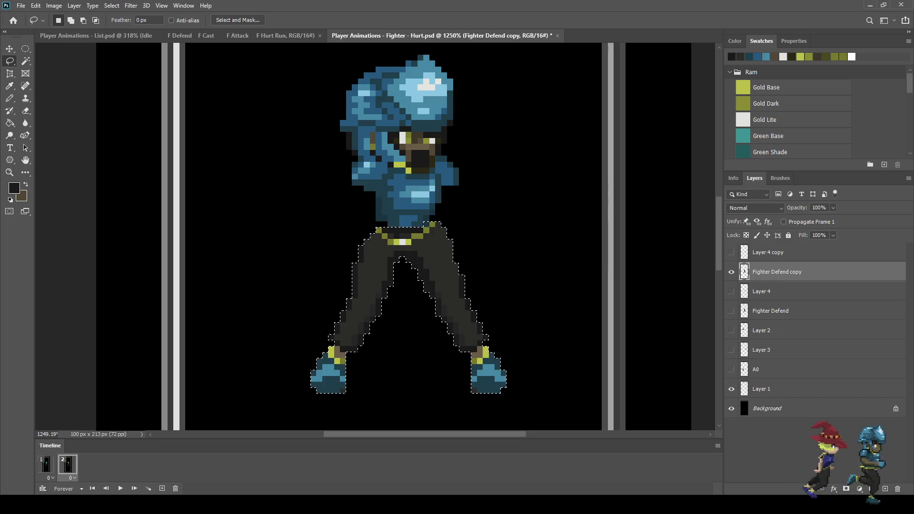
key(ctrl+Up)
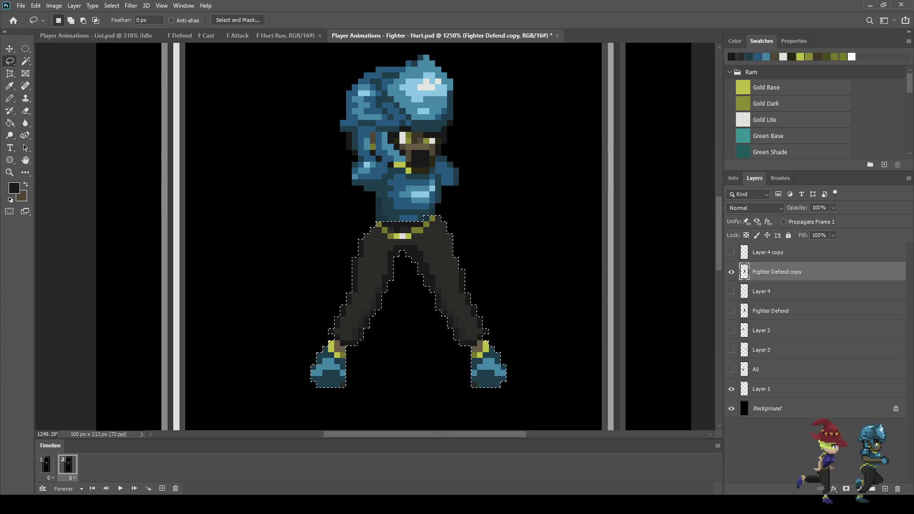
key(ctrl+z)
key(ctrl+shift+z)
key(ctrl+z)
key(ctrl+shift+z)
key(ctrl+z)
key(ctrl+shift+z)
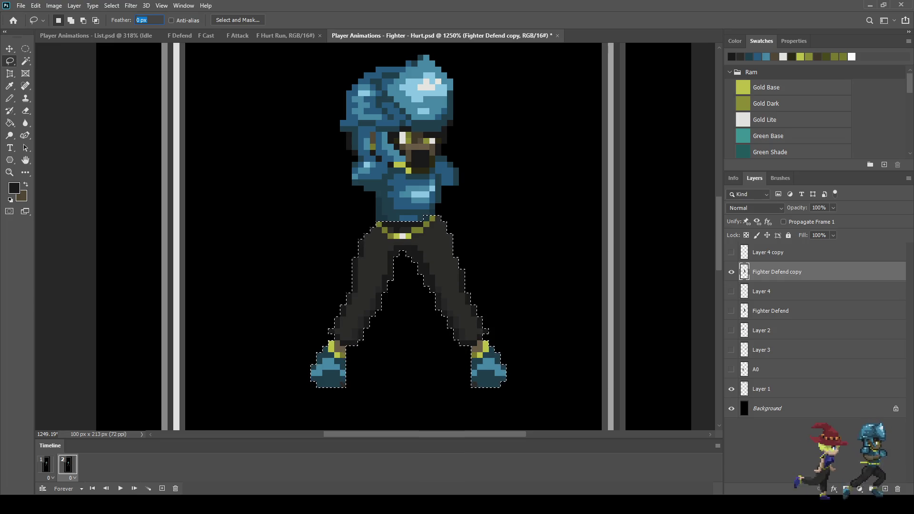
key(ctrl+d)
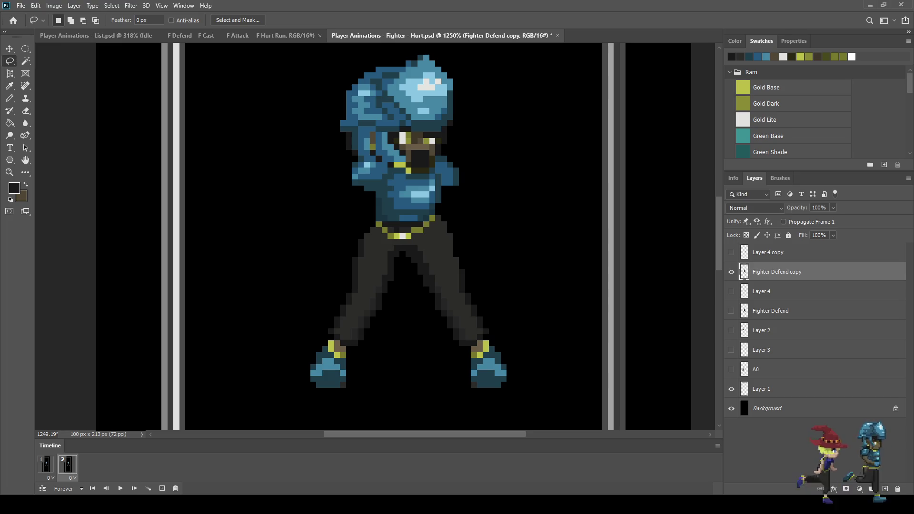
Step: Show the outstretched arms again and preview the animation, flipping between both frames
click(732, 252)
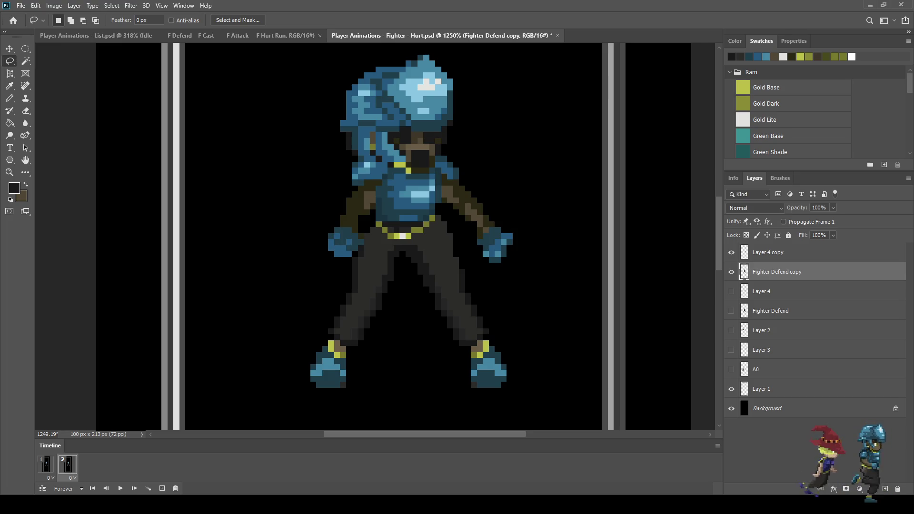
scroll(533, 252, down, 5)
key(space)
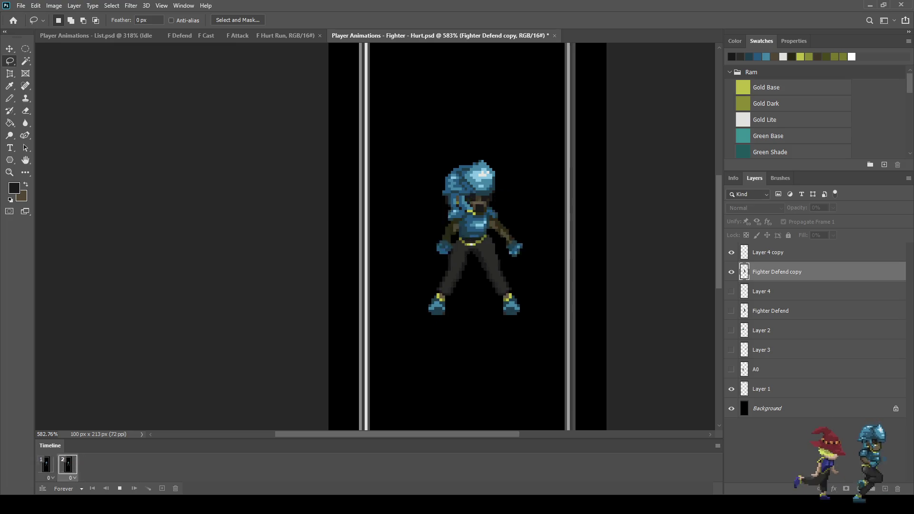
key(space)
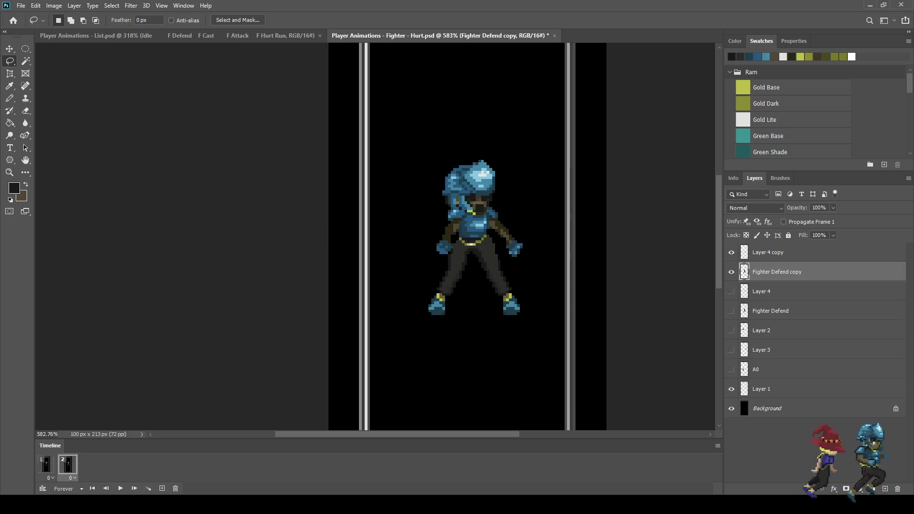
key(space)
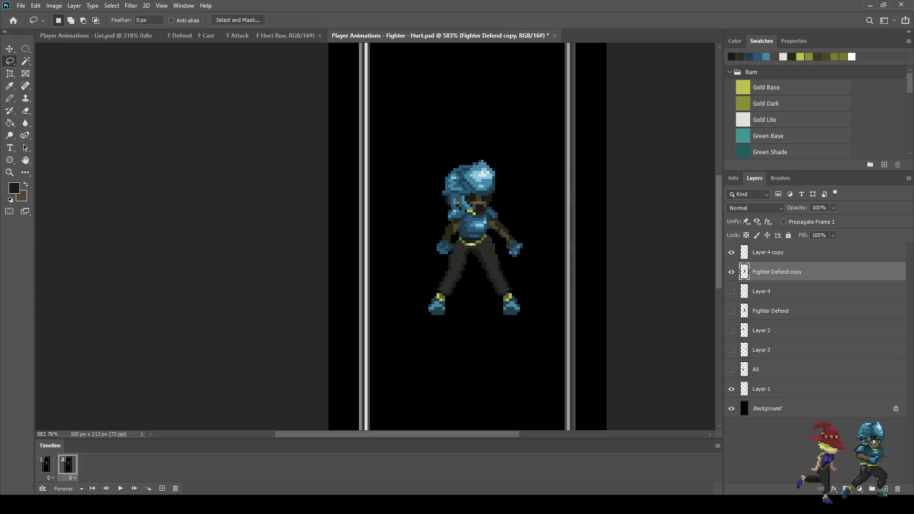
key(space)
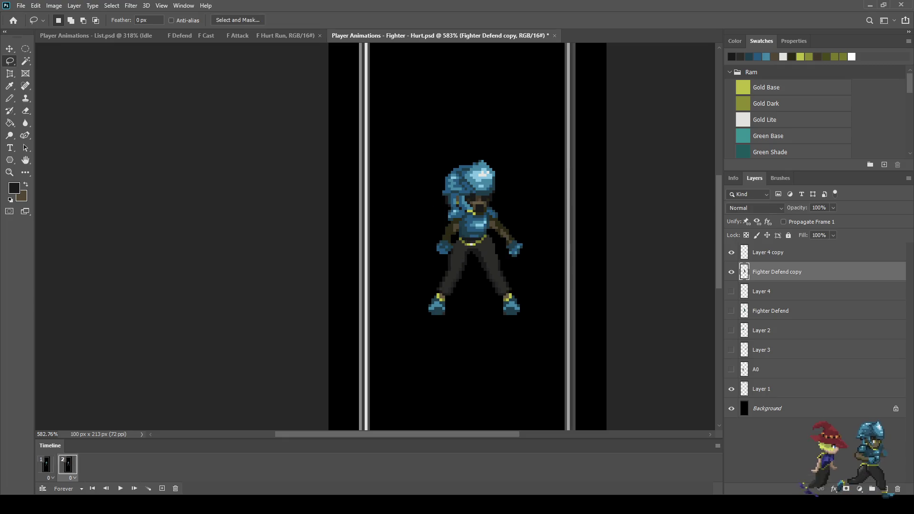
key(space)
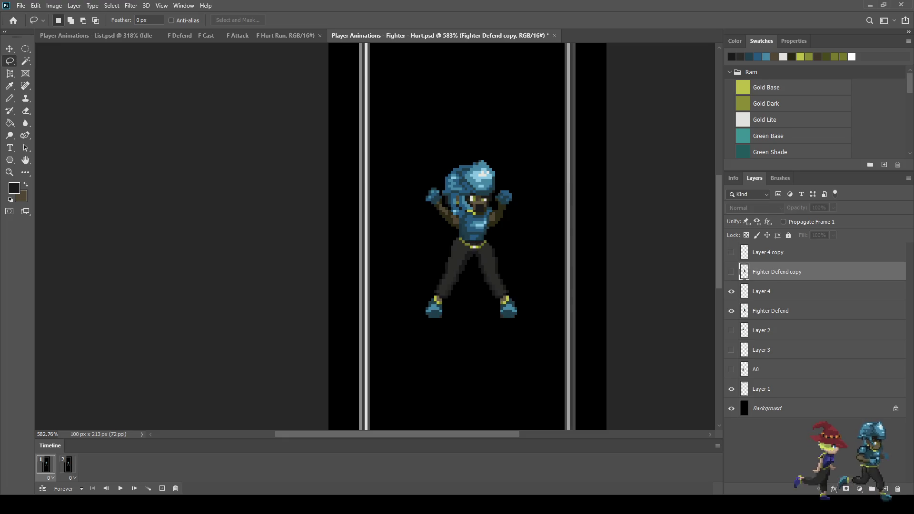
key(space)
Step: Lasso the chest armour pixels on the arms-lowered frame, then clear the selection
scroll(469, 227, up, 10)
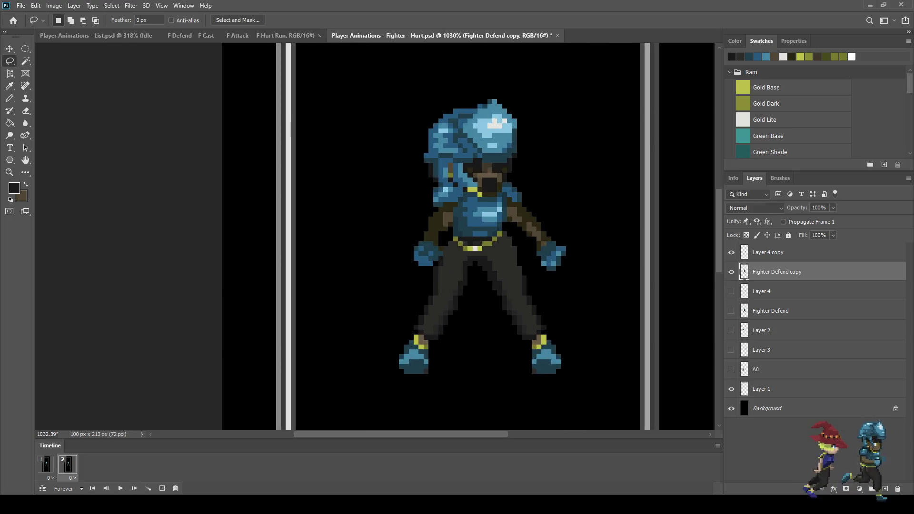
scroll(474, 219, up, 1)
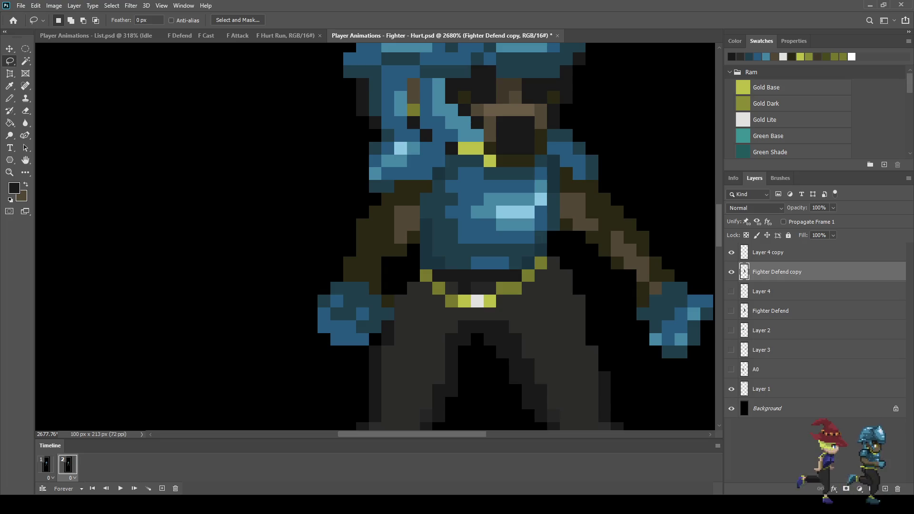
mouse_move(452, 242)
mouse_down()
mouse_move(448, 190)
mouse_move(457, 169)
mouse_move(537, 171)
mouse_up()
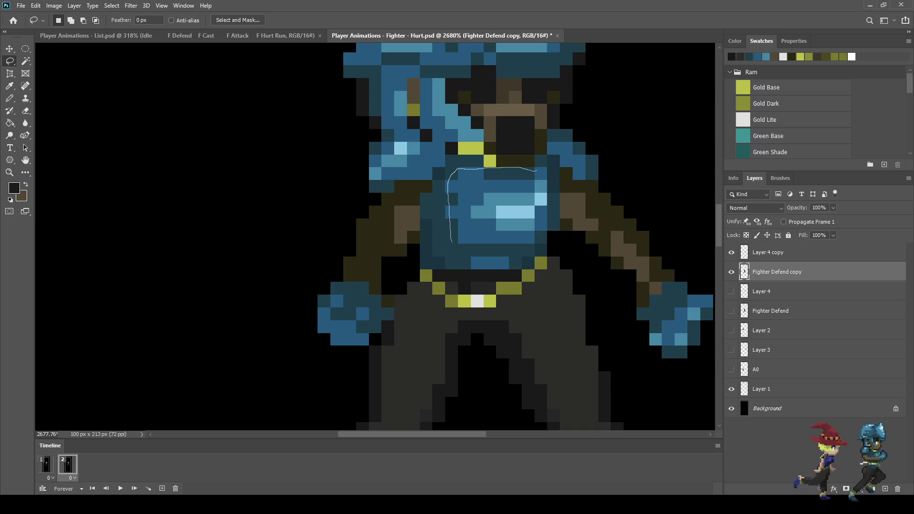
mouse_move(550, 215)
mouse_down()
mouse_move(547, 237)
mouse_move(452, 242)
mouse_up()
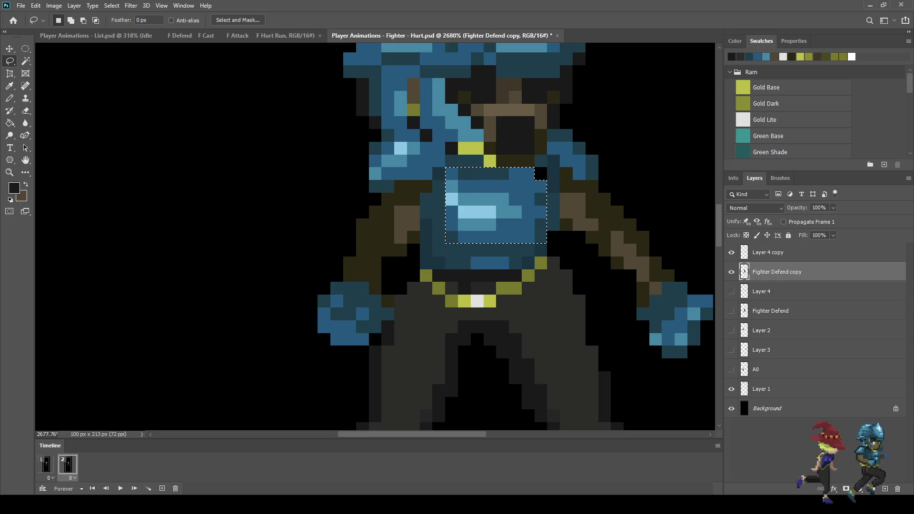
key(ctrl+d)
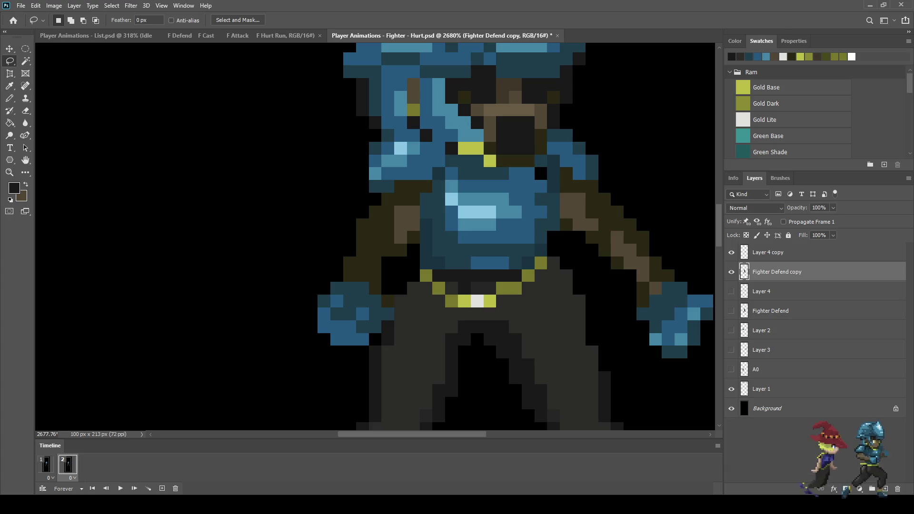
Step: Preview the animation zoomed out, then stop and land on frame 2
key(i)
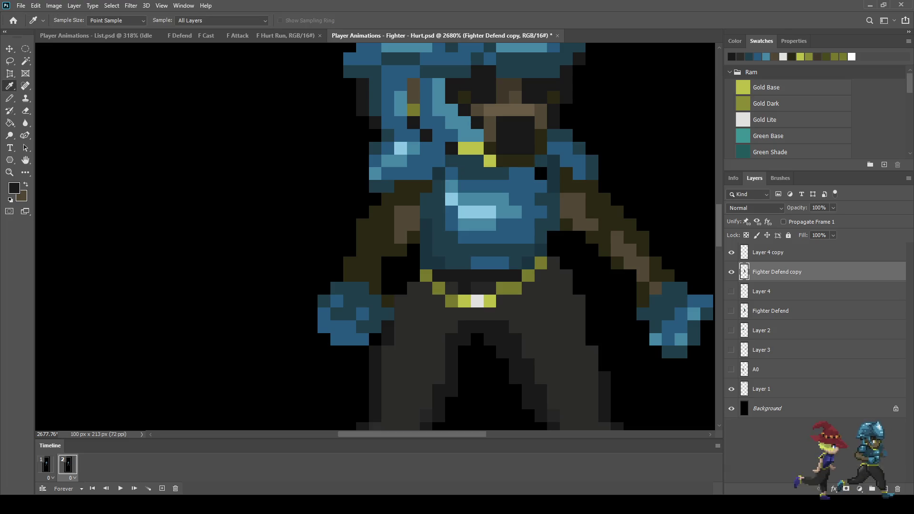
key(b)
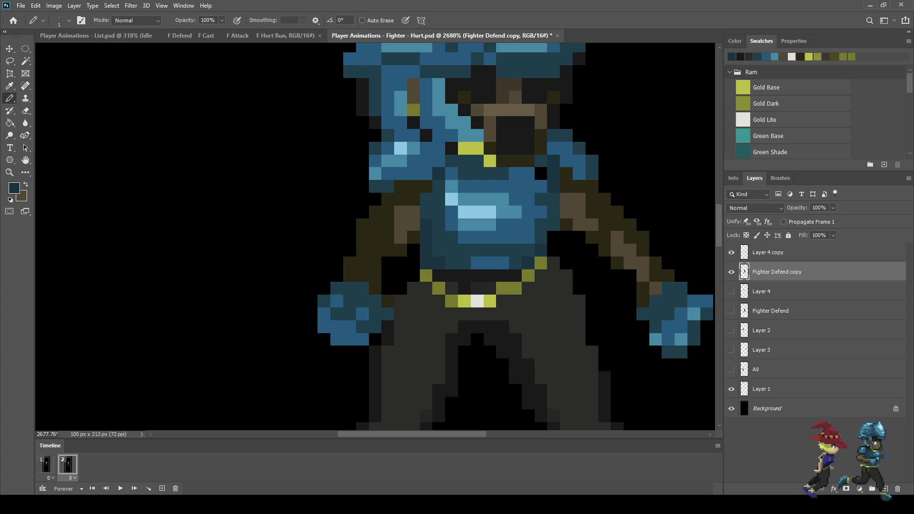
scroll(499, 224, down, 5)
scroll(533, 240, down, 2)
key(space)
key(ctrl+minus)
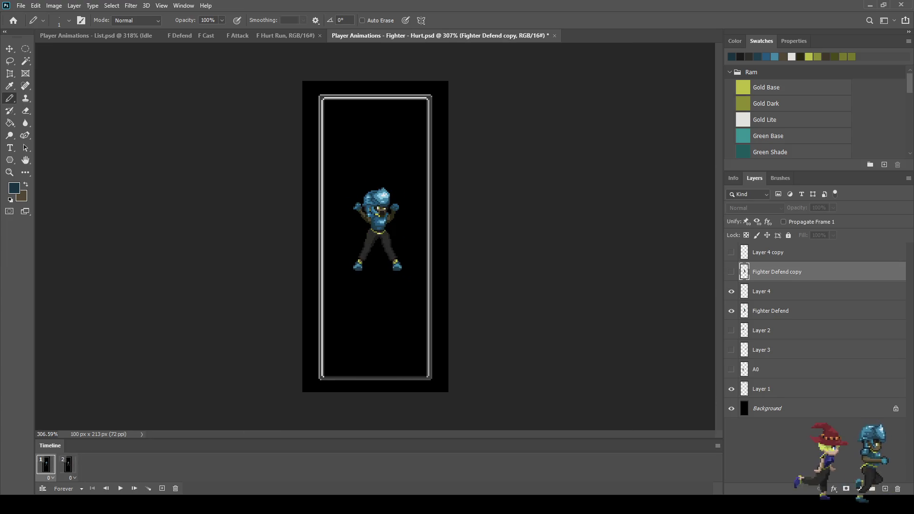
key(space)
scroll(380, 219, up, 2)
scroll(376, 224, up, 6)
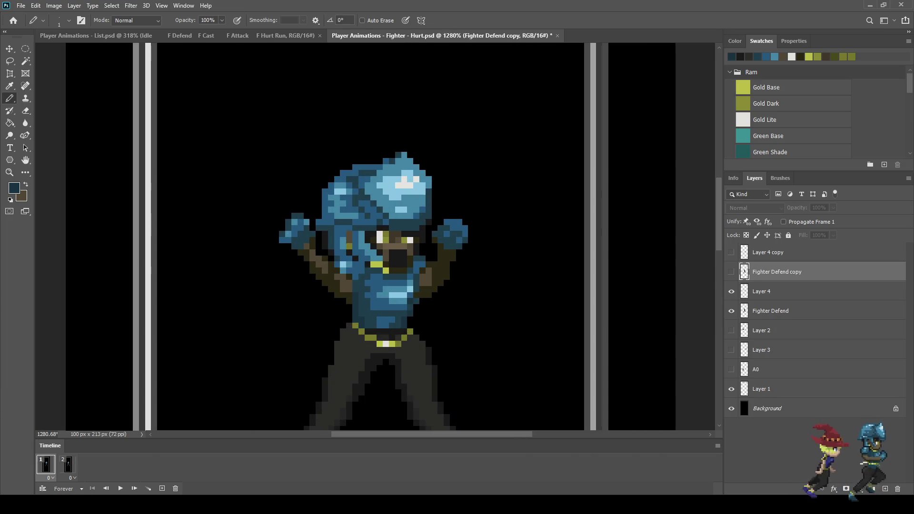
click(68, 464)
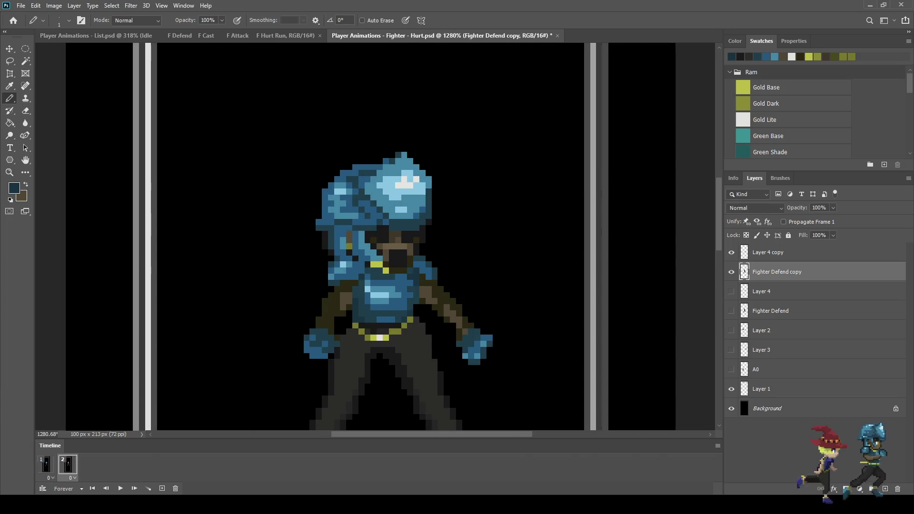
Step: Sample the near-white and olive eye colours from frame 1's fighter
click(46, 465)
scroll(377, 202, up, 5)
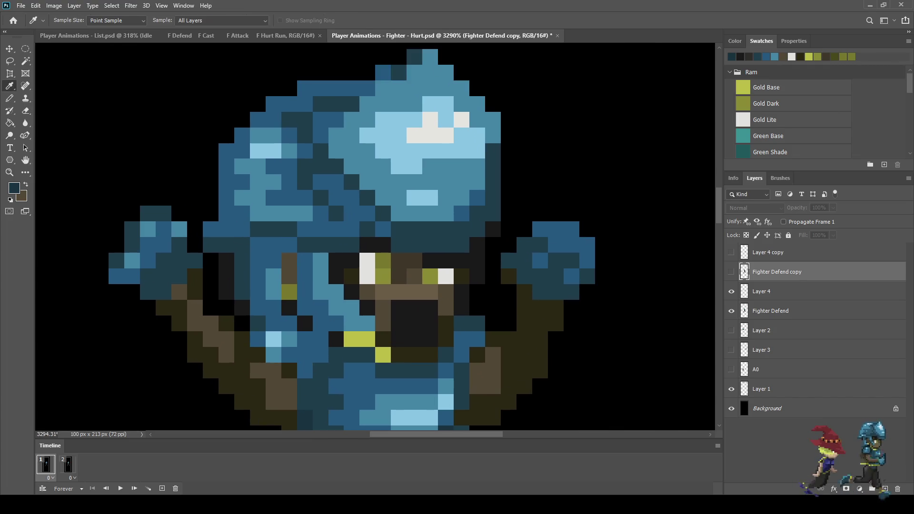
click(367, 268)
key(x)
click(383, 274)
click(68, 465)
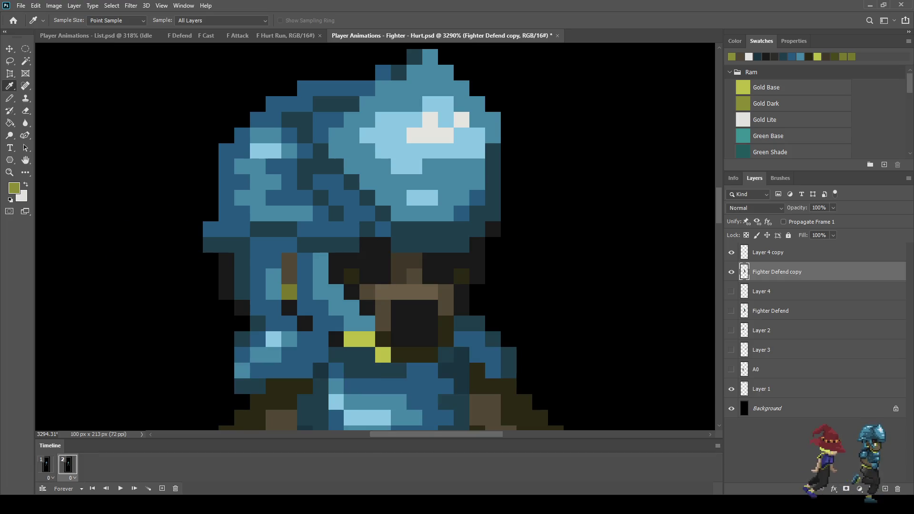
key(b)
Step: Paint olive eye pixels and white highlights back onto the frame-2 fighter's face
click(430, 260)
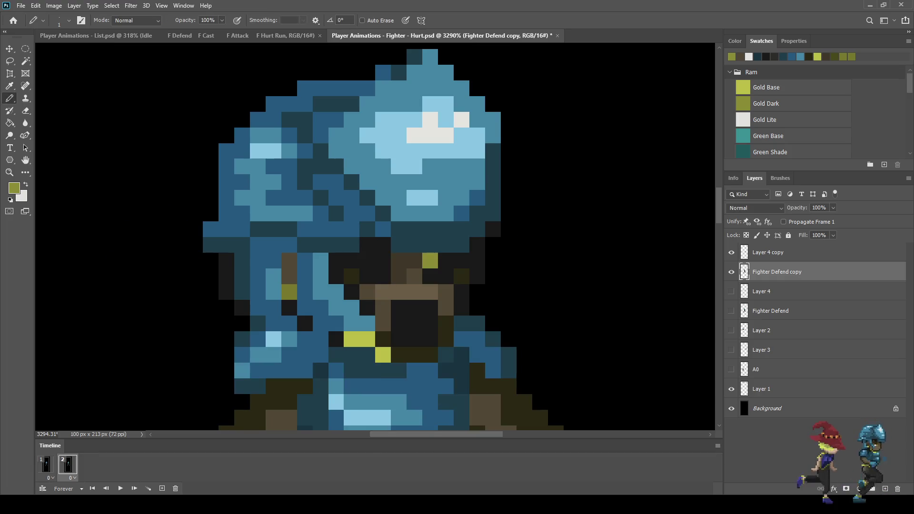
key(alt+bracketright)
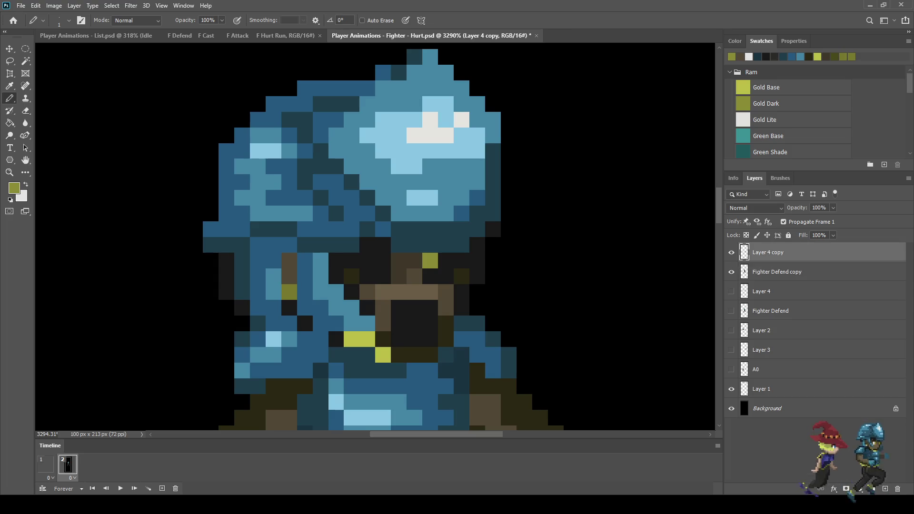
click(430, 276)
key(x)
click(445, 260)
click(445, 276)
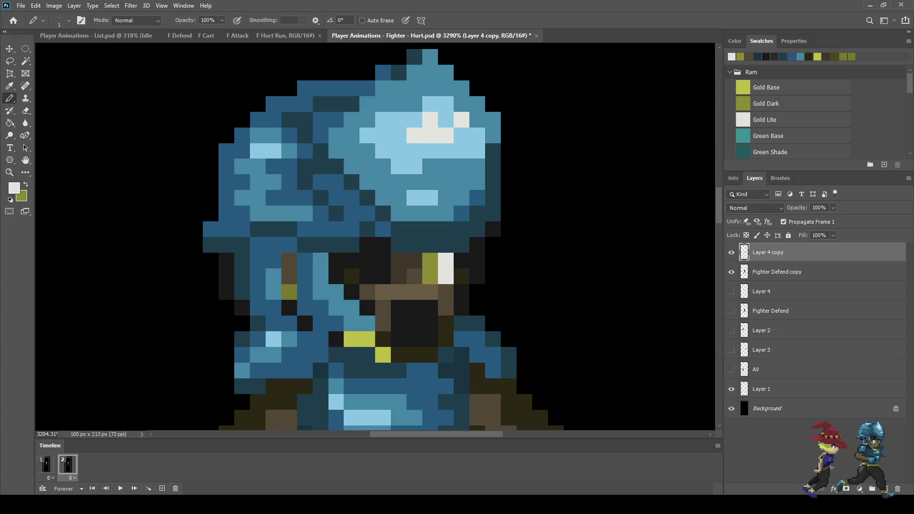
key(Left)
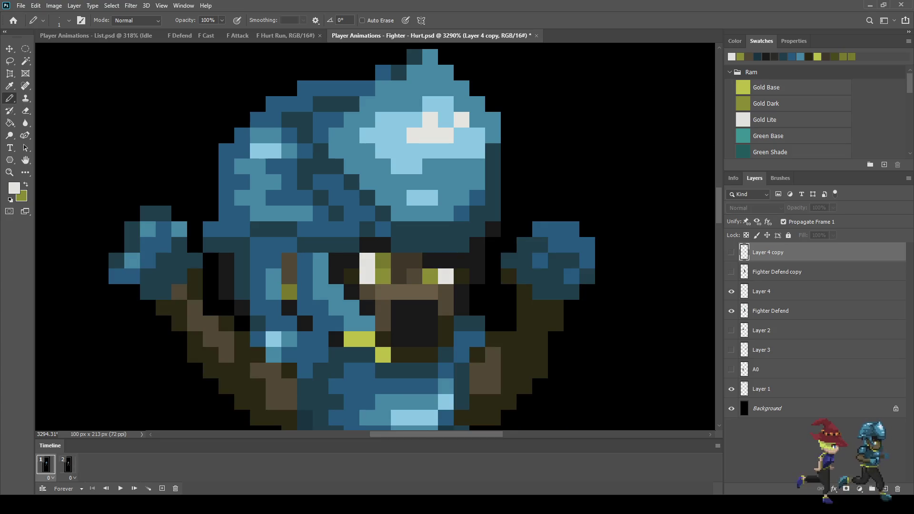
key(Right)
click(367, 276)
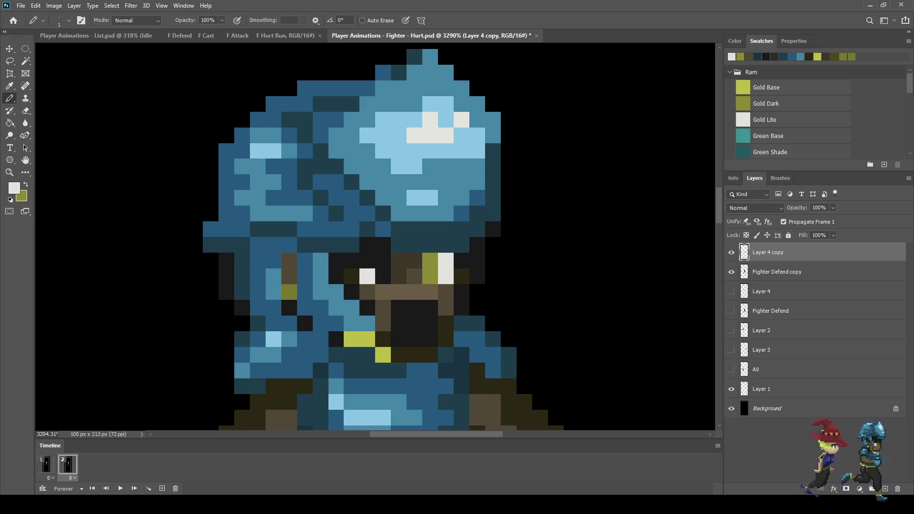
key(x)
Step: Darken two pixels above the eyes with sampled near-black, then start the animation preview
scroll(519, 280, down, 5)
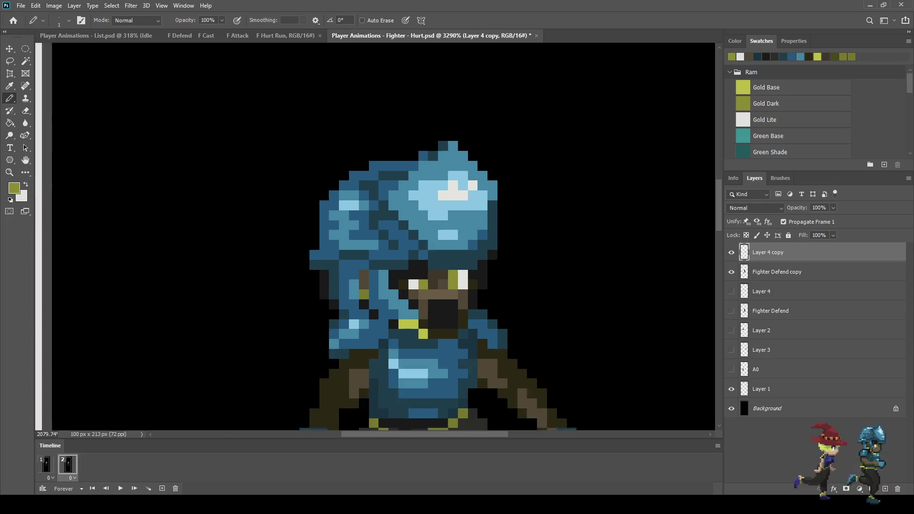
scroll(504, 276, up, 5)
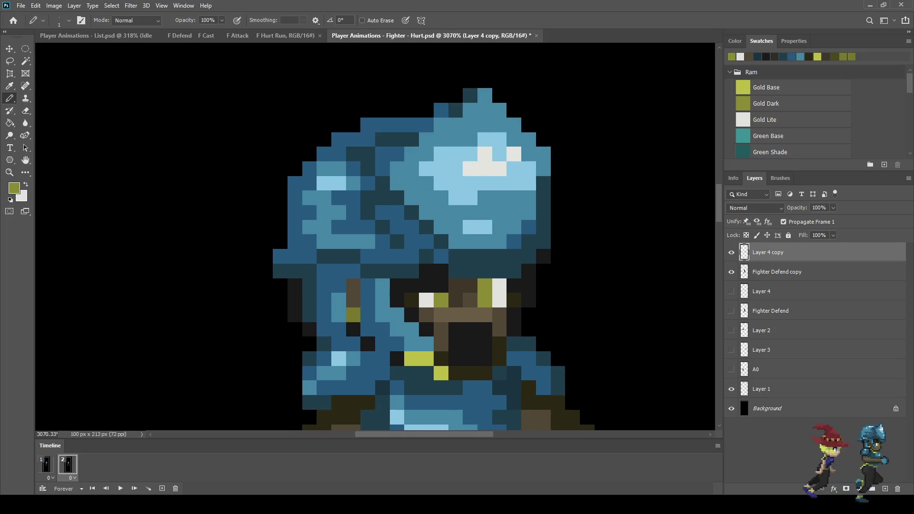
key(i)
click(466, 352)
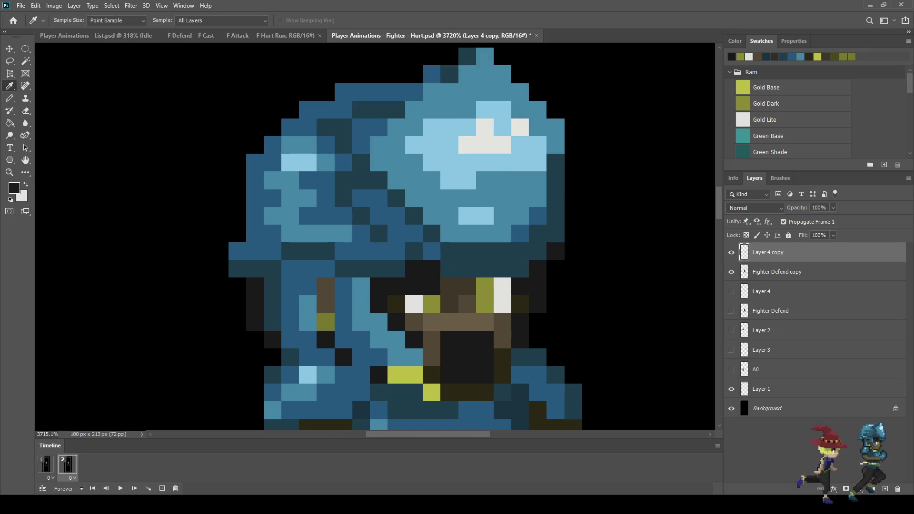
key(b)
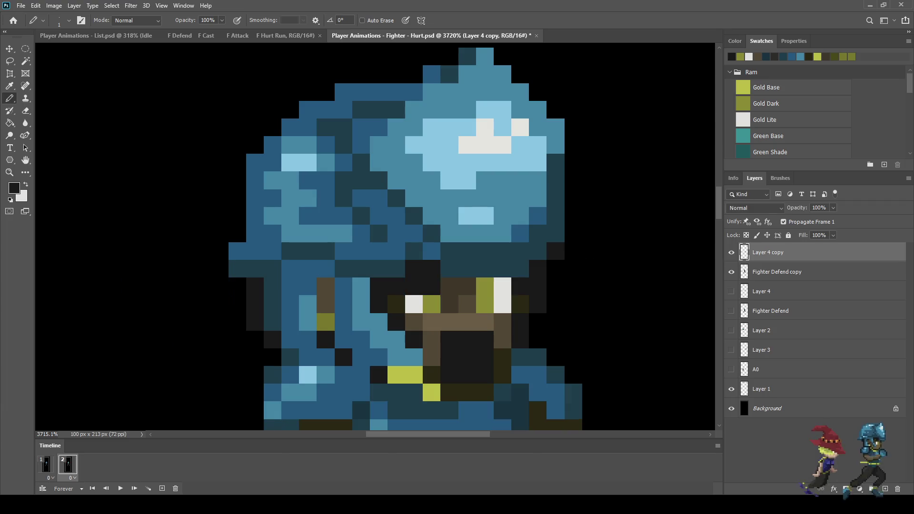
drag(485, 269, 502, 269)
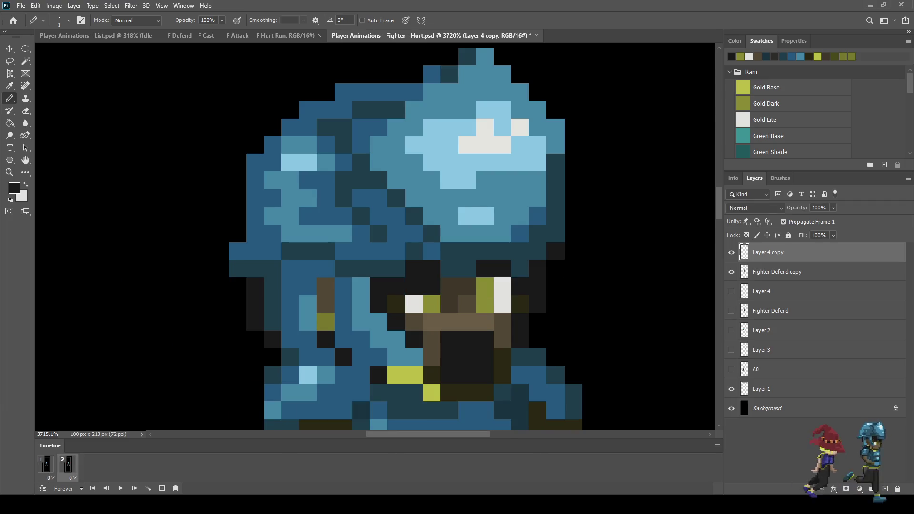
key(i)
key(b)
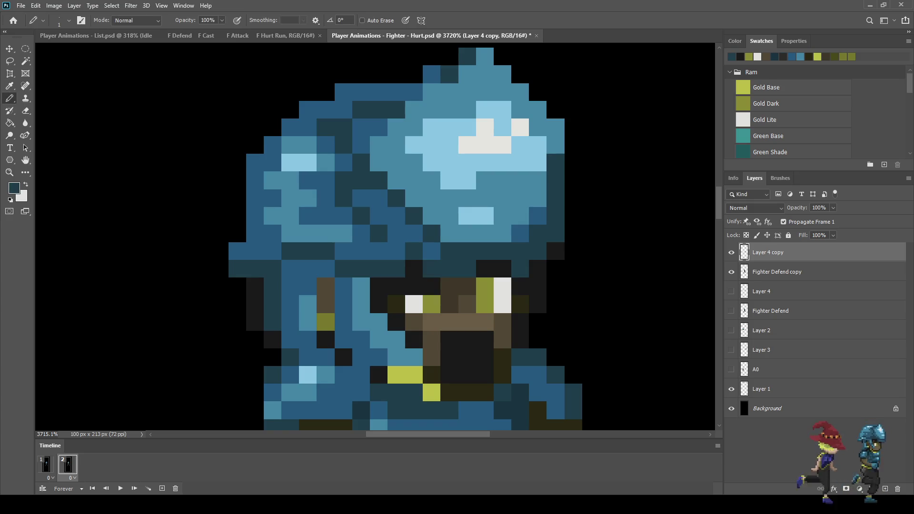
scroll(472, 254, down, 5)
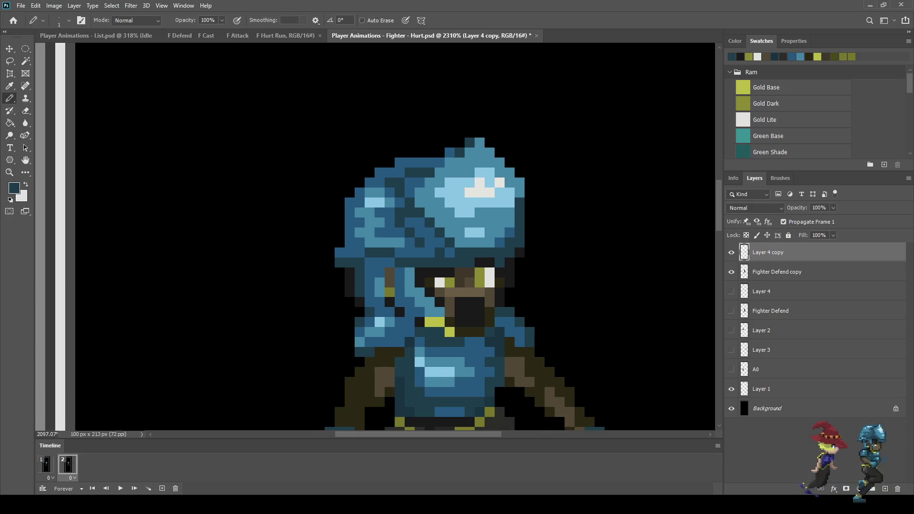
key(space)
scroll(473, 253, down, 1)
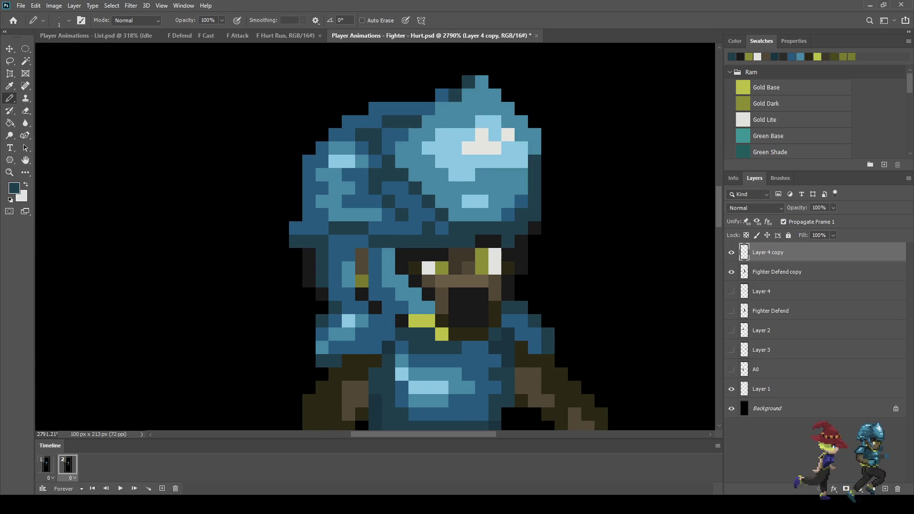
scroll(472, 254, down, 12)
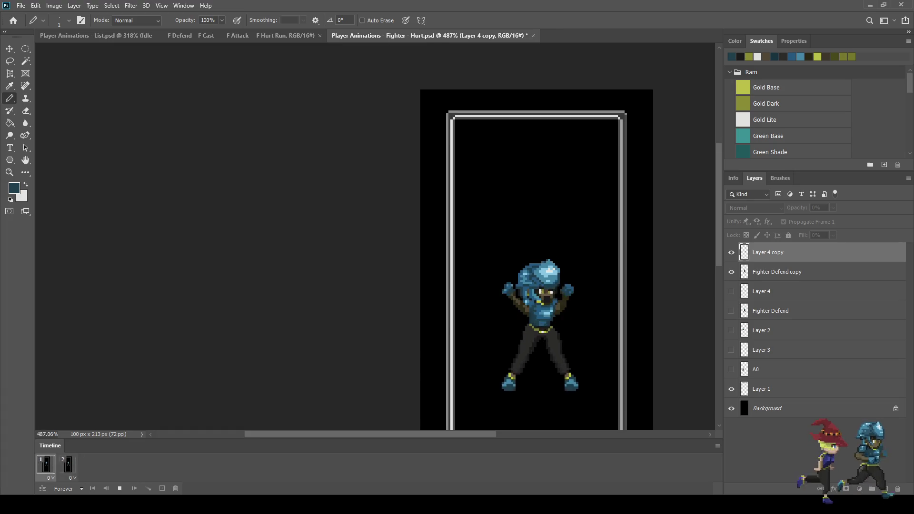
Step: Stop the Hurt animation preview
scroll(472, 254, down, 4)
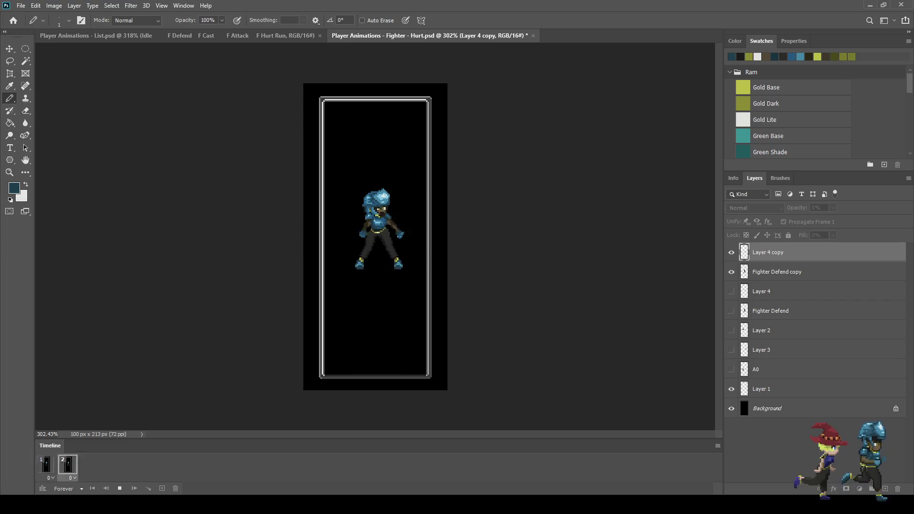
scroll(380, 217, up, 3)
scroll(380, 205, up, 1)
key(space)
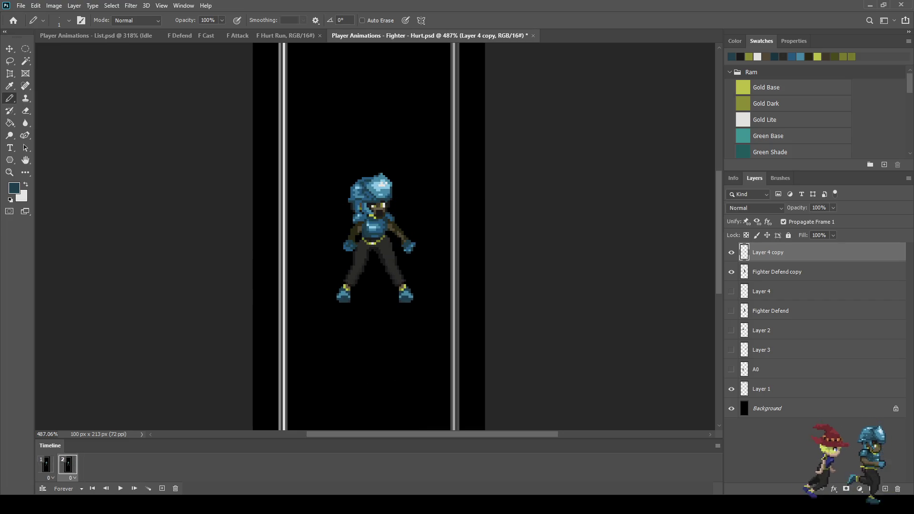
Step: Save Fighter - Hurt.psd and duplicate the selected frame as frame 3
key(ctrl+s)
scroll(340, 224, up, 1)
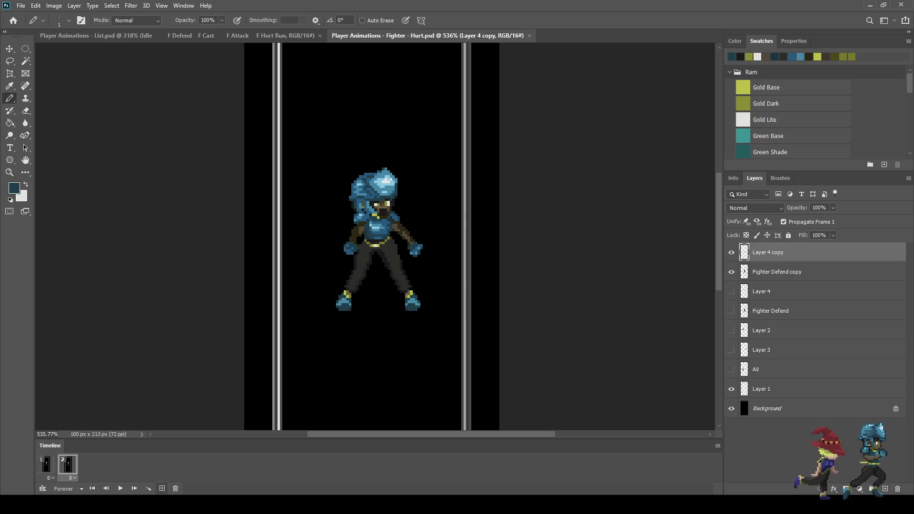
click(162, 488)
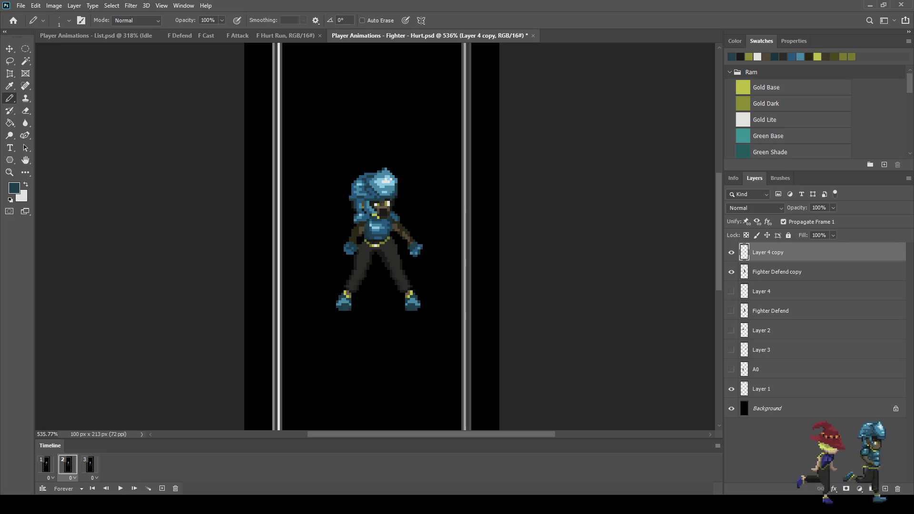
Step: On frame 3, duplicate Layer 4 copy and Fighter Defend copy into visible copy 2 layers
click(89, 465)
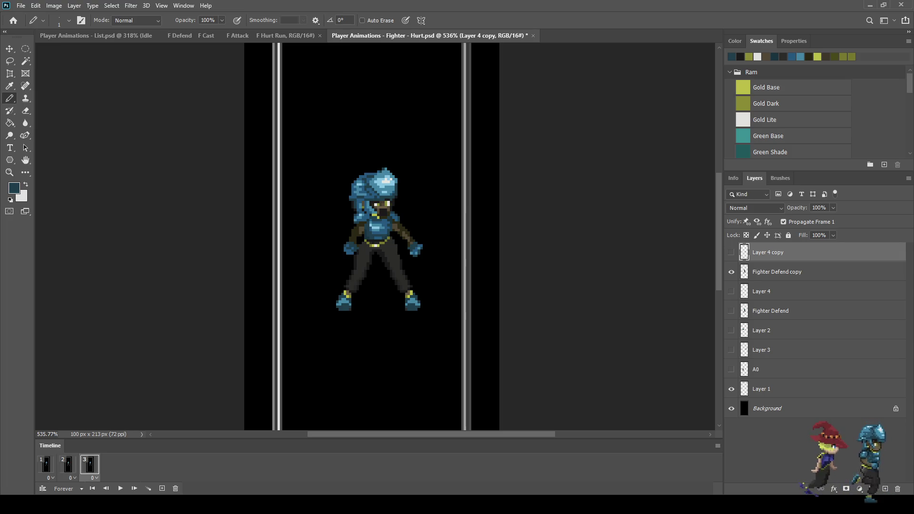
click(731, 272)
shift+click(781, 272)
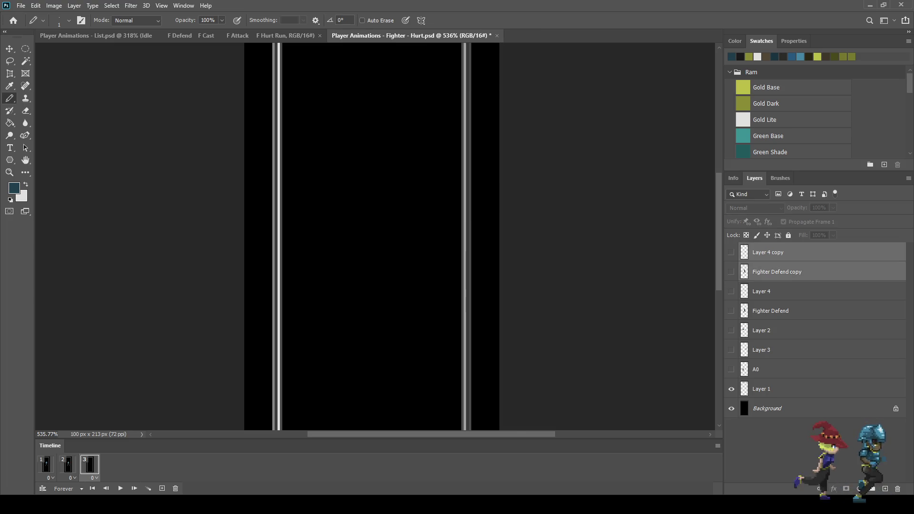
key(ctrl+j)
click(731, 252)
click(732, 271)
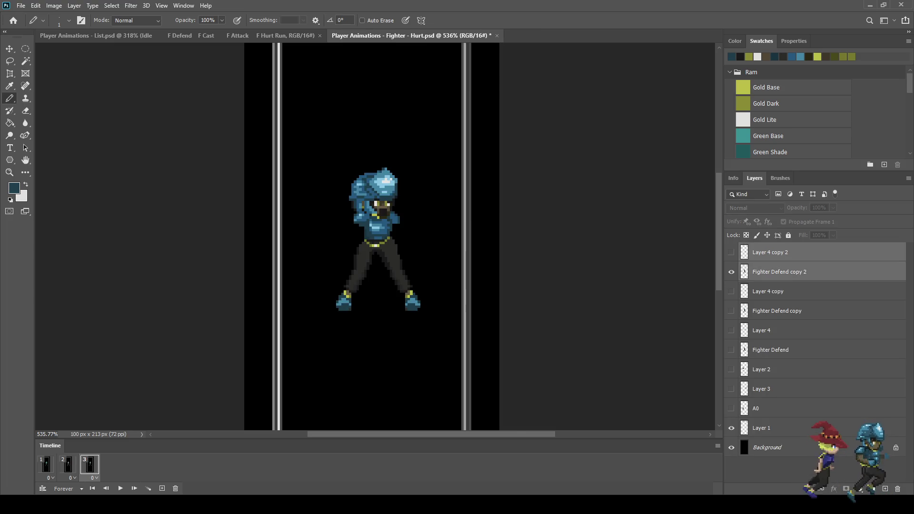
Step: Return to frame 2 and select Layer 4 copy alone for painting
click(68, 465)
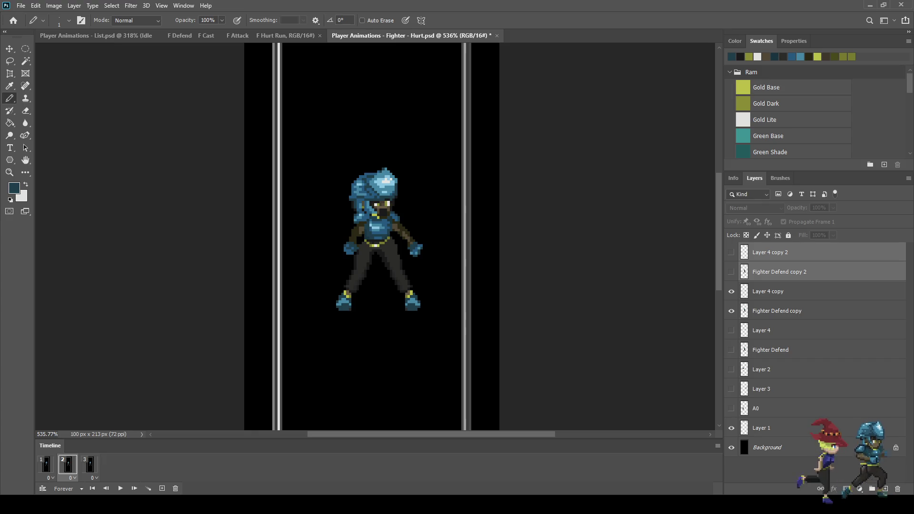
click(777, 311)
click(768, 291)
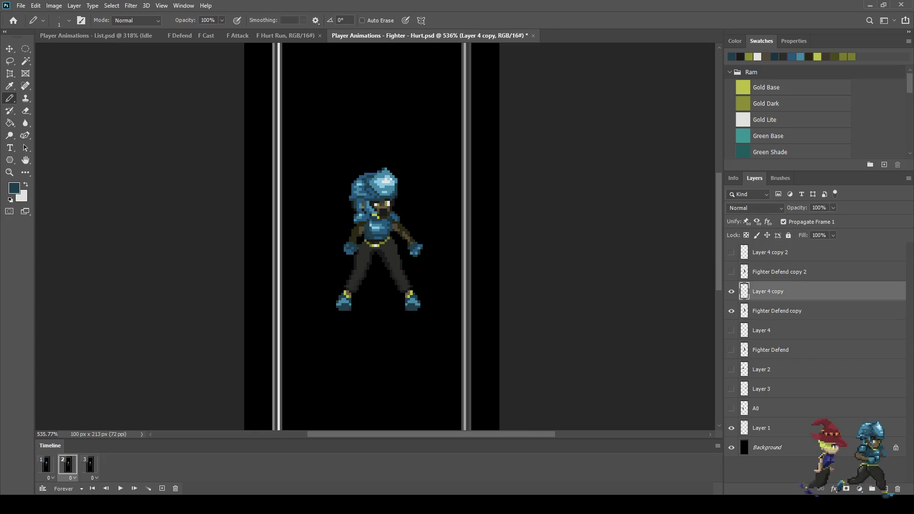
scroll(329, 228, up, 5)
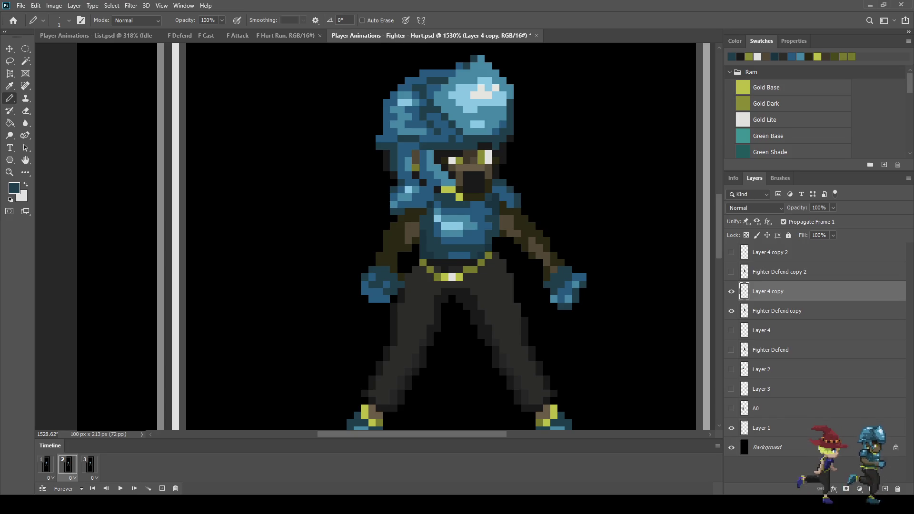
Step: Draw dark-blue shake lines beside the left and right lowered hands in frame 2
click(46, 464)
click(68, 464)
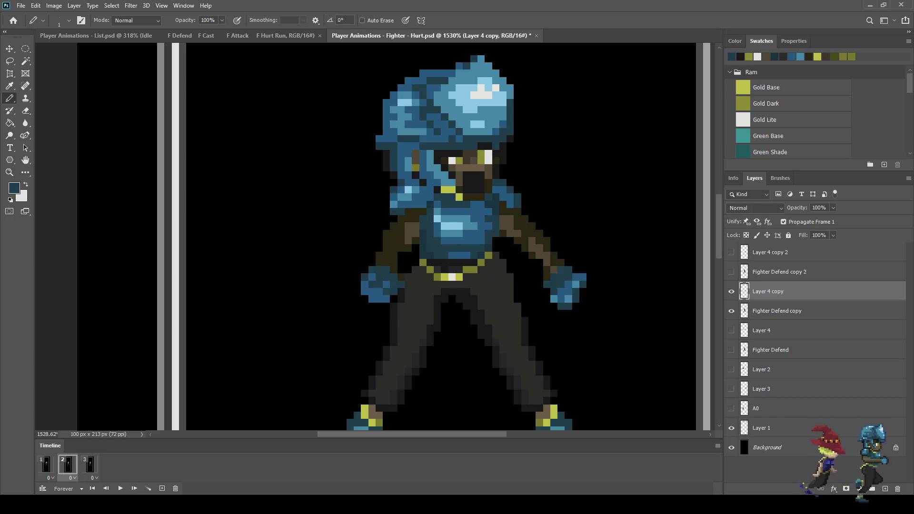
drag(373, 274, 350, 188)
click(46, 464)
click(68, 464)
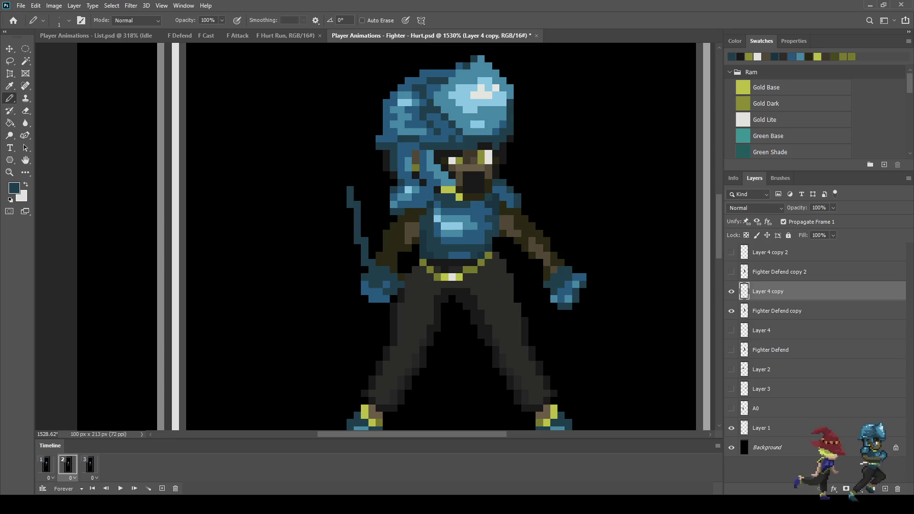
drag(571, 264, 568, 194)
Step: Flip repeatedly between frames 1 and 2 to compare the raised and lowered poses
click(46, 465)
click(68, 464)
click(46, 464)
click(68, 464)
click(46, 464)
click(68, 464)
click(46, 465)
click(68, 464)
click(45, 465)
click(67, 464)
click(46, 465)
click(67, 464)
click(46, 464)
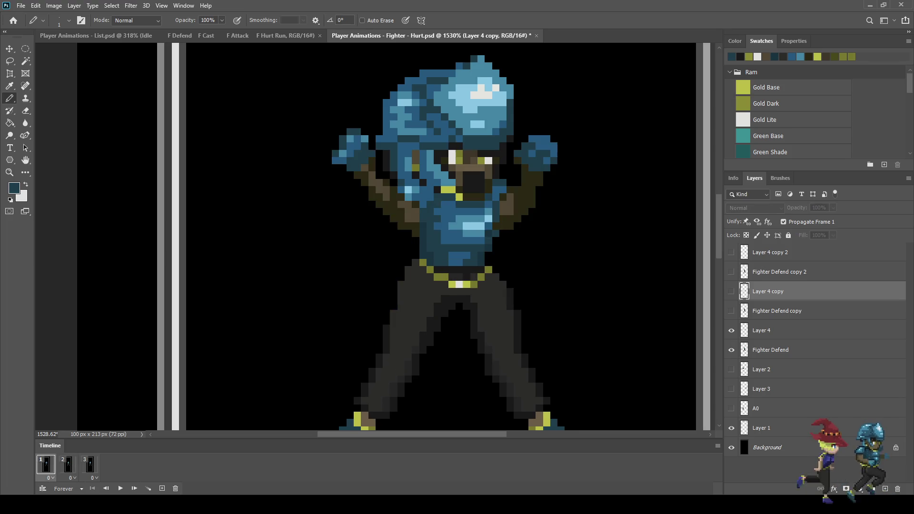
click(68, 464)
click(45, 464)
click(68, 465)
click(46, 464)
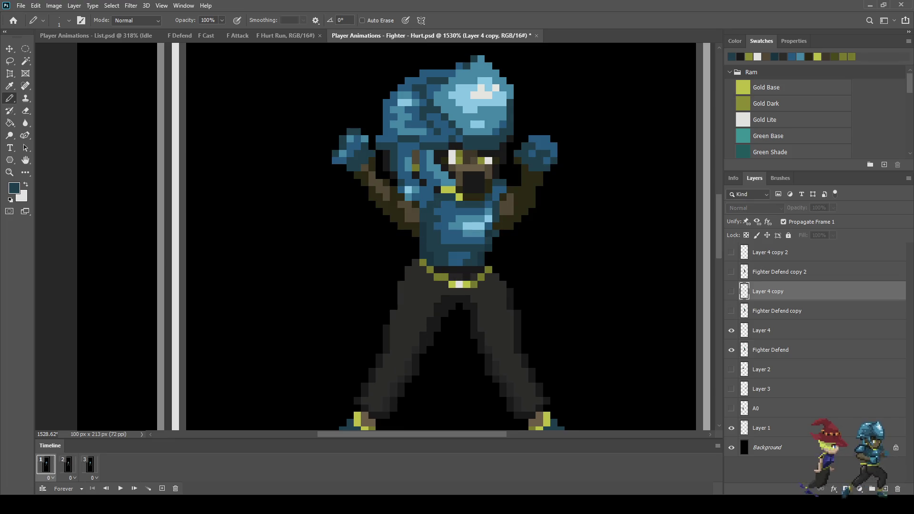
Step: Check the third frame and preview the animation, then return to frame 2
click(90, 465)
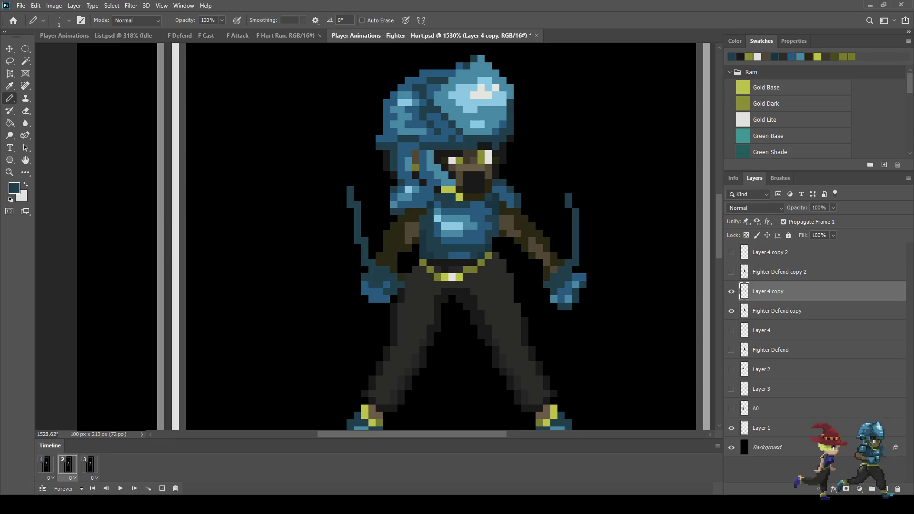
key(space)
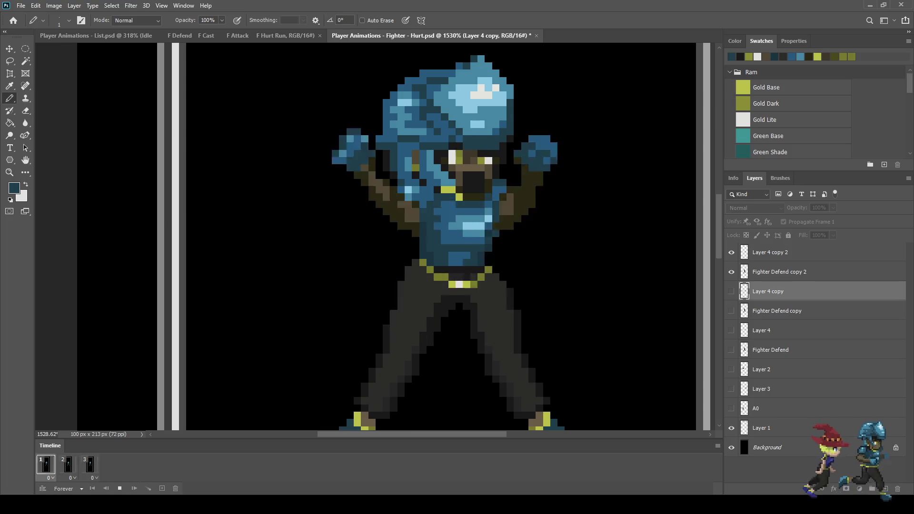
key(ctrl+1)
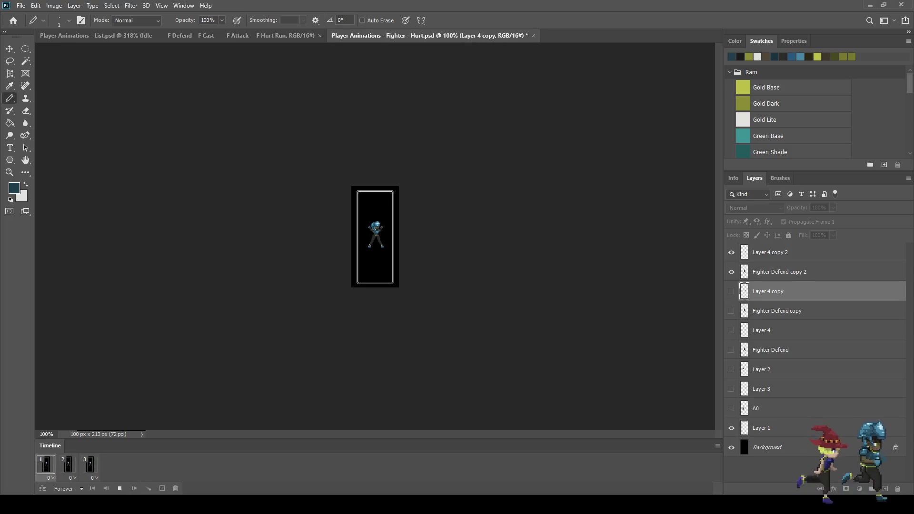
key(ctrl+plus)
key(ctrl+plus)
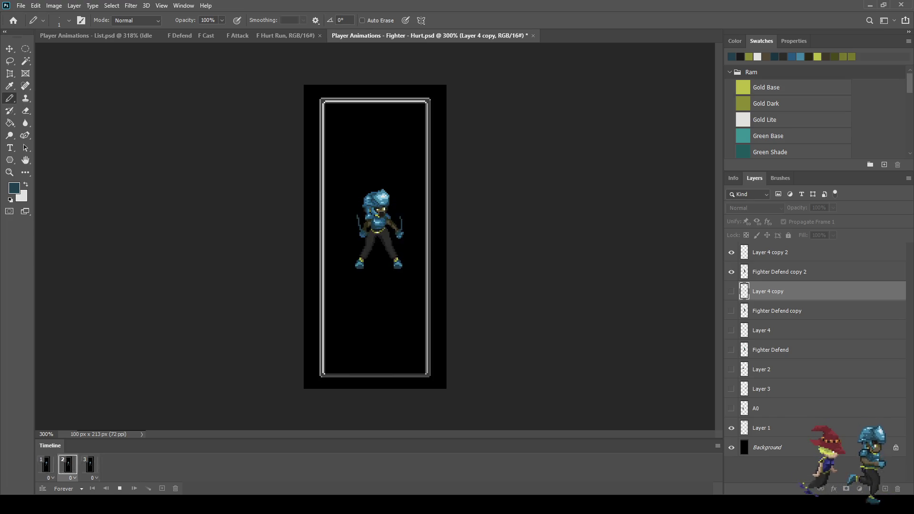
key(space)
click(67, 464)
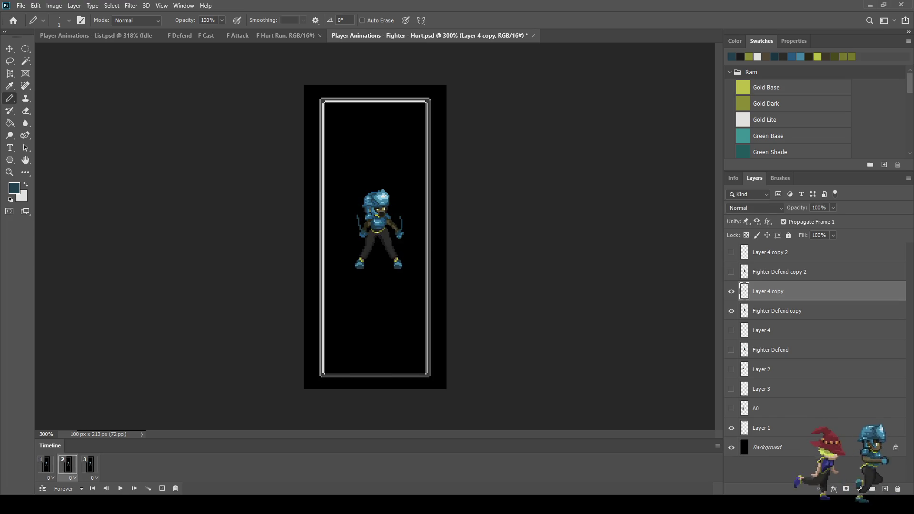
Step: Zoom in and repaint two dark-teal face pixels with the sampled near-black colour
scroll(373, 209, up, 10)
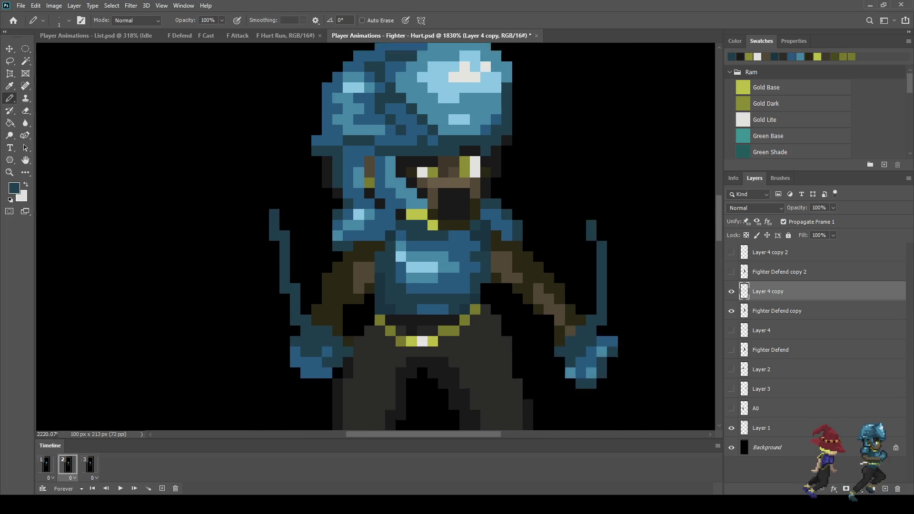
scroll(372, 210, up, 1)
alt+click(476, 224)
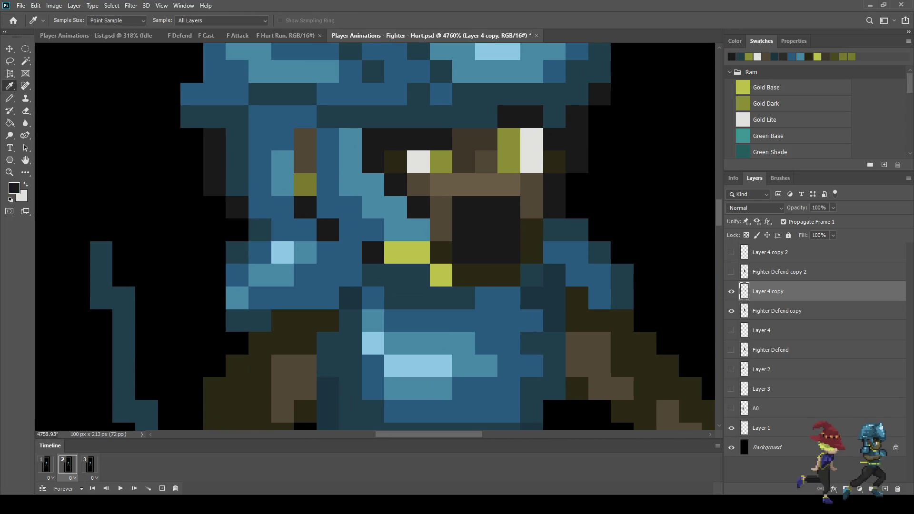
click(442, 116)
click(419, 116)
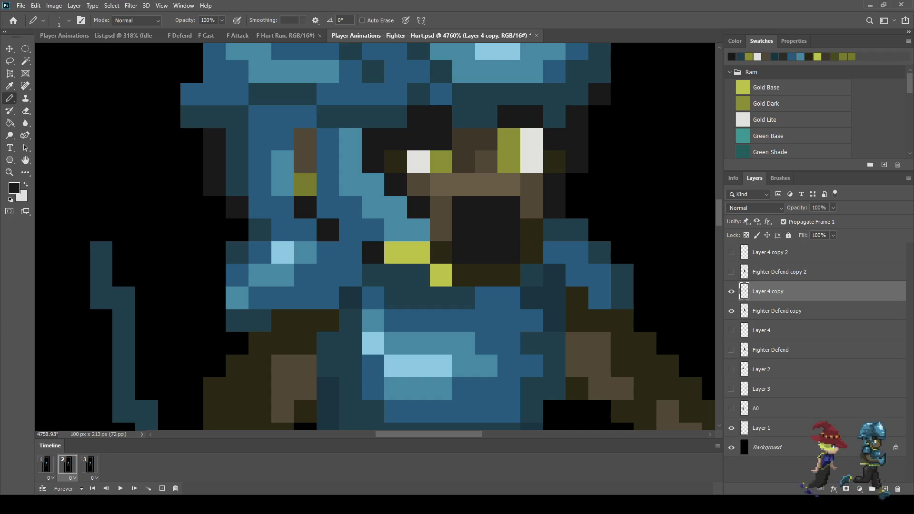
Step: Sample the off-white eye highlight and add a light pixel above the left eye
key(i)
click(418, 162)
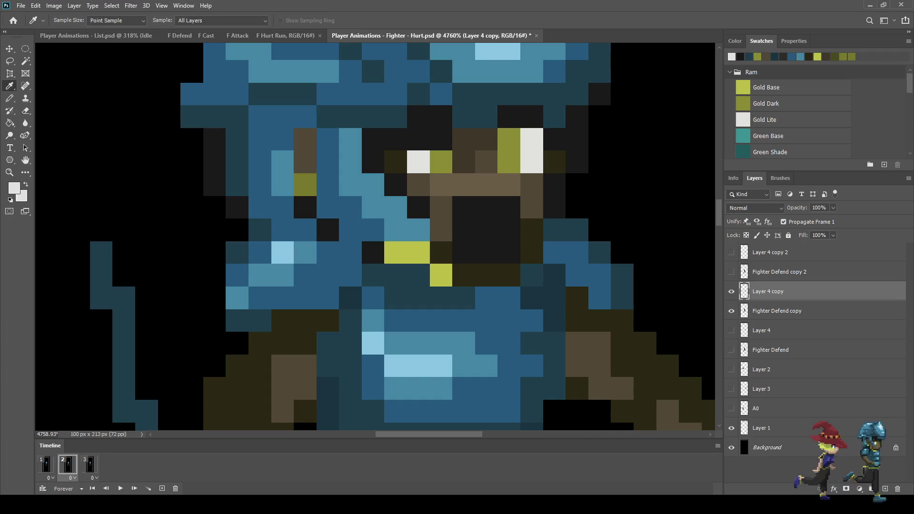
key(b)
click(418, 139)
Step: Zoom out and play the Hurt animation preview from the first frame
scroll(471, 193, down, 7)
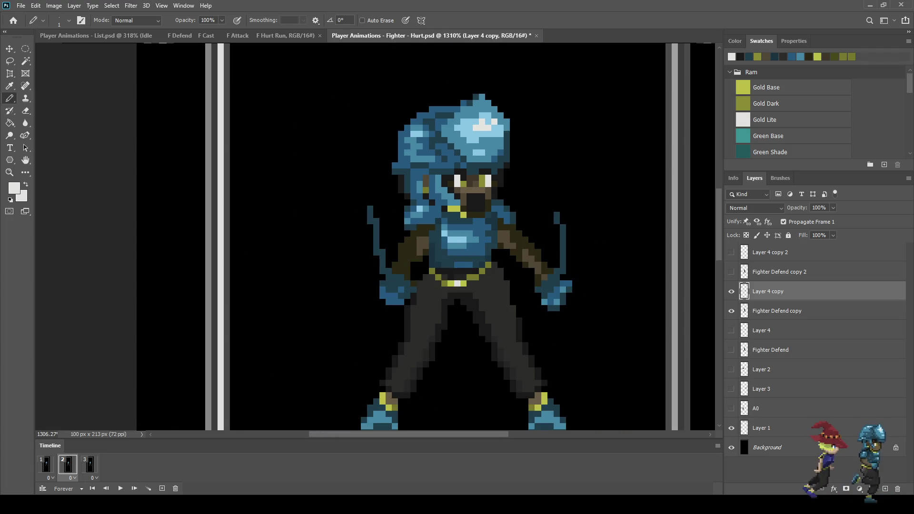
key(space)
scroll(617, 309, down, 6)
key(space)
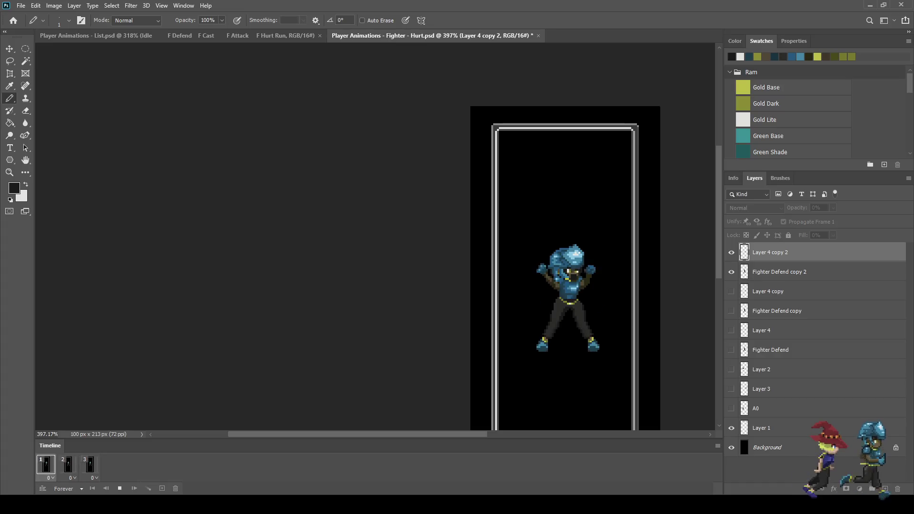
scroll(375, 237, down, 3)
scroll(376, 237, up, 2)
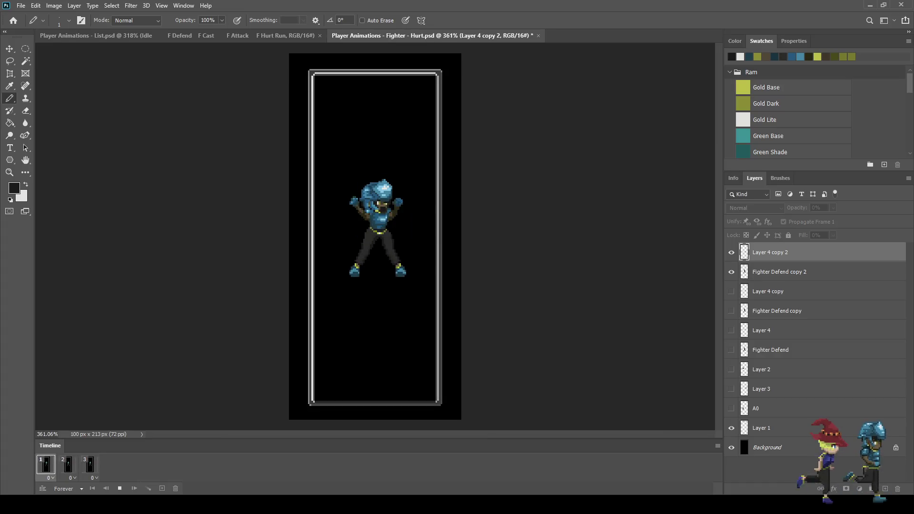
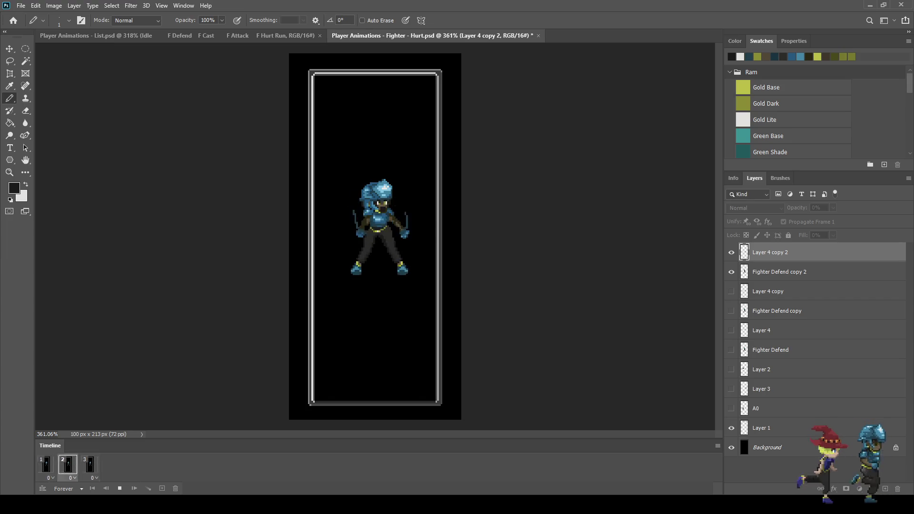
Step: Zoom in and preview the Hurt animation playback on frame 1
scroll(376, 228, up, 5)
key(space)
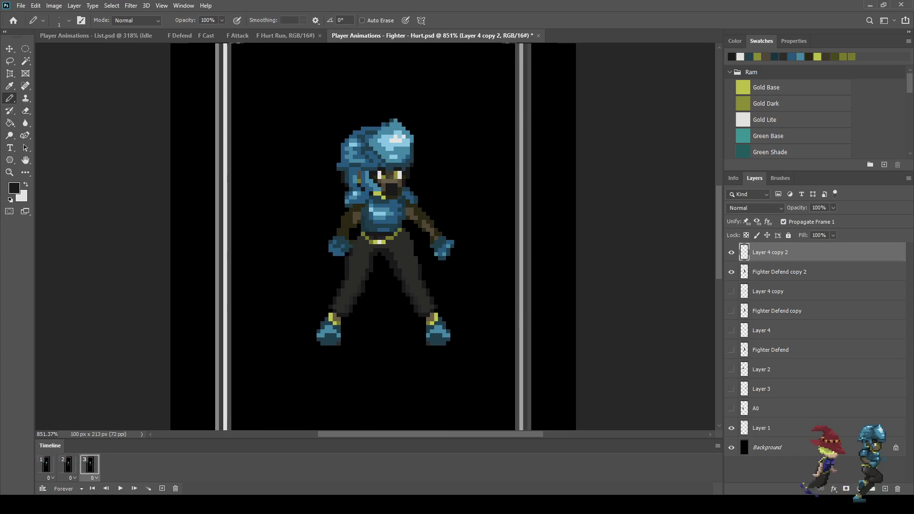
key(space)
scroll(388, 164, up, 6)
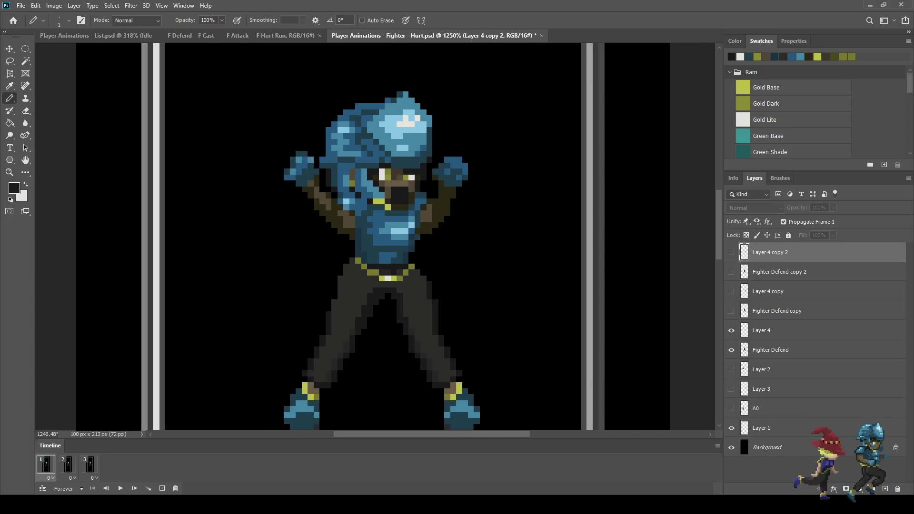
scroll(407, 171, up, 2)
key(space)
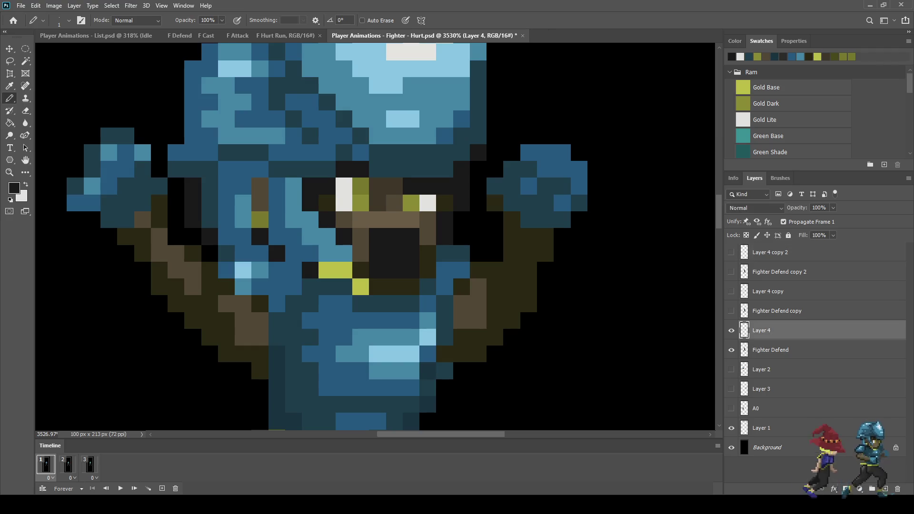
scroll(471, 228, up, 2)
Step: On Layer 4, paint dark pixels beside the eyes and make the right eye pixel white
key(i)
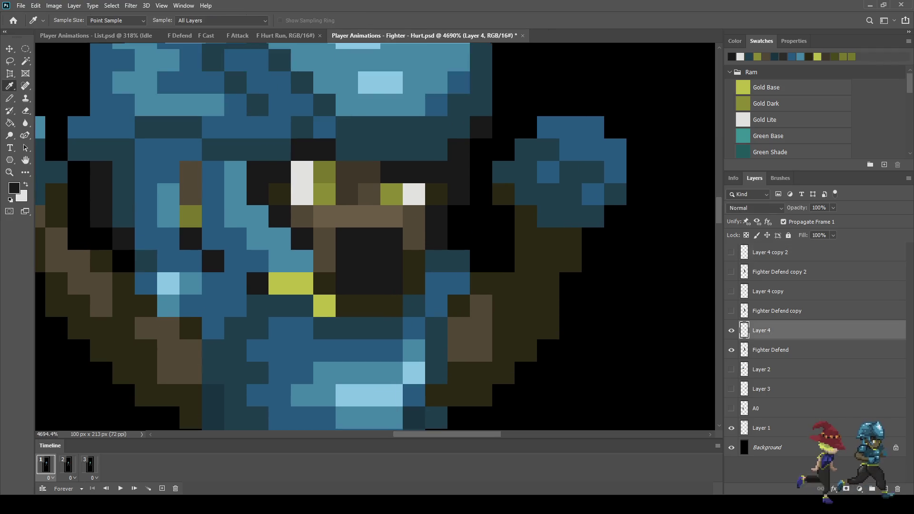
key(b)
click(415, 150)
click(391, 150)
key(i)
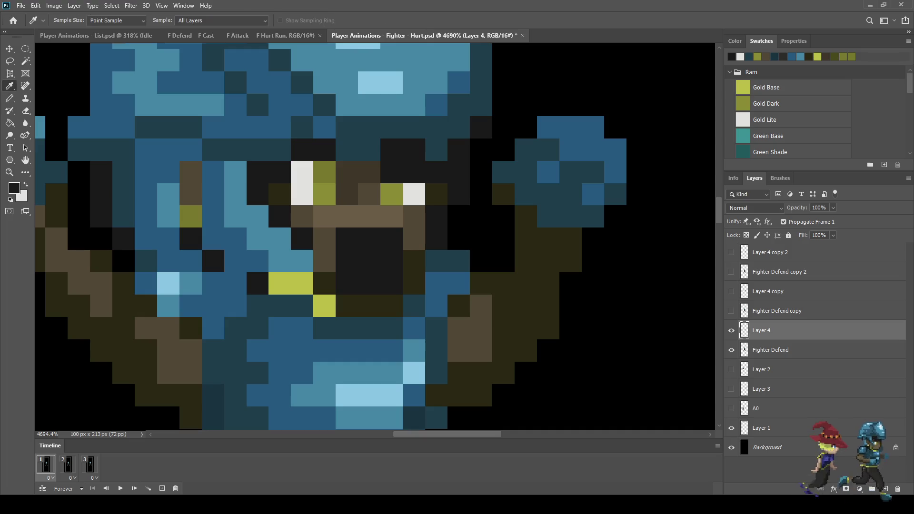
click(413, 194)
key(b)
click(414, 171)
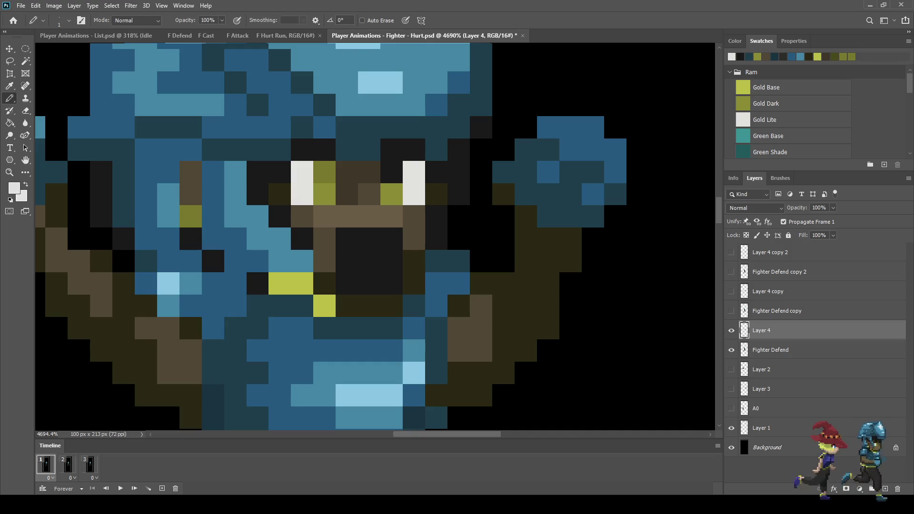
Step: Recheck the preview, then sample olive and paint an olive pixel beside the right eye
key(i)
scroll(497, 199, down, 8)
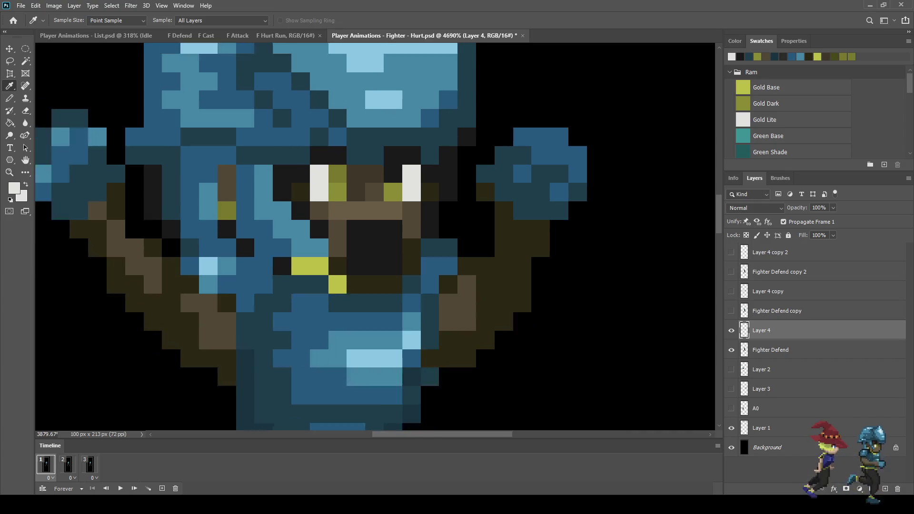
key(space)
scroll(561, 205, down, 4)
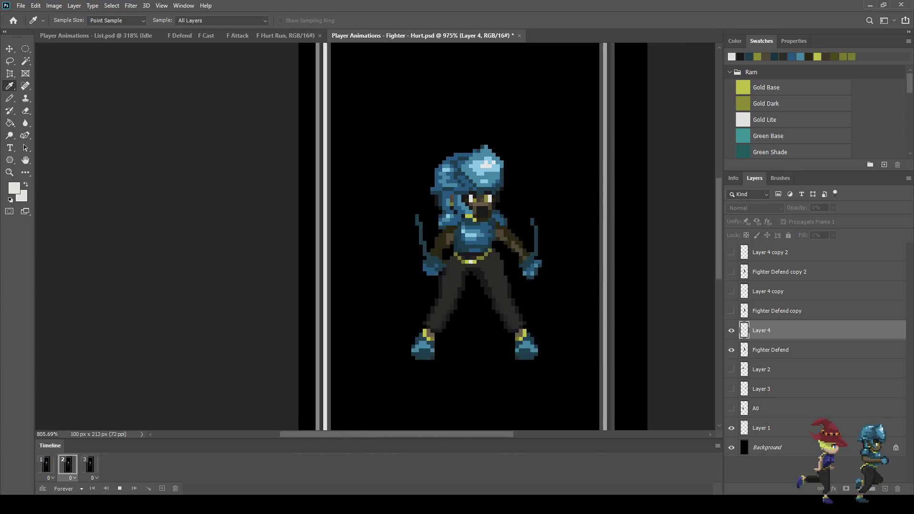
key(space)
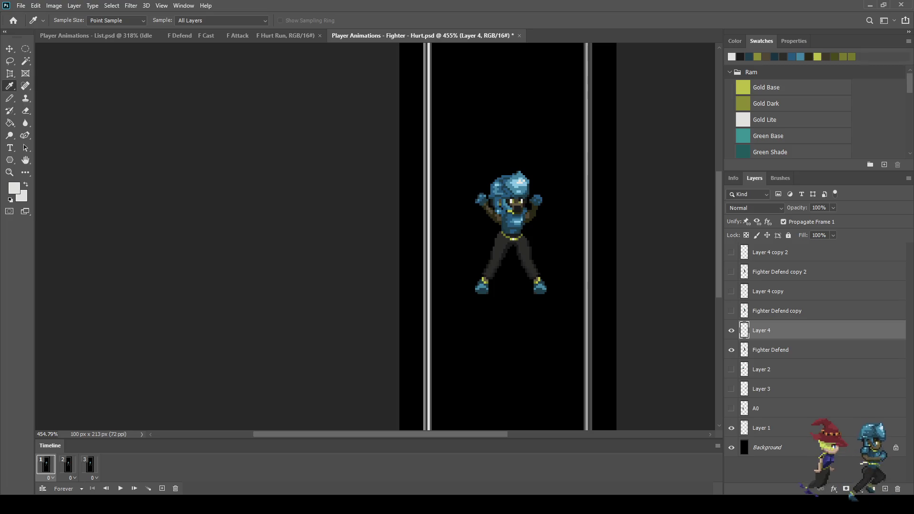
scroll(456, 239, up, 10)
click(456, 239)
alt+click(456, 239)
click(456, 239)
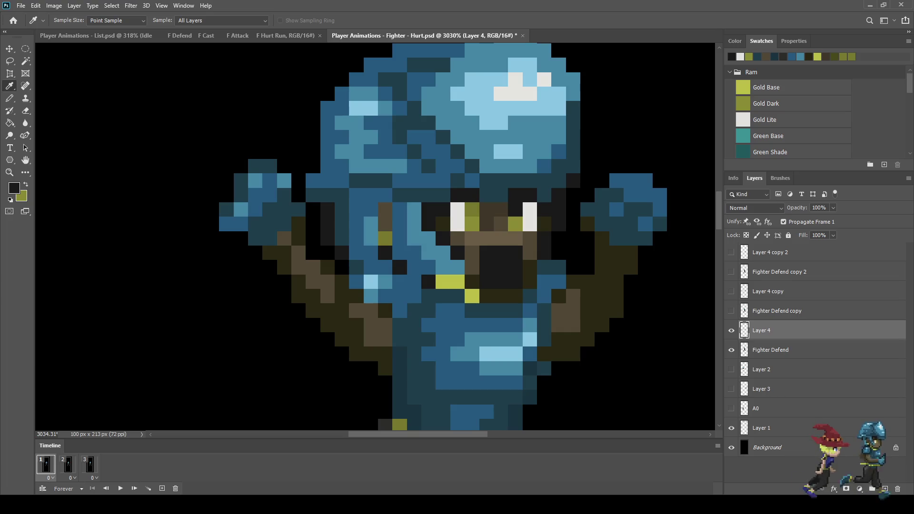
key(b)
key(x)
click(515, 209)
Step: Play the animation preview again to review the face touch-ups
scroll(546, 272, down, 8)
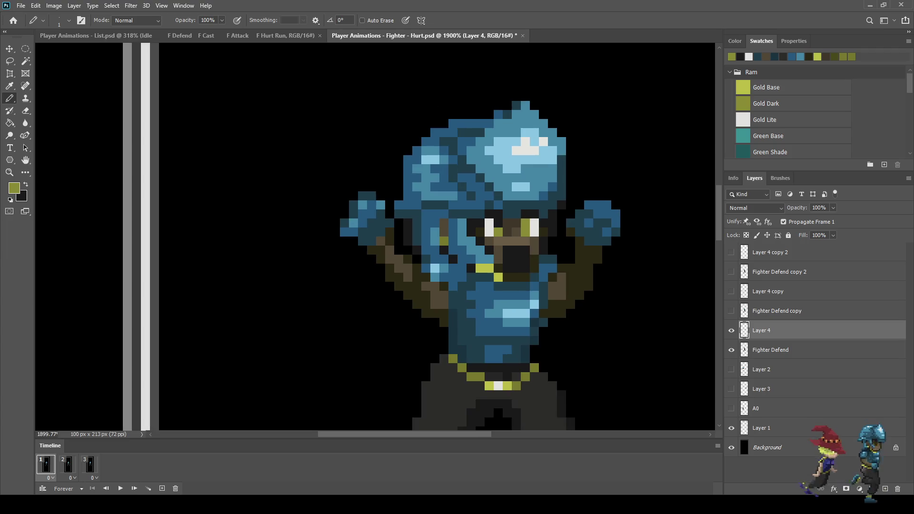
key(space)
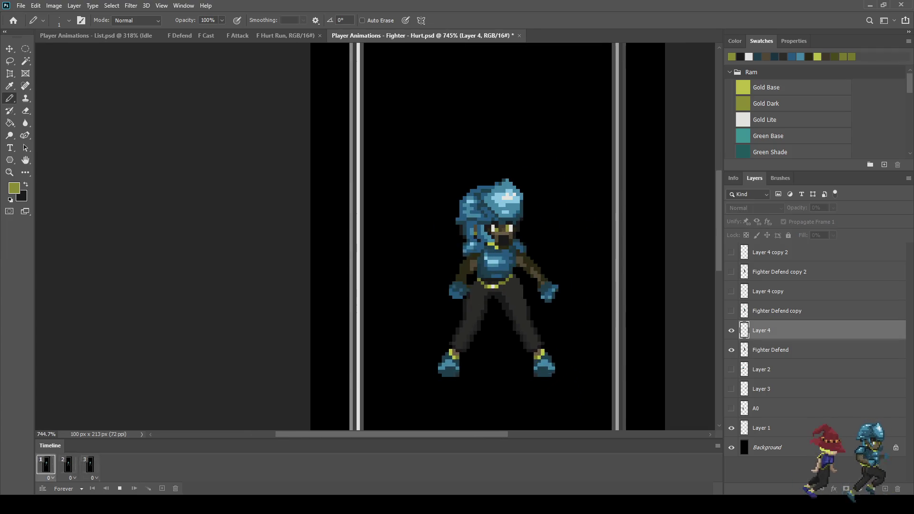
scroll(507, 238, down, 2)
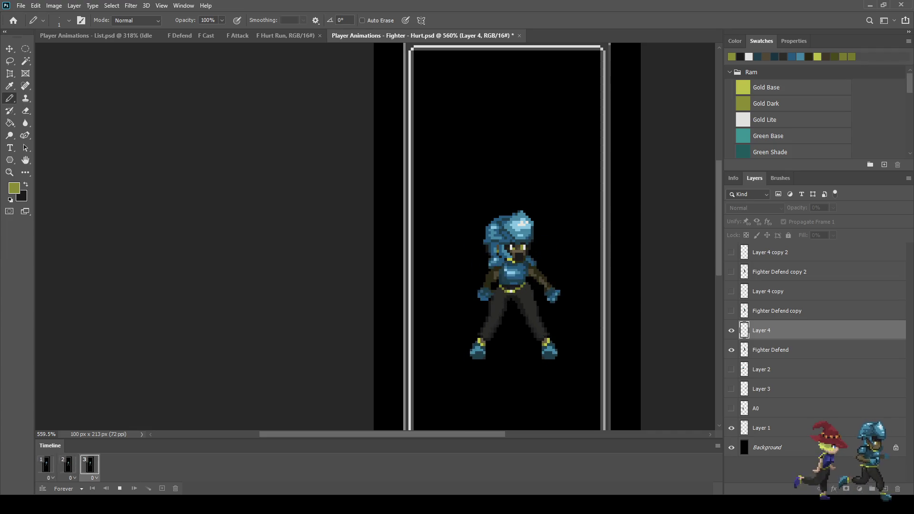
scroll(507, 238, down, 2)
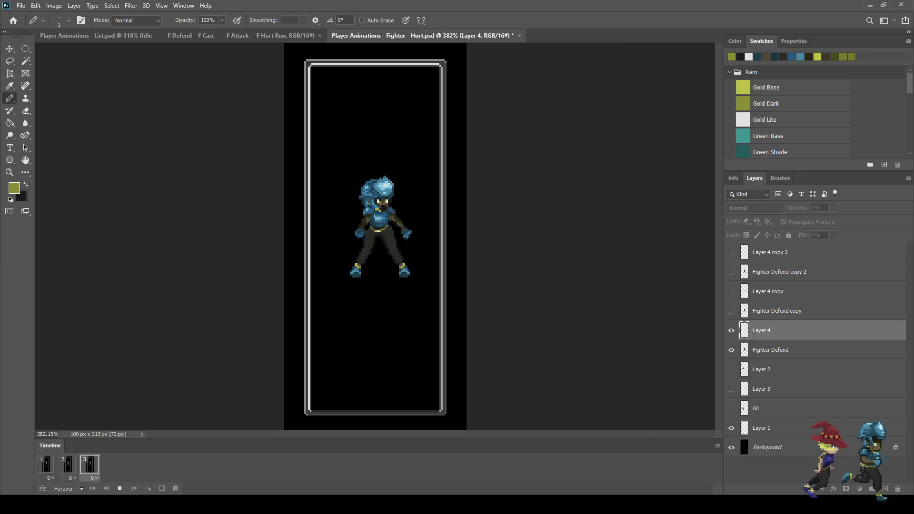
scroll(367, 228, up, 4)
key(space)
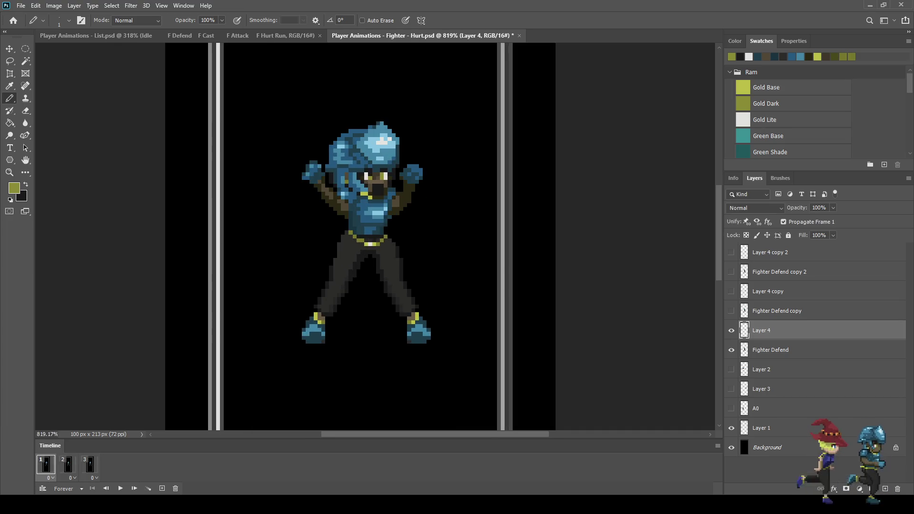
Step: Show frame 2, check Fighter Defend copy's visibility, and make Layer 4 copy active
click(68, 465)
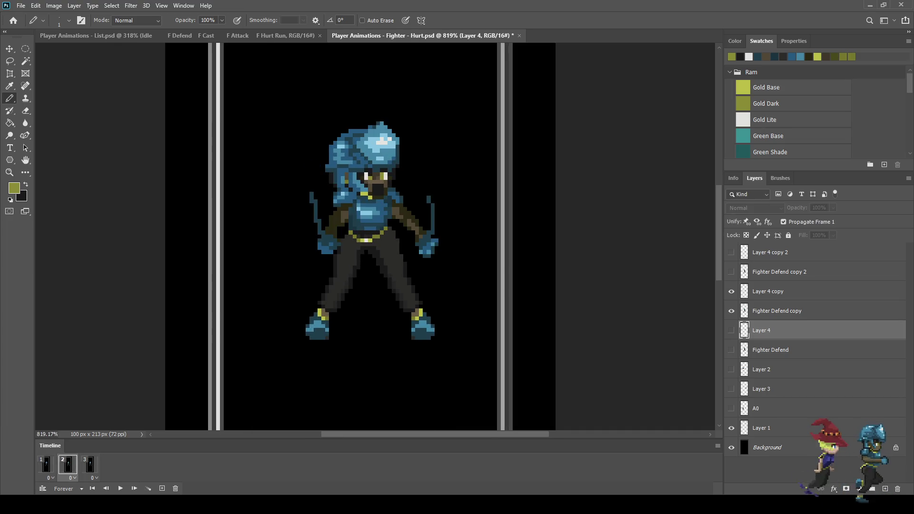
click(785, 291)
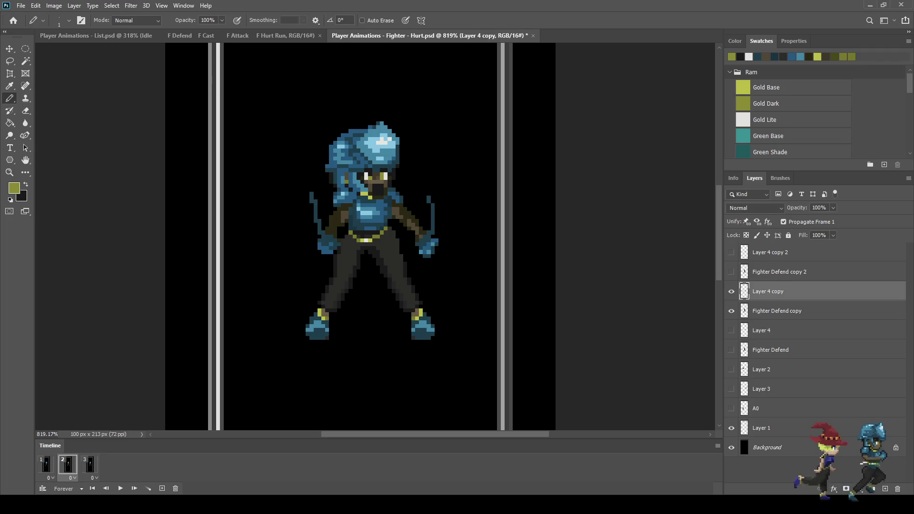
click(786, 311)
click(732, 311)
click(732, 311)
click(731, 311)
click(731, 311)
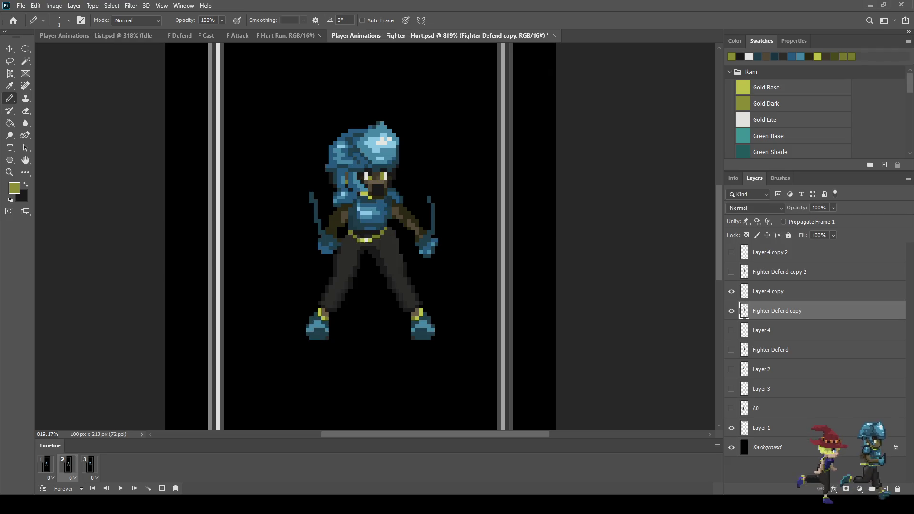
click(786, 291)
Step: Pencil dark brown outline pixels along both arms, then preview the animation
scroll(371, 217, up, 3)
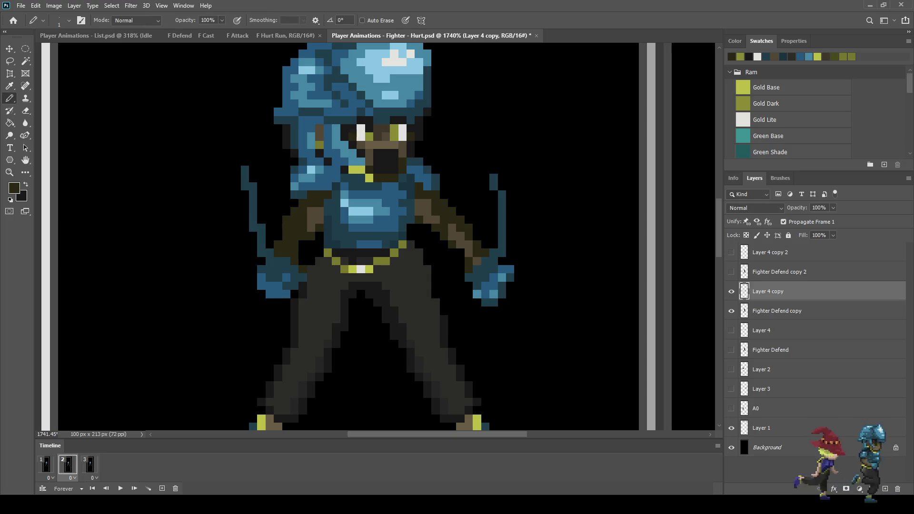
drag(279, 229, 270, 177)
drag(270, 212, 270, 220)
click(278, 236)
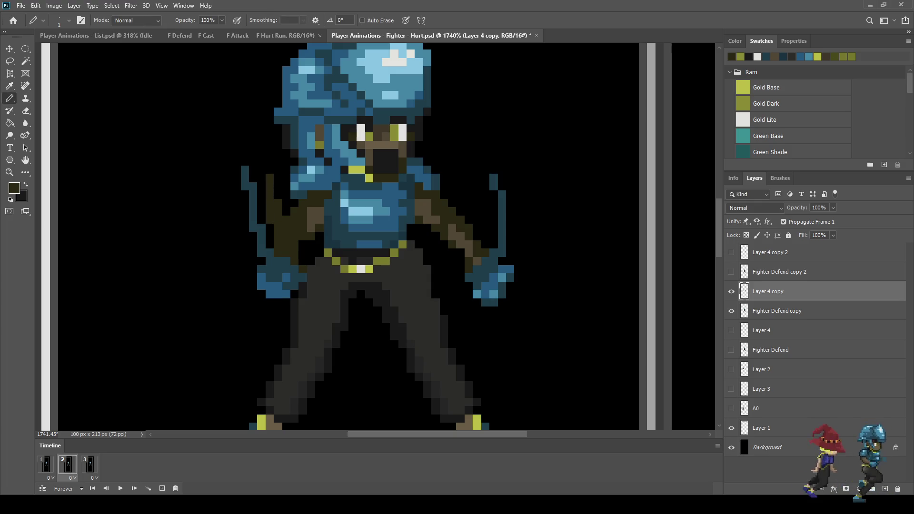
drag(473, 220, 469, 177)
drag(477, 220, 477, 228)
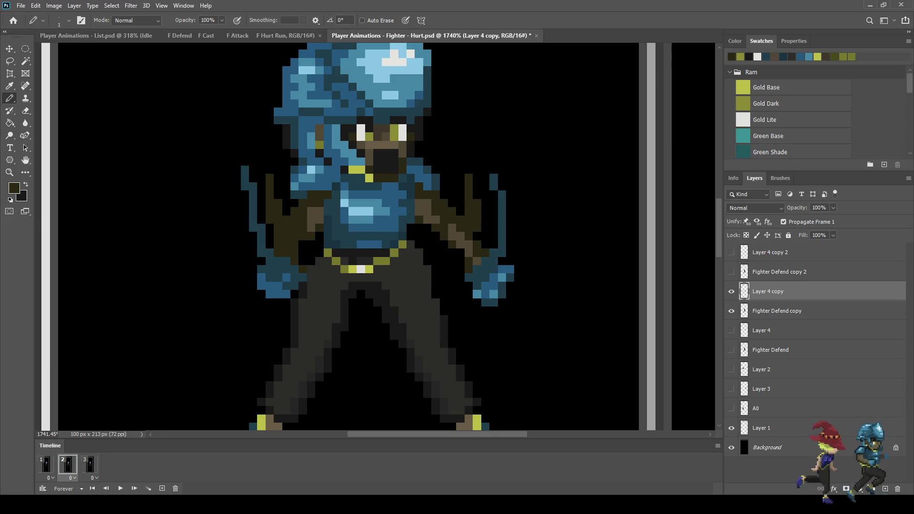
scroll(531, 241, down, 5)
key(space)
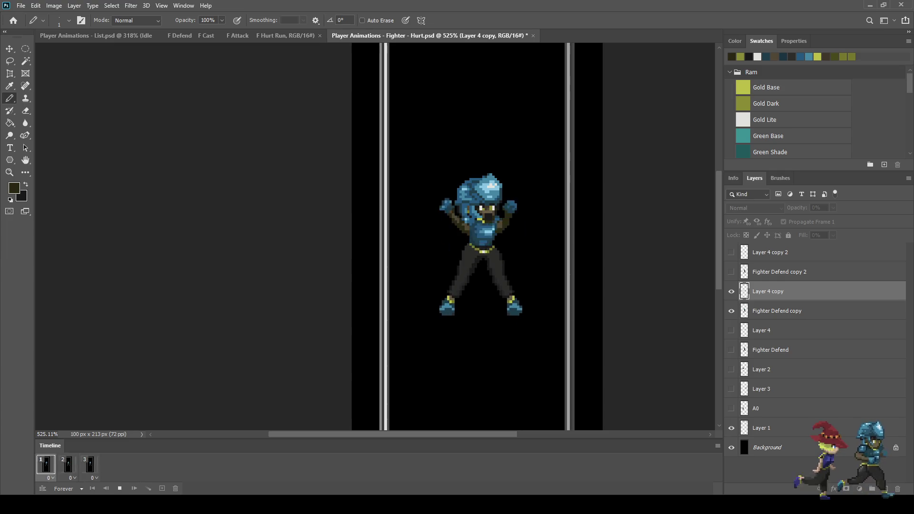
scroll(476, 238, down, 2)
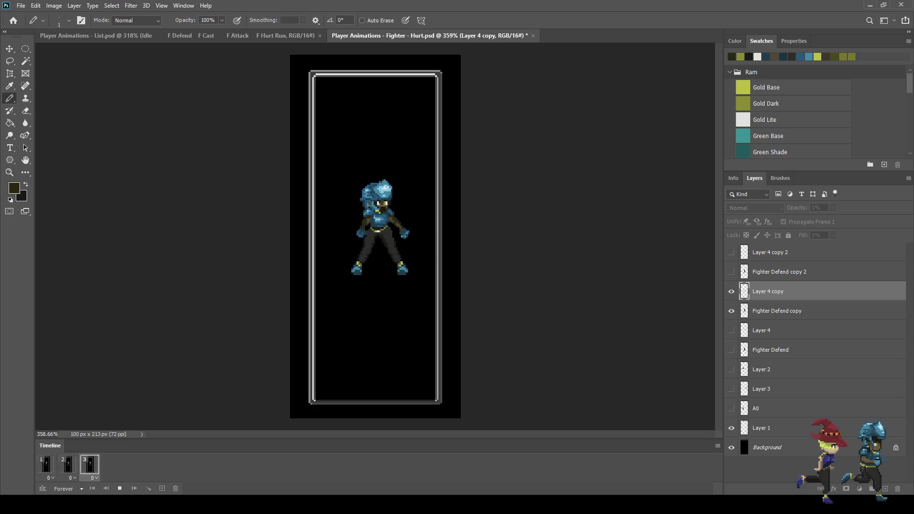
key(space)
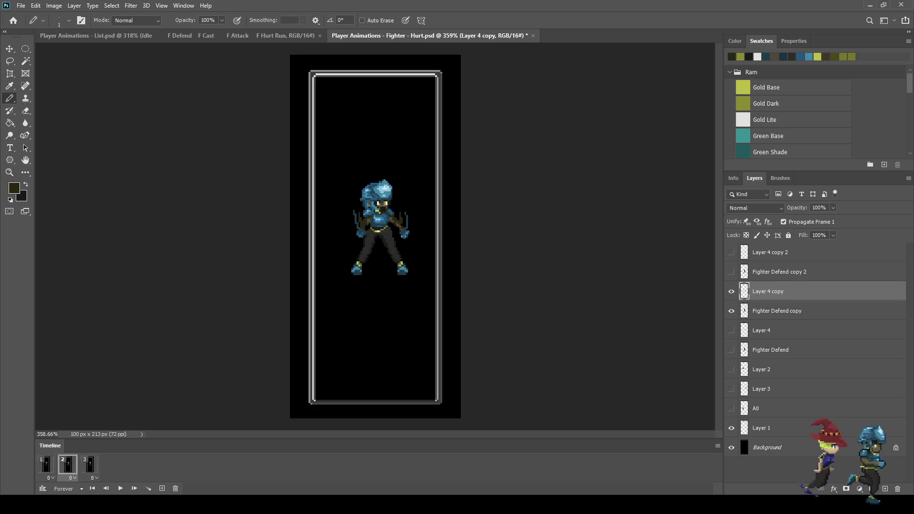
Step: Add a fourth frame copied from frame 1, using new Layer 4 copy 3 and Fighter Defend copy 3 layers
click(89, 465)
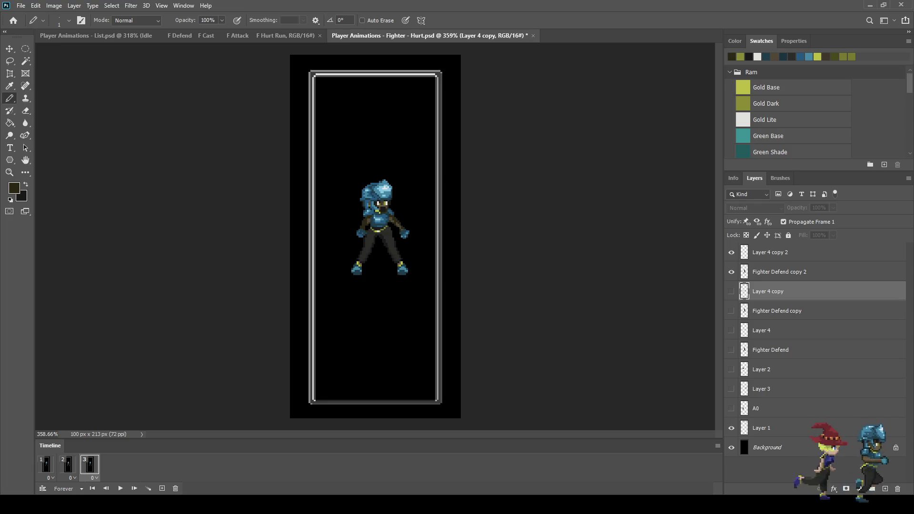
click(46, 465)
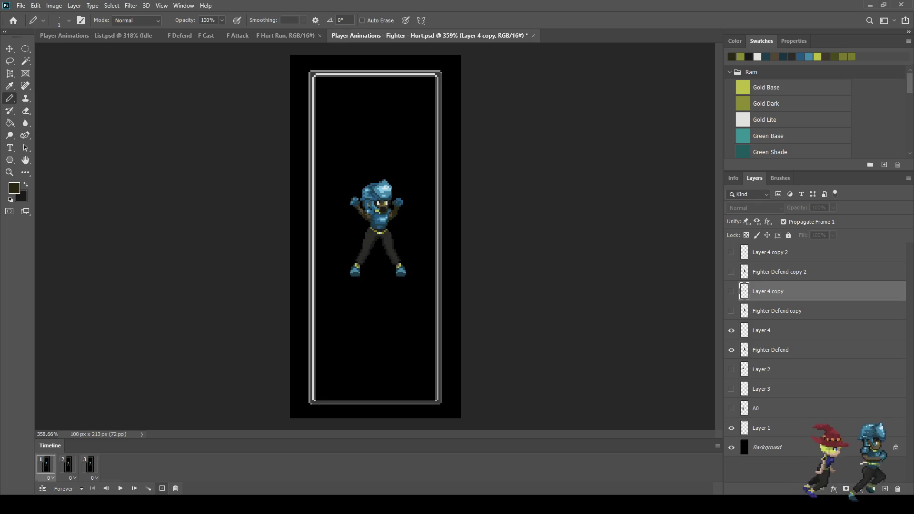
click(162, 489)
drag(68, 464, 122, 464)
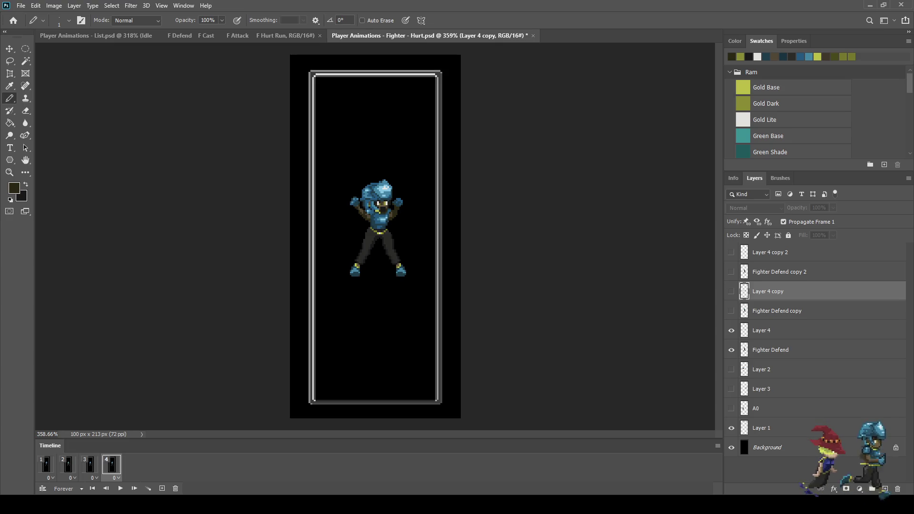
click(732, 330)
click(731, 350)
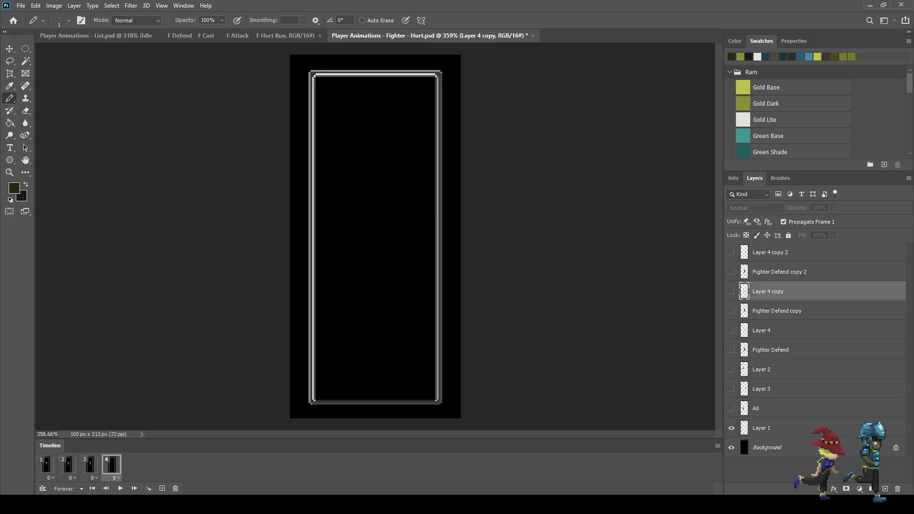
click(771, 350)
shift+click(761, 330)
key(ctrl+j)
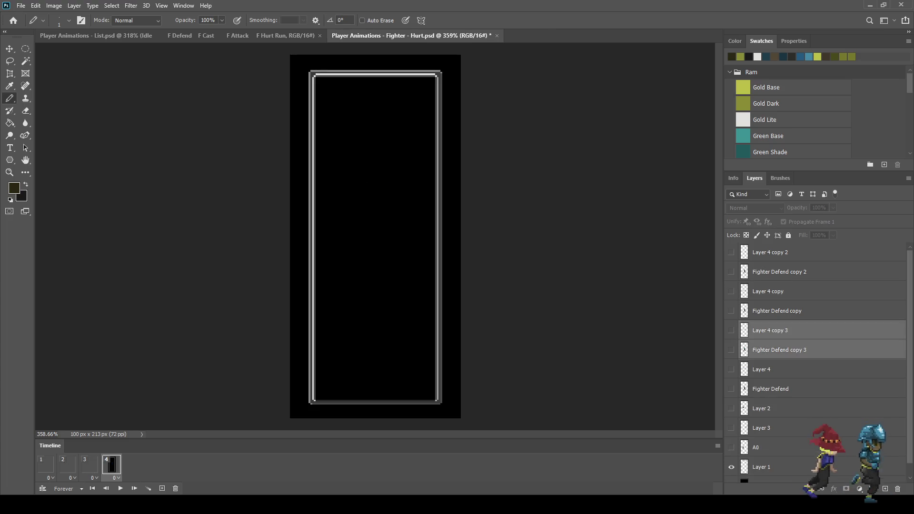
click(731, 350)
click(731, 330)
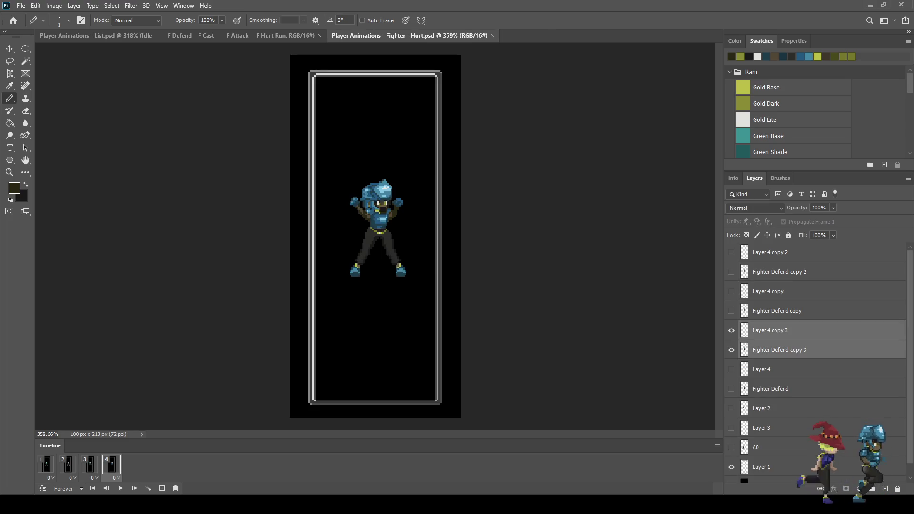
Step: On Layer 4 copy 3, extend both fists downward with the sampled fist blue
scroll(389, 213, up, 8)
scroll(424, 186, up, 3)
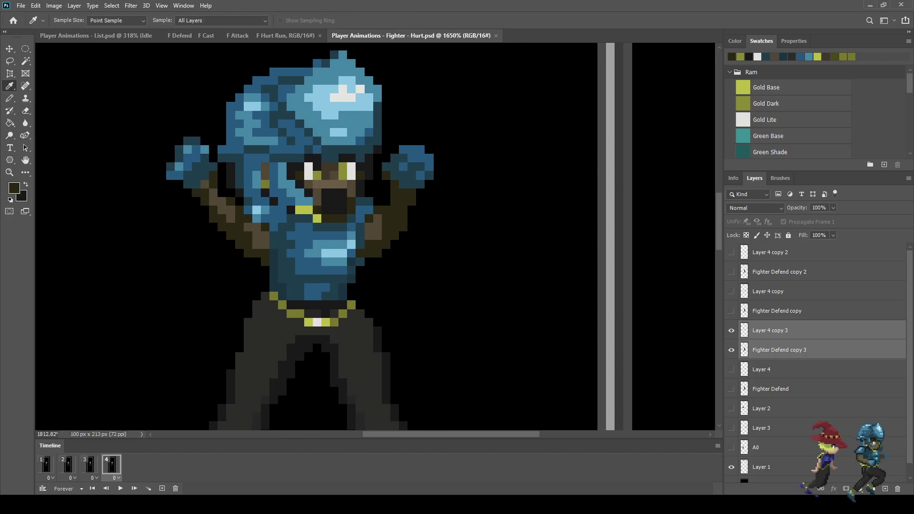
alt+click(419, 166)
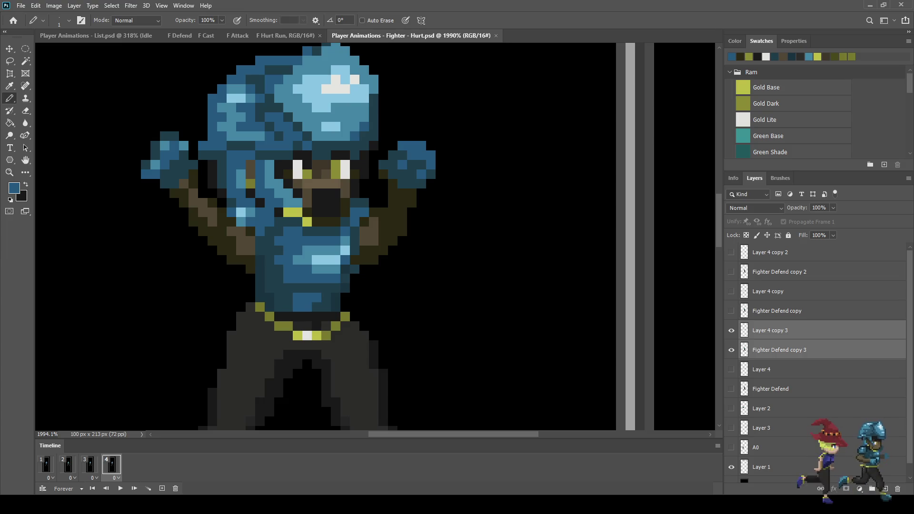
click(771, 331)
drag(431, 180, 431, 244)
drag(421, 190, 422, 207)
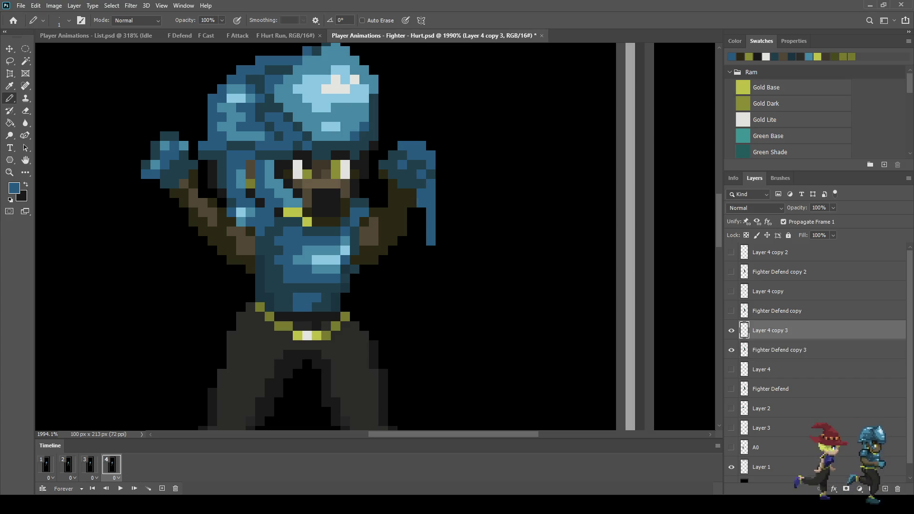
drag(155, 191, 175, 252)
click(155, 184)
click(165, 202)
click(165, 193)
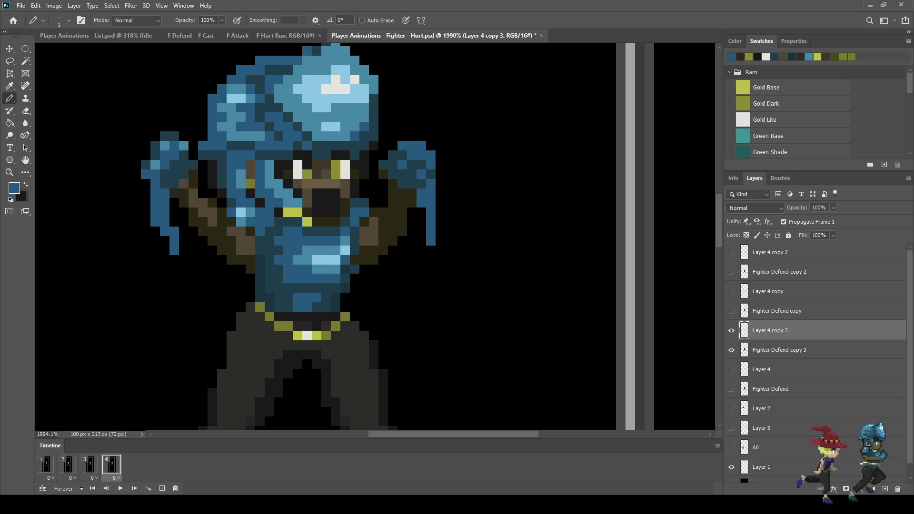
Step: Draw dark pixels beside both lower arms, then view the sprite at actual size
key(i)
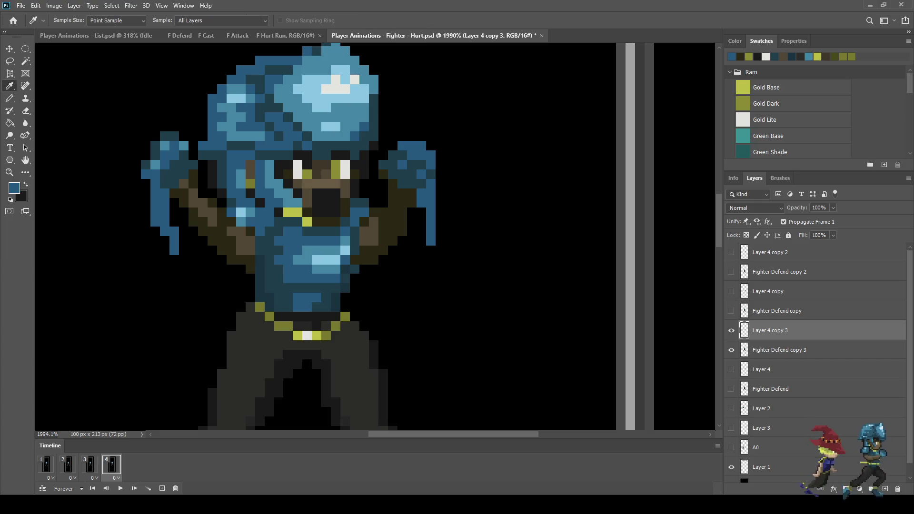
key(b)
drag(212, 241, 212, 270)
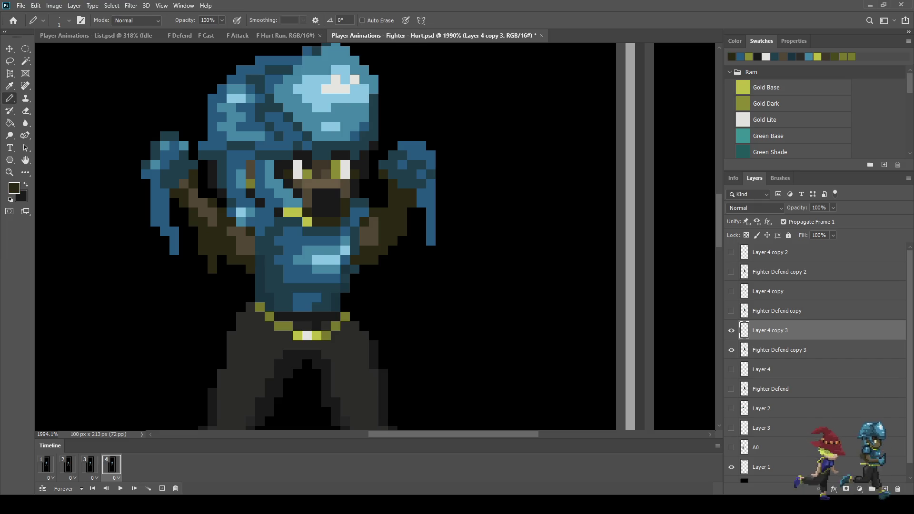
drag(402, 240, 402, 261)
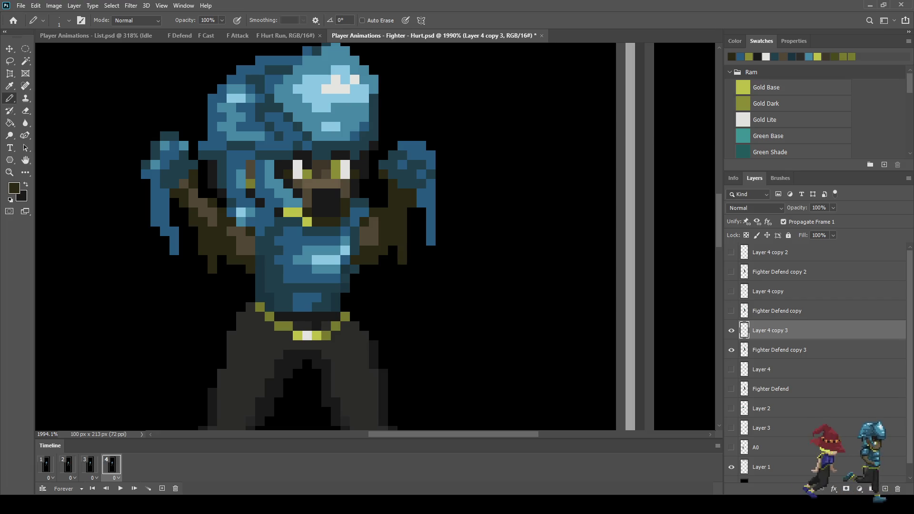
key(ctrl+1)
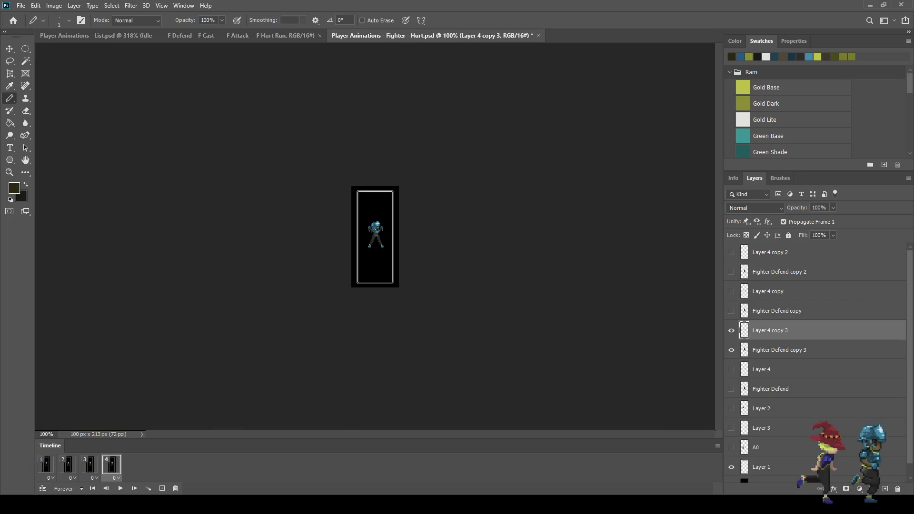
Step: Play the four-frame Hurt animation, stop on frame 4, and close Fighter - Hurt.psd
key(ctrl+plus)
key(ctrl+plus)
key(ctrl+plus)
key(space)
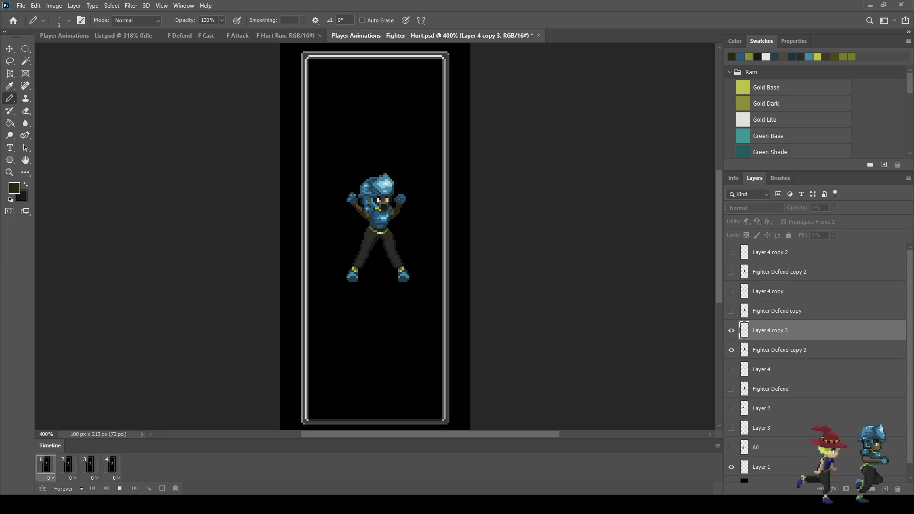
key(space)
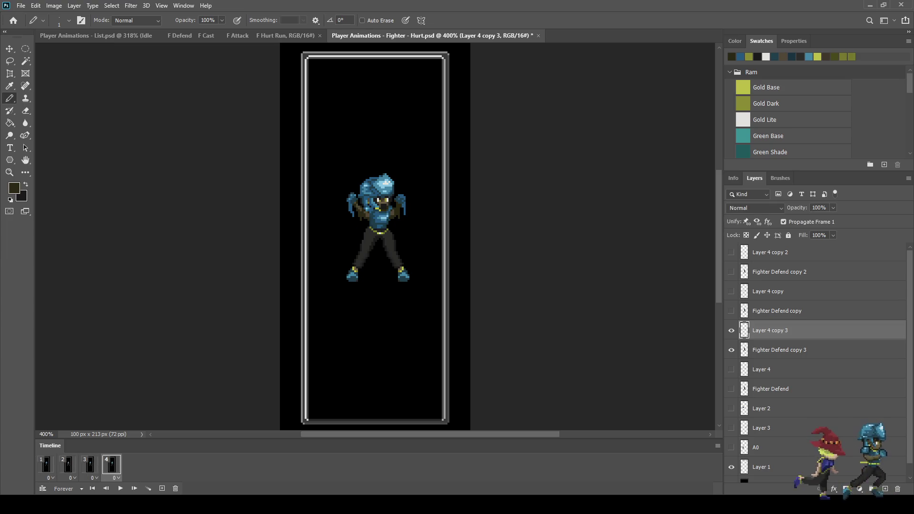
key(ctrl+w)
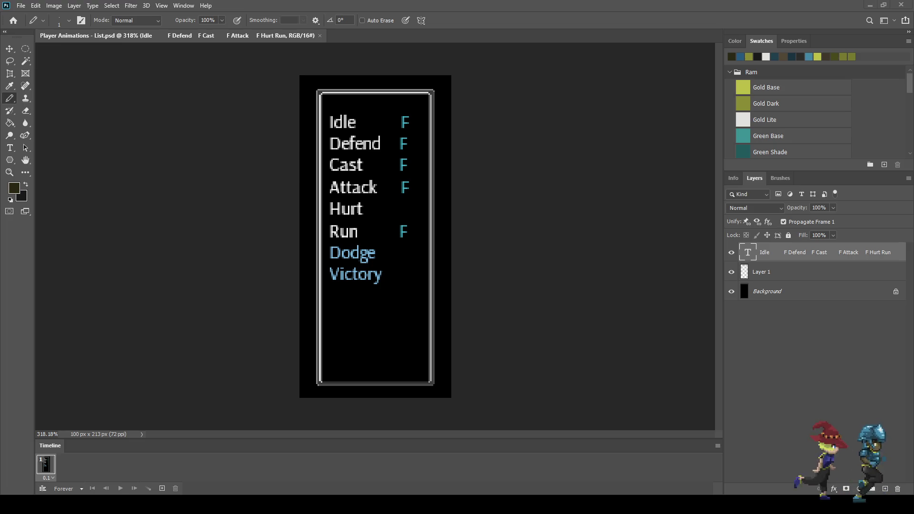
Step: Delete the Idle 2 through Idle 6 Blink layers, leaving only the Idle 1 pose
key(ctrl+plus)
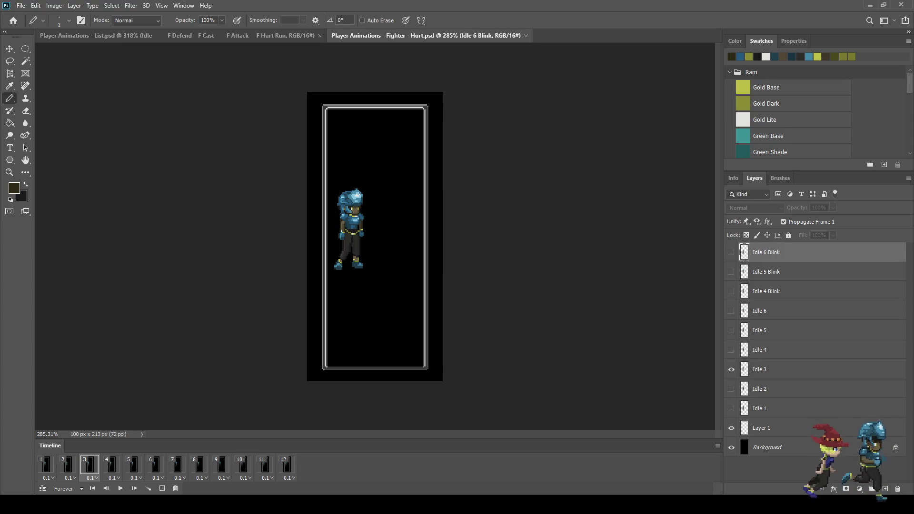
click(67, 464)
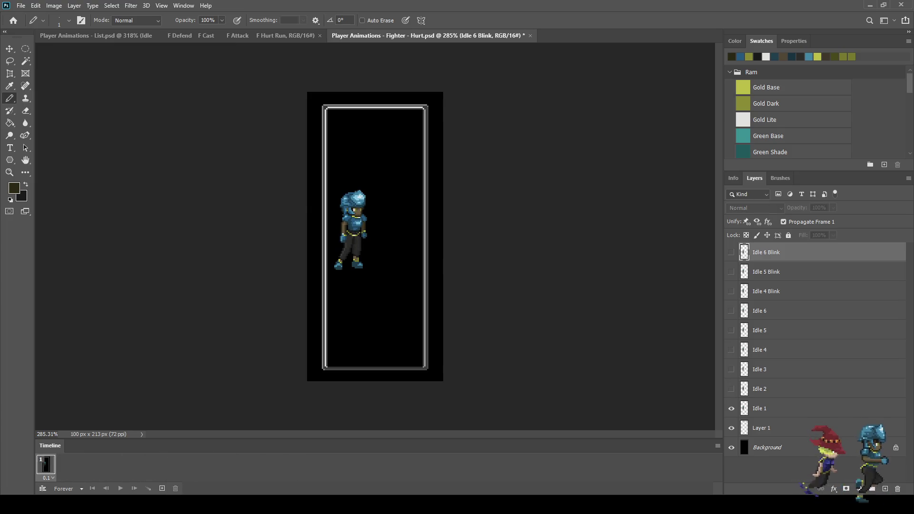
click(767, 388)
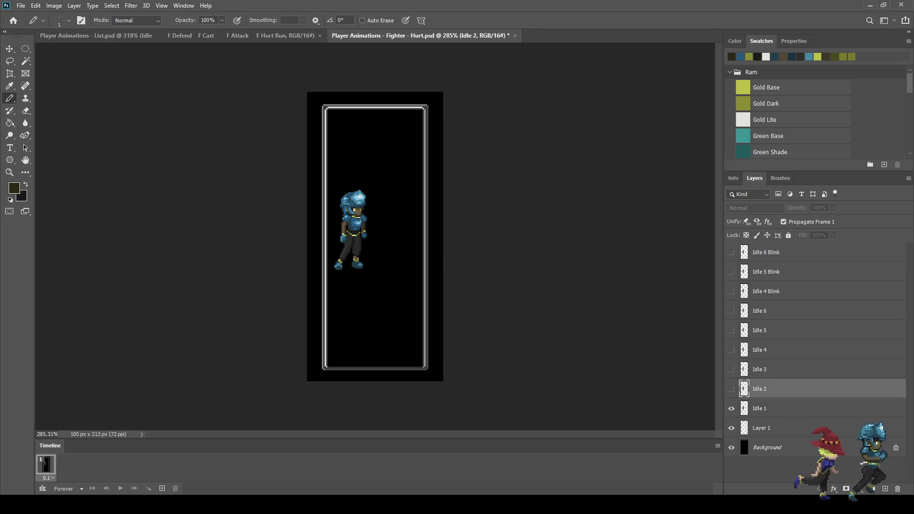
shift+click(767, 252)
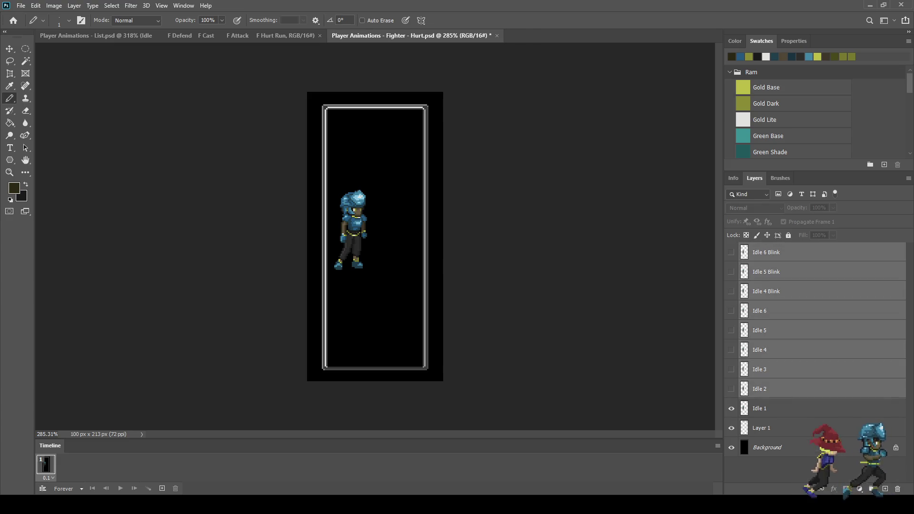
key(Delete)
scroll(376, 237, down, 2)
scroll(375, 237, up, 4)
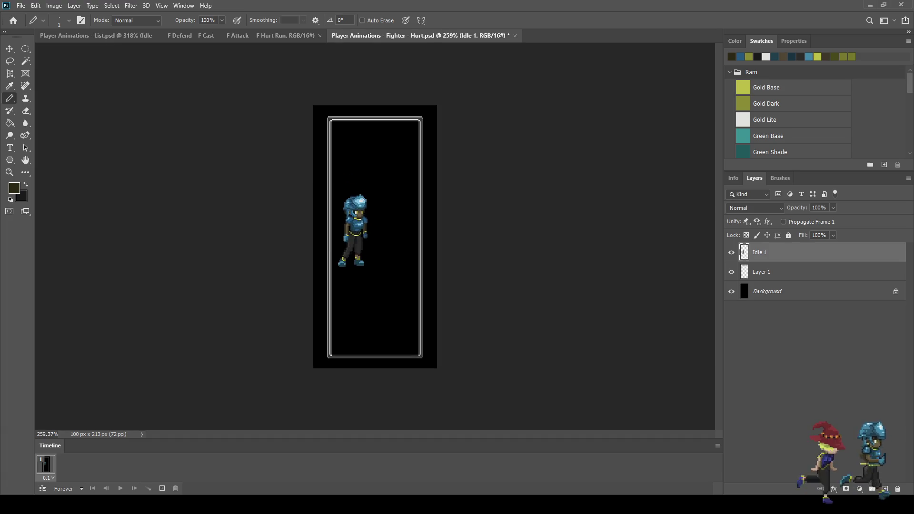
scroll(374, 236, up, 2)
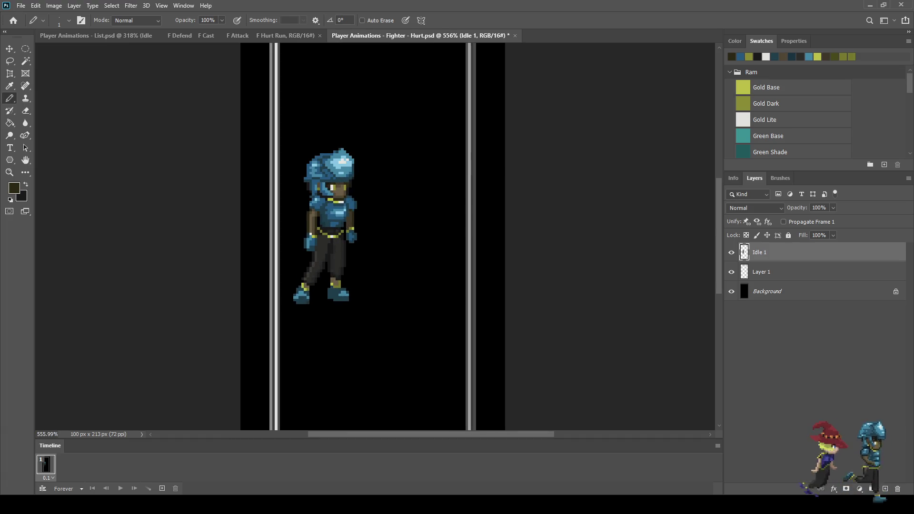
Step: Save the document, then sample a colour and darken one pixel on the sprite
key(ctrl+s)
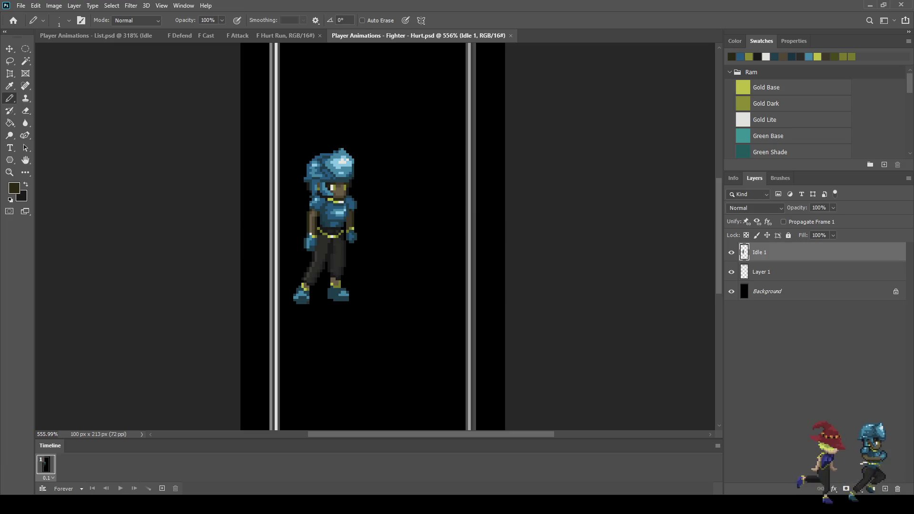
scroll(345, 183, up, 6)
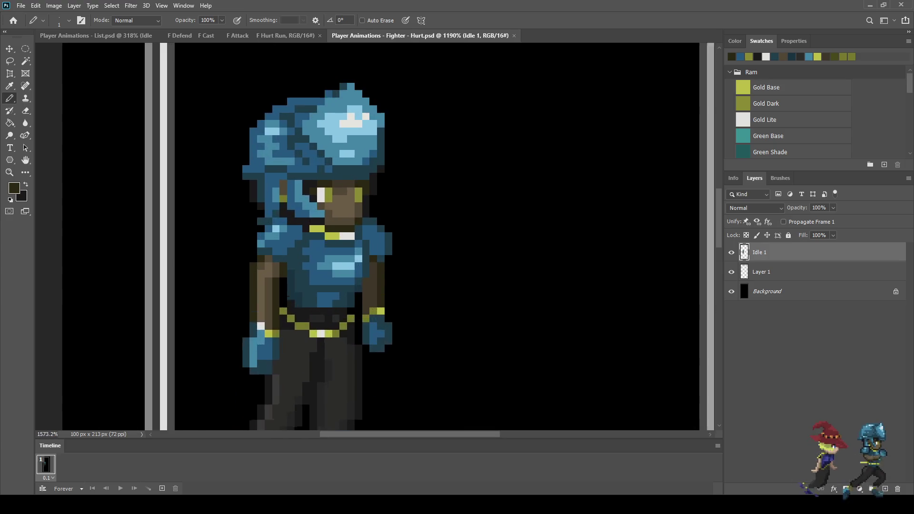
scroll(311, 181, down, 2)
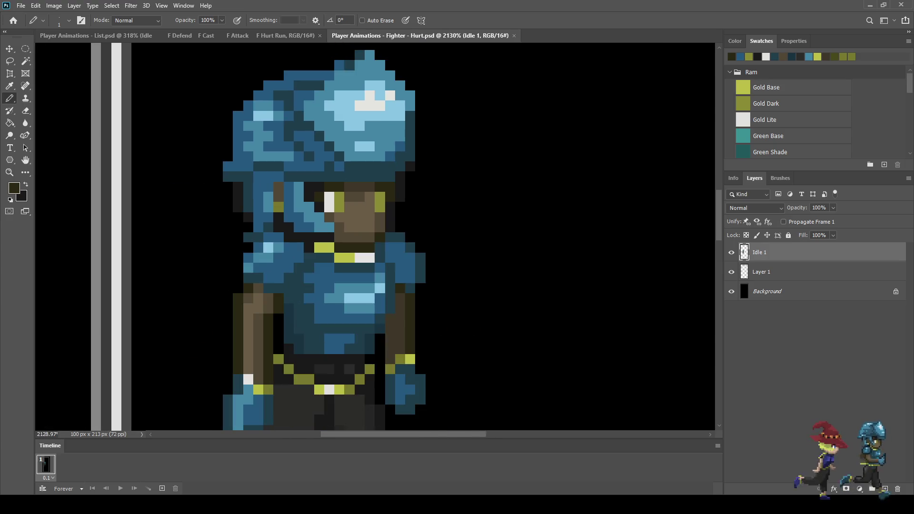
key(i)
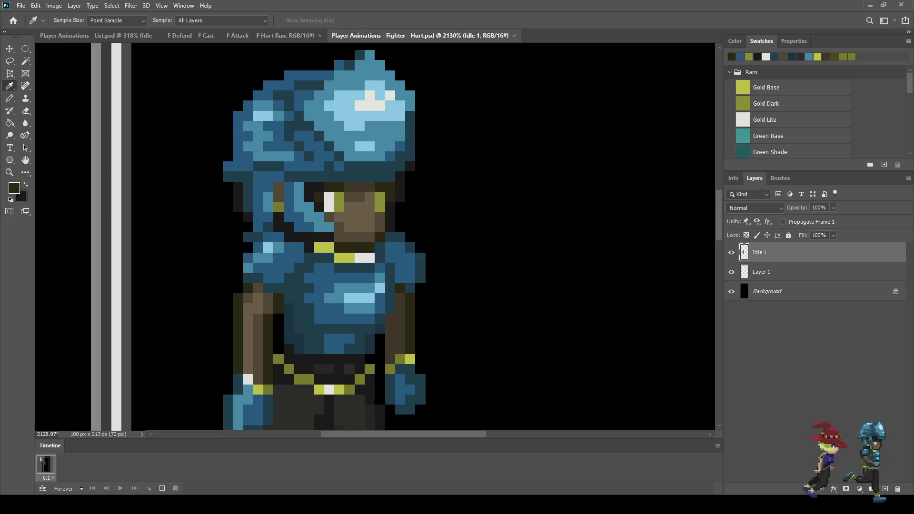
key(b)
click(350, 197)
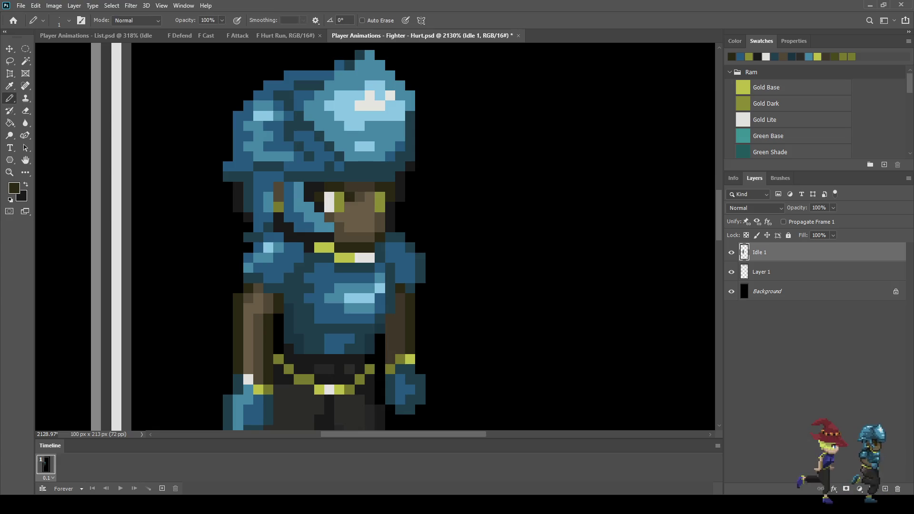
Step: Fill the face gaps with dark pixels to form a small open mouth below the eyes
scroll(374, 216, down, 3)
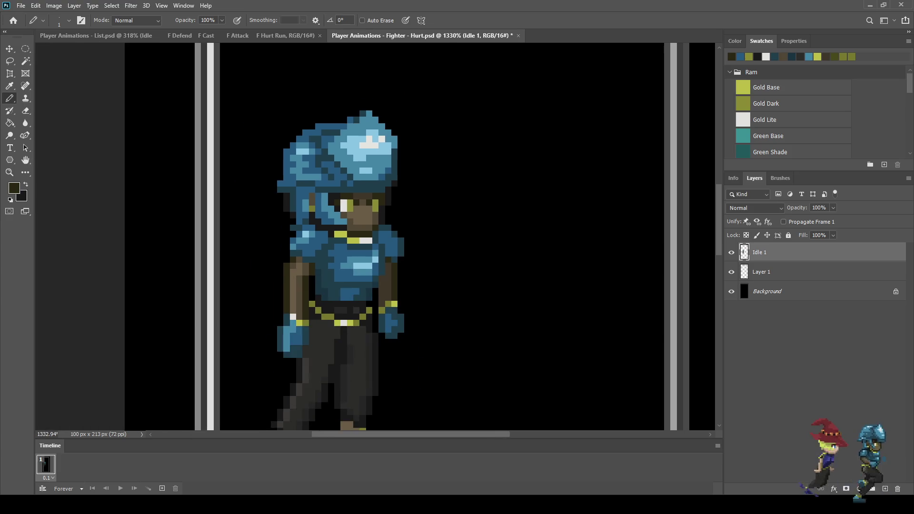
scroll(362, 214, up, 3)
scroll(362, 215, down, 3)
scroll(362, 214, down, 2)
scroll(362, 215, up, 5)
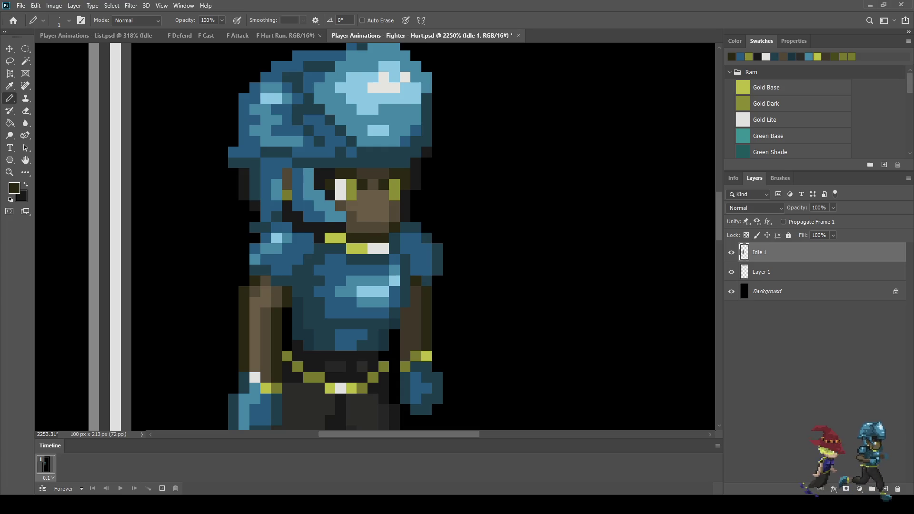
scroll(373, 224, up, 2)
click(358, 213)
Step: Paint dark pixels into the gaps in the fighter's face, redoing one misplaced pixel
click(359, 229)
key(ctrl+z)
click(342, 229)
scroll(531, 247, down, 8)
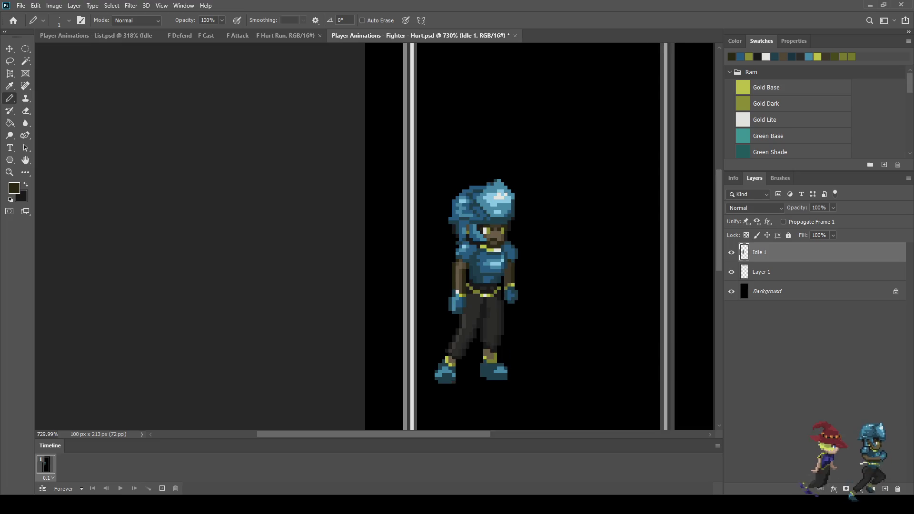
scroll(538, 249, down, 2)
scroll(526, 246, up, 4)
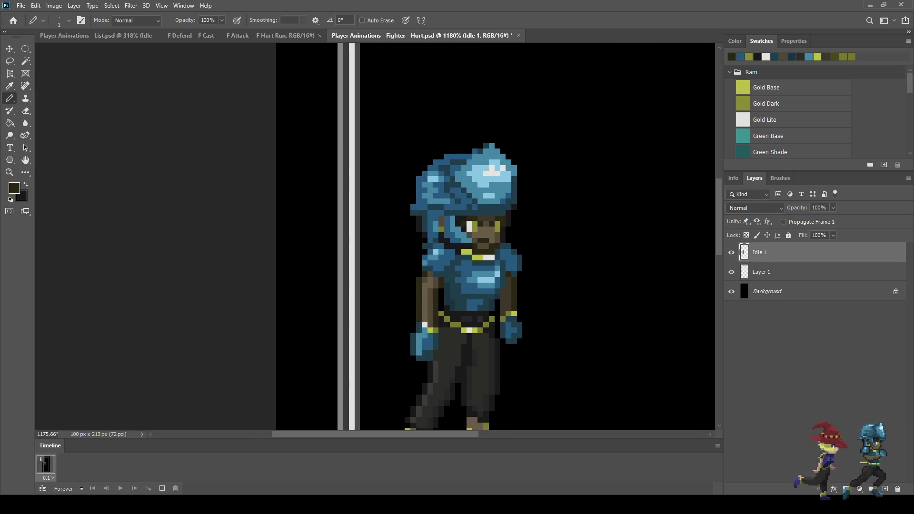
scroll(495, 238, up, 2)
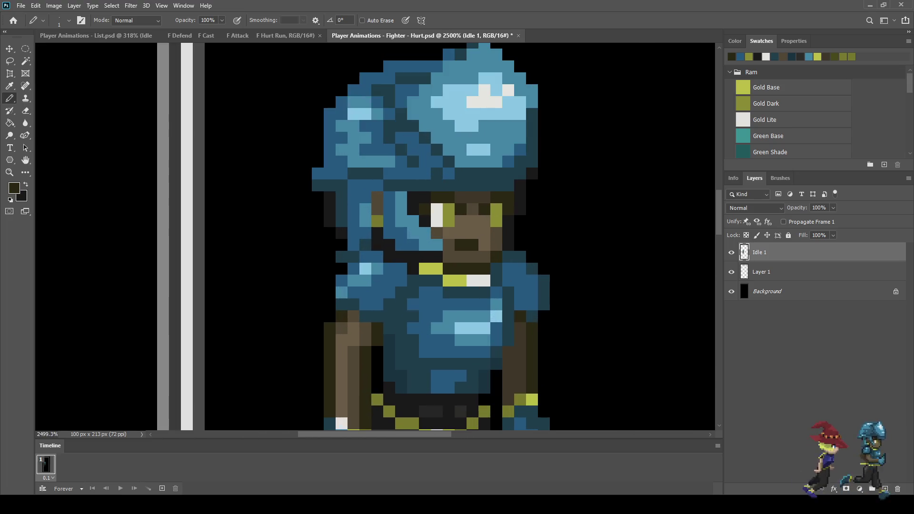
scroll(495, 239, up, 2)
Step: Darken the fighter's mouth pixels, undoing the stray ones
key(ctrl+z)
scroll(484, 246, up, 1)
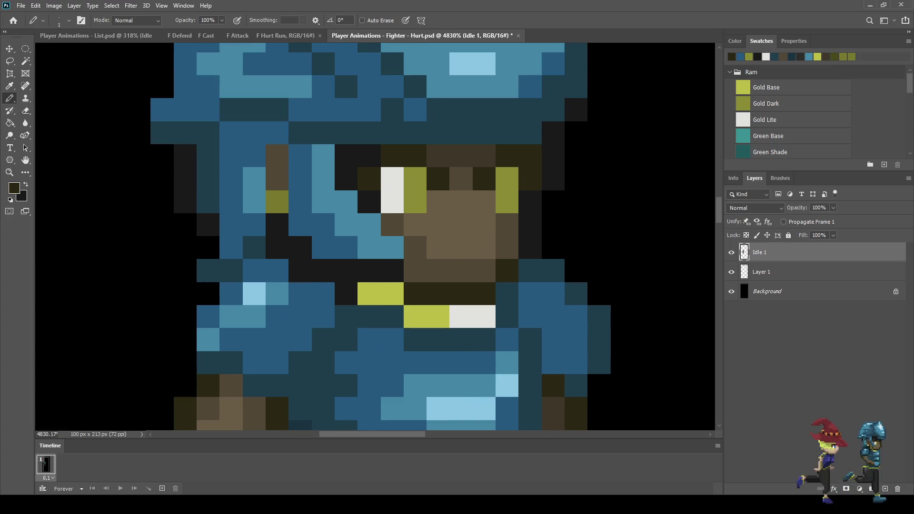
click(484, 246)
click(461, 248)
click(460, 270)
key(ctrl+z)
click(484, 270)
scroll(456, 279, down, 2)
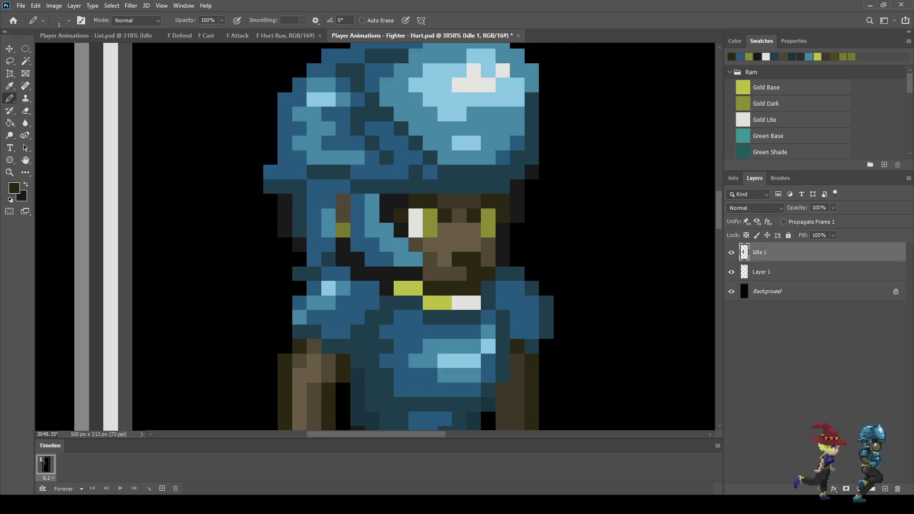
scroll(455, 278, down, 3)
scroll(456, 278, up, 2)
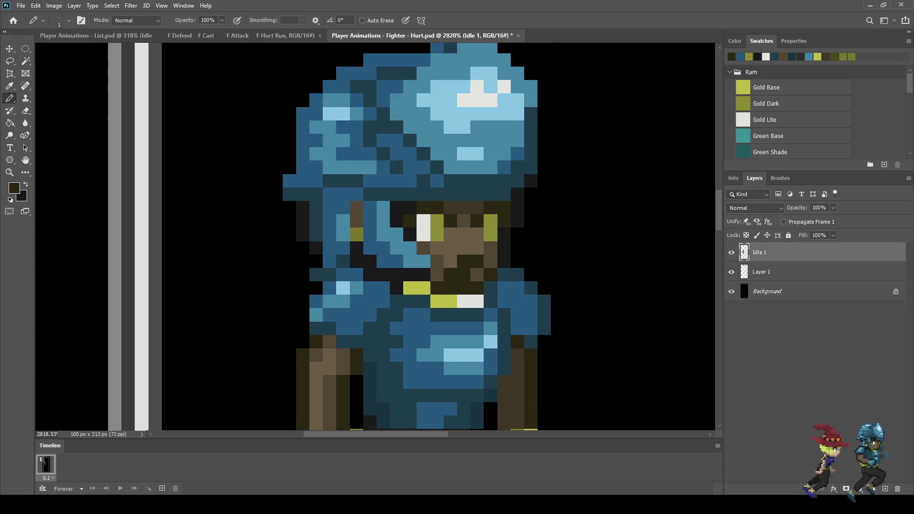
click(477, 274)
Step: Paint the two pixels below the face dark
scroll(581, 269, down, 1)
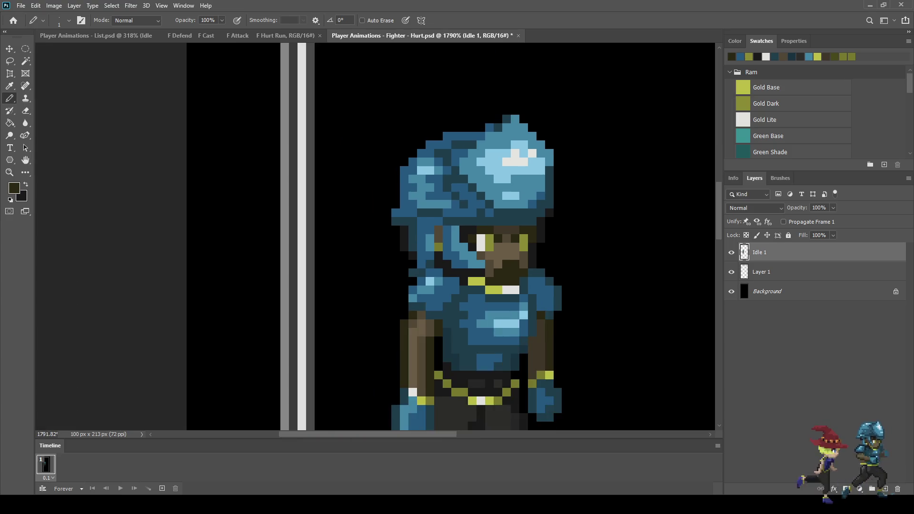
scroll(583, 269, down, 2)
scroll(584, 269, up, 1)
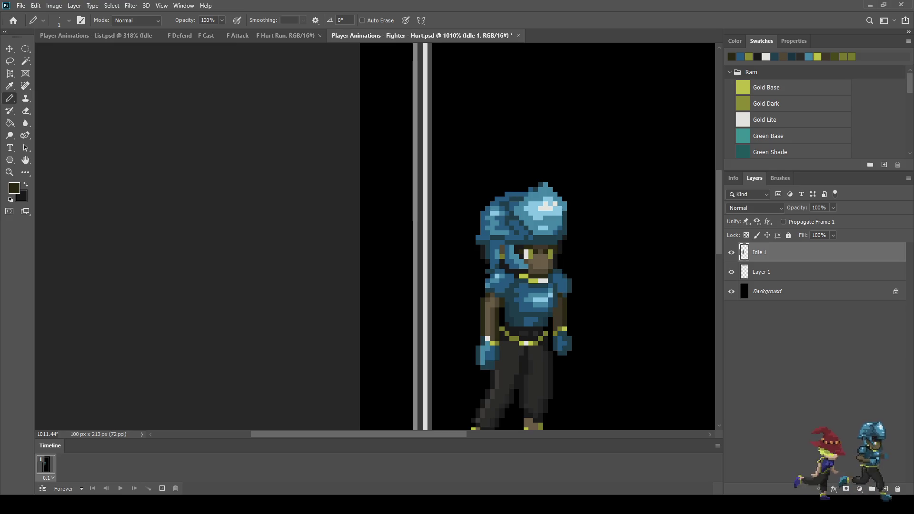
scroll(548, 269, up, 3)
scroll(507, 264, up, 1)
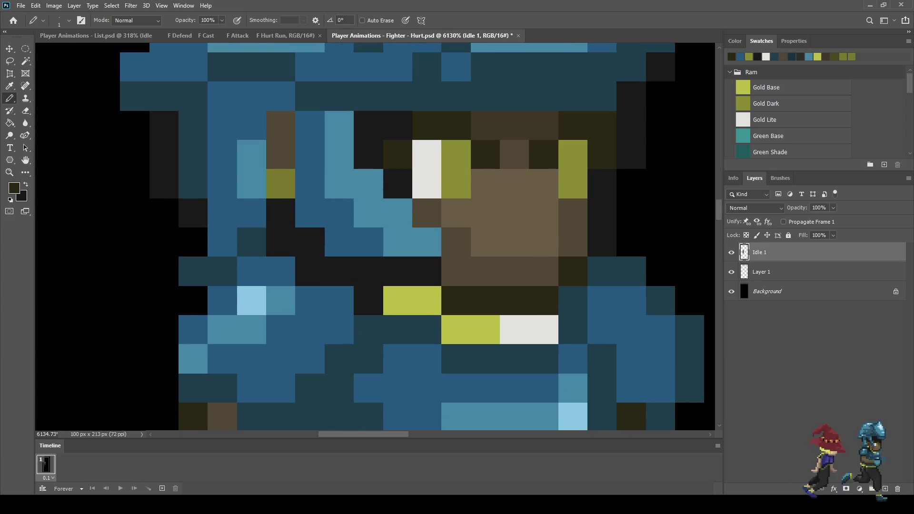
drag(515, 271, 486, 272)
scroll(523, 266, down, 5)
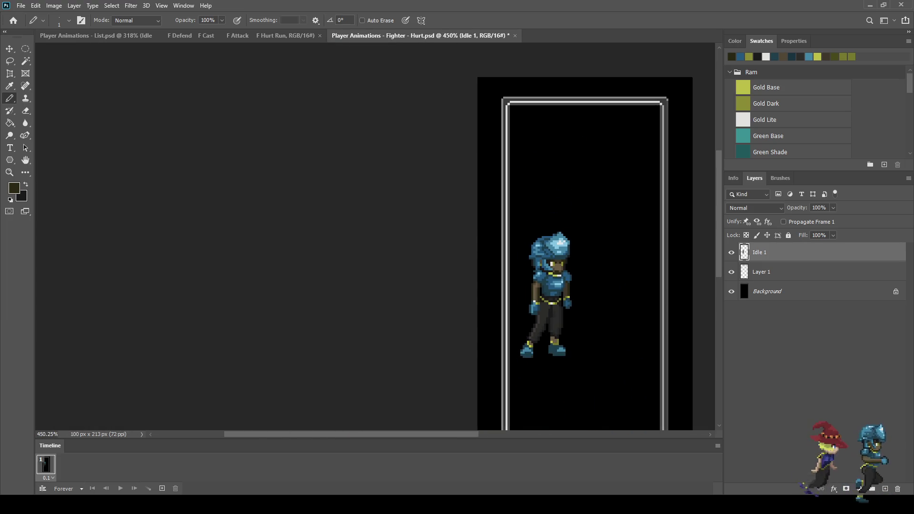
scroll(552, 262, up, 4)
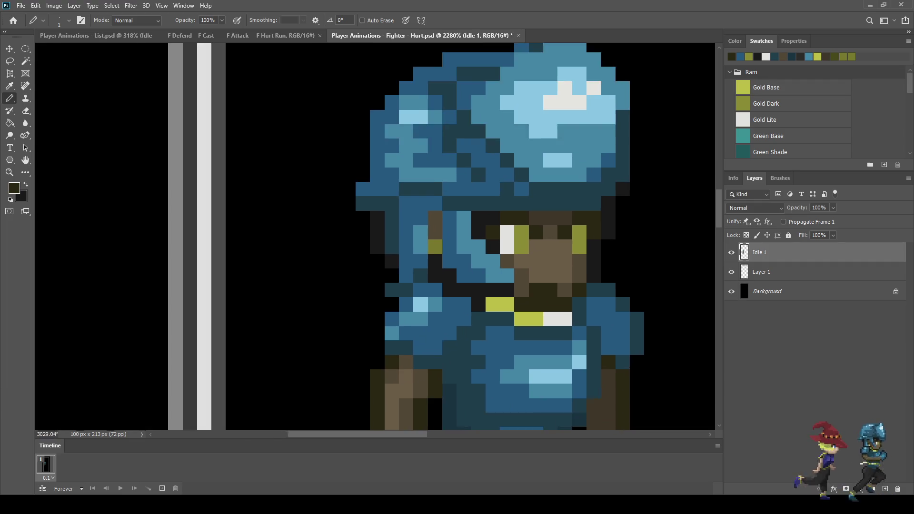
Step: Recolour the olive face pixel, a teal pixel and a helmet band pixel dark brown
key(i)
key(b)
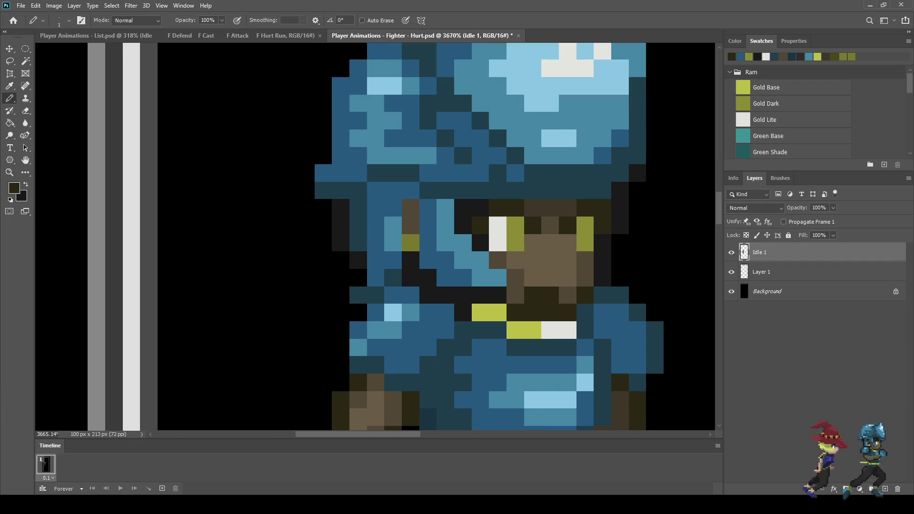
click(514, 225)
click(479, 190)
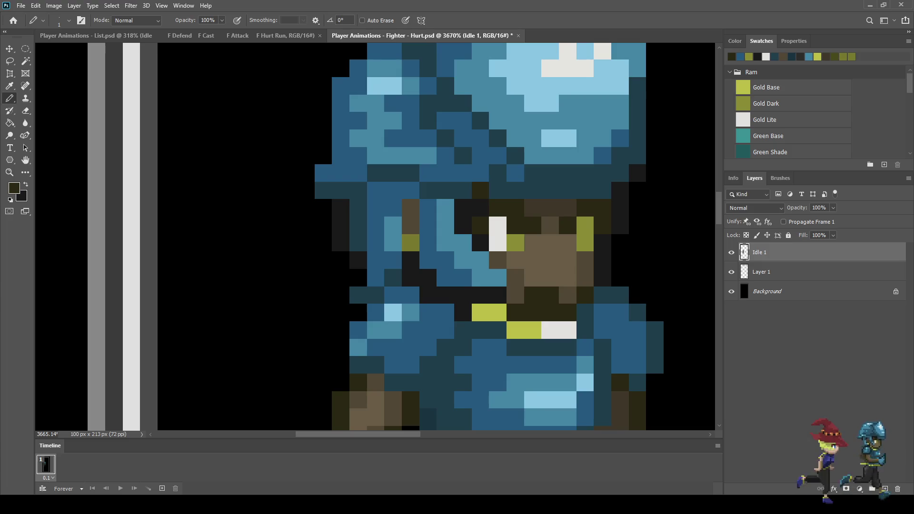
click(603, 191)
scroll(610, 249, down, 10)
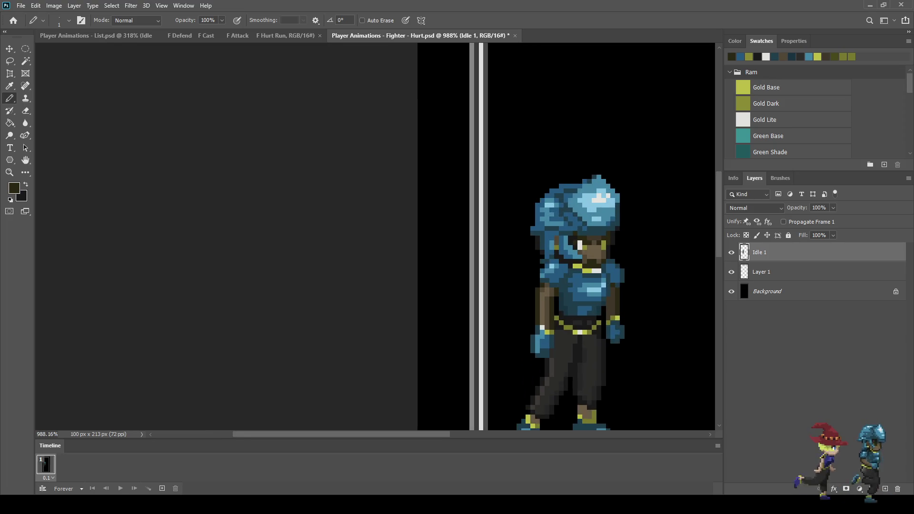
scroll(572, 236, up, 3)
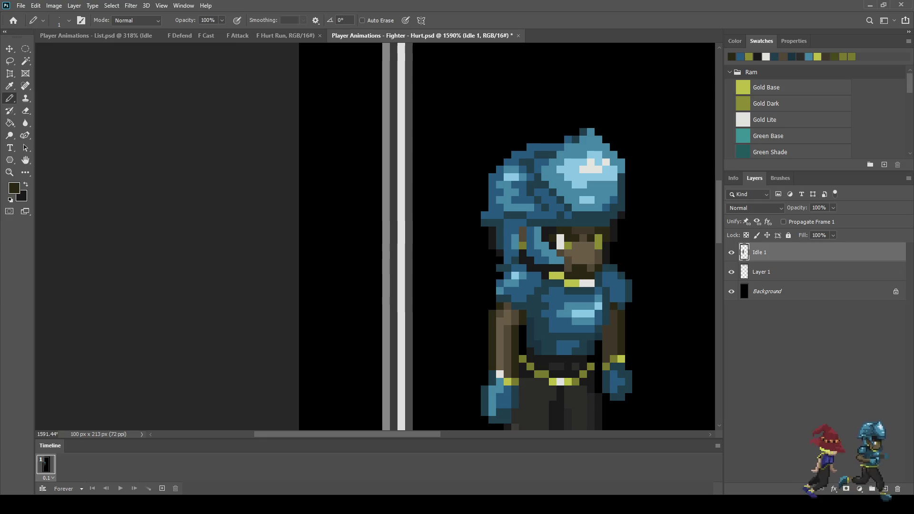
Step: Reduce the eye to one pixel and delete the Idle 1 sprite layer
scroll(377, 238, down, 5)
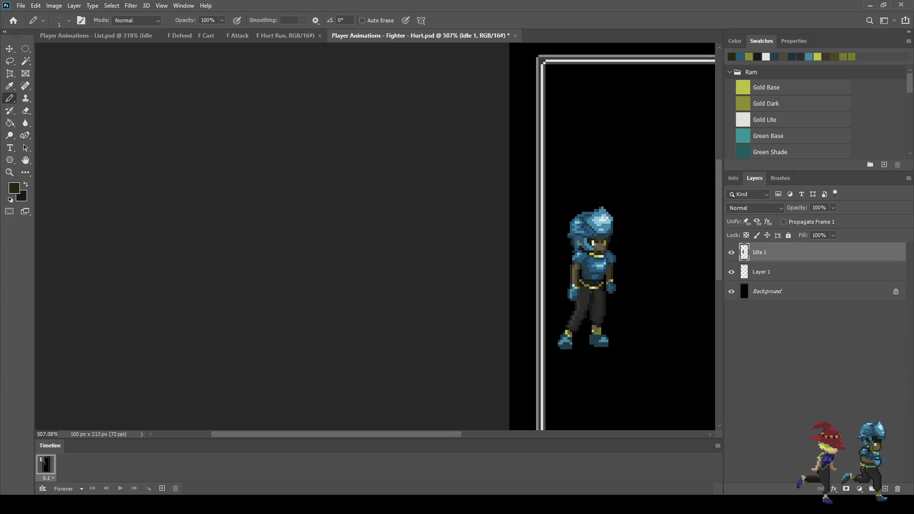
scroll(339, 202, up, 10)
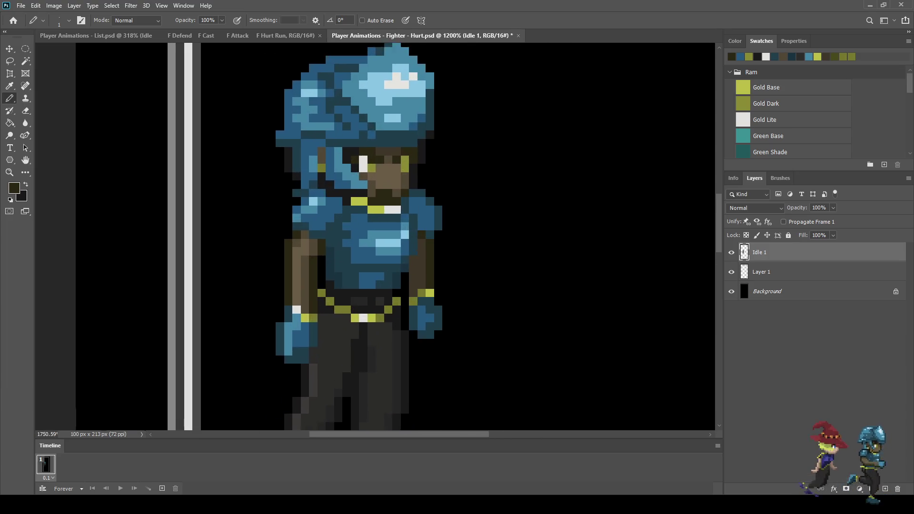
click(364, 152)
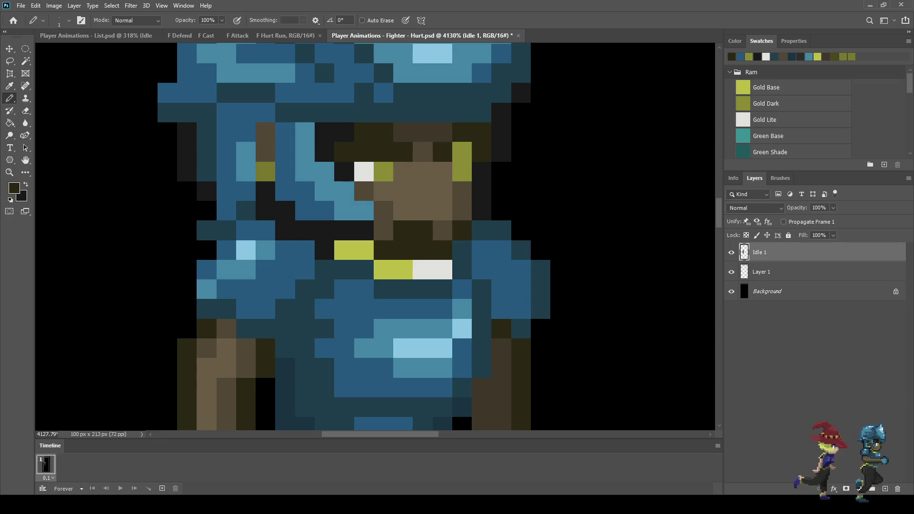
scroll(461, 404, down, 7)
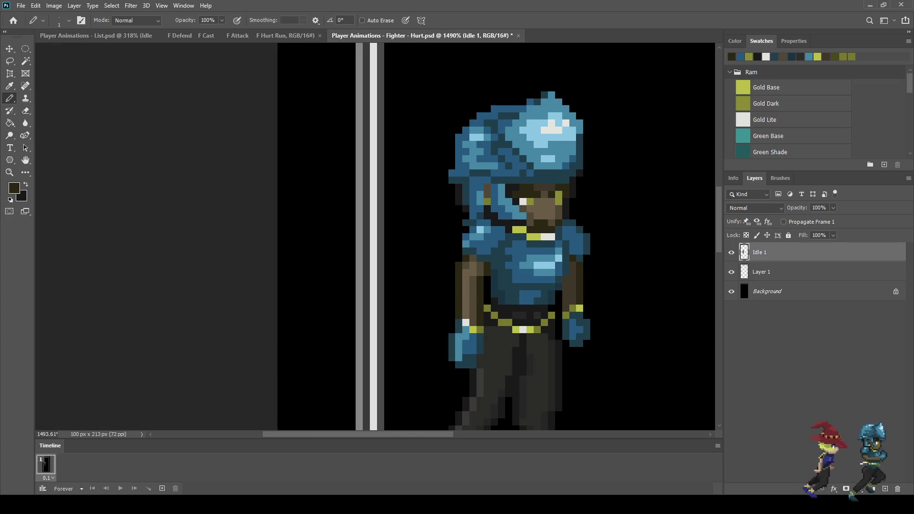
scroll(575, 231, up, 4)
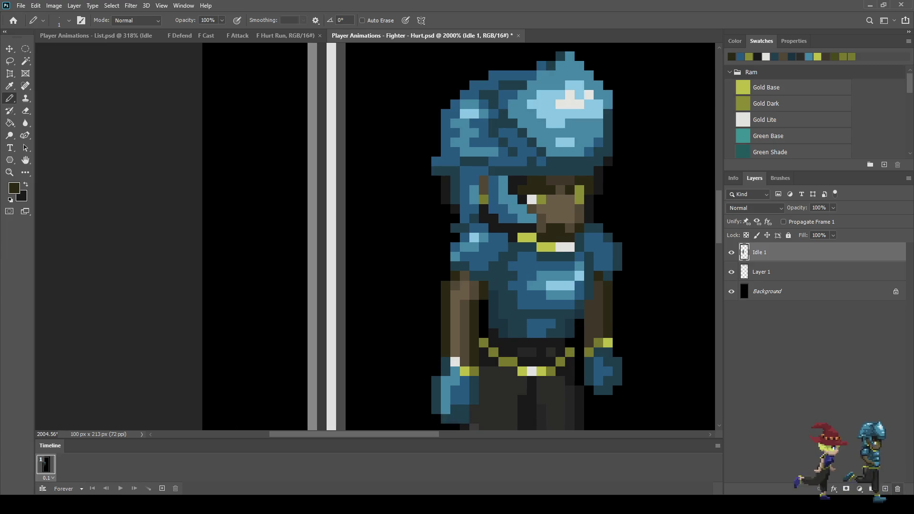
key(Delete)
scroll(526, 266, down, 7)
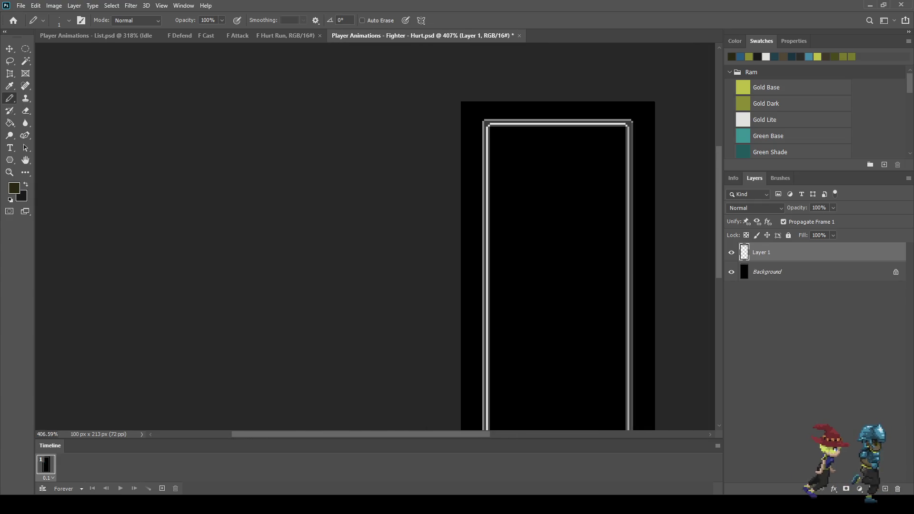
Step: Fit the document on screen and show frame 2 of the Defend animation
key(ctrl+0)
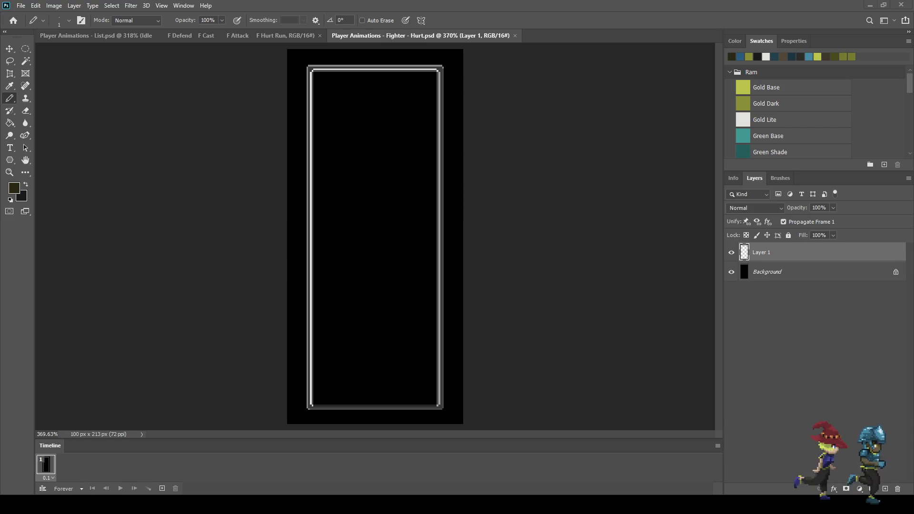
scroll(376, 238, up, 5)
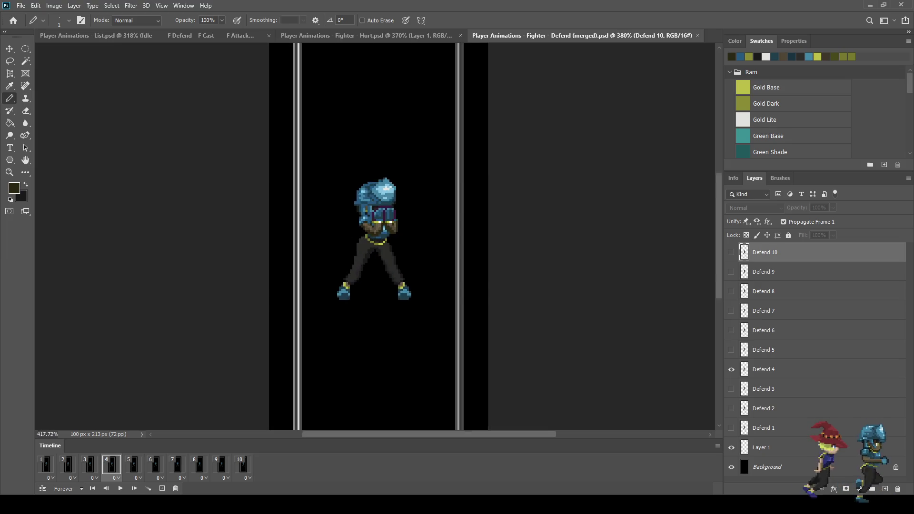
scroll(364, 224, up, 5)
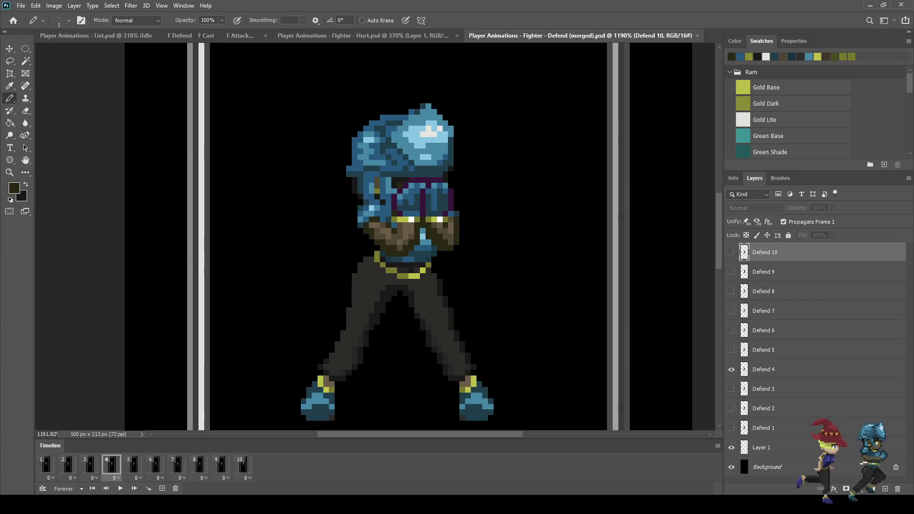
click(67, 465)
click(46, 464)
click(68, 464)
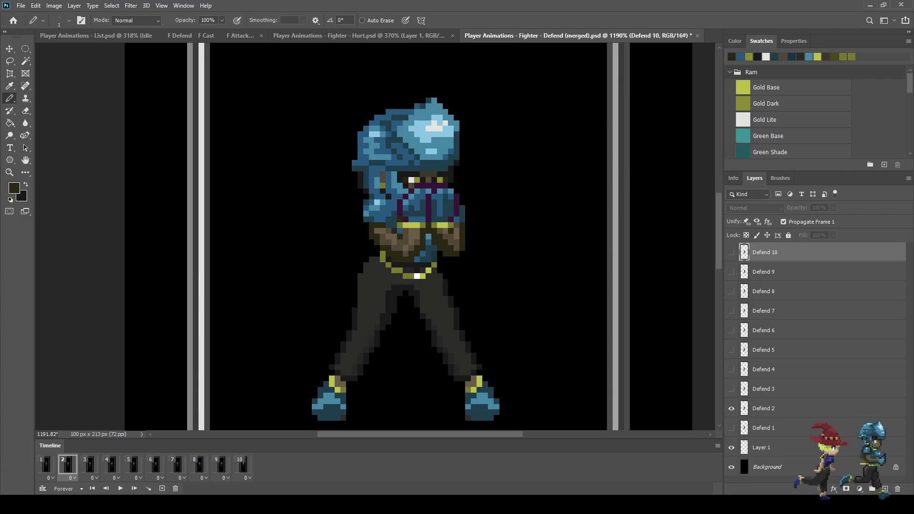
Step: Make Defend 2 the active layer and start a lasso around the fighter's helmet
click(786, 409)
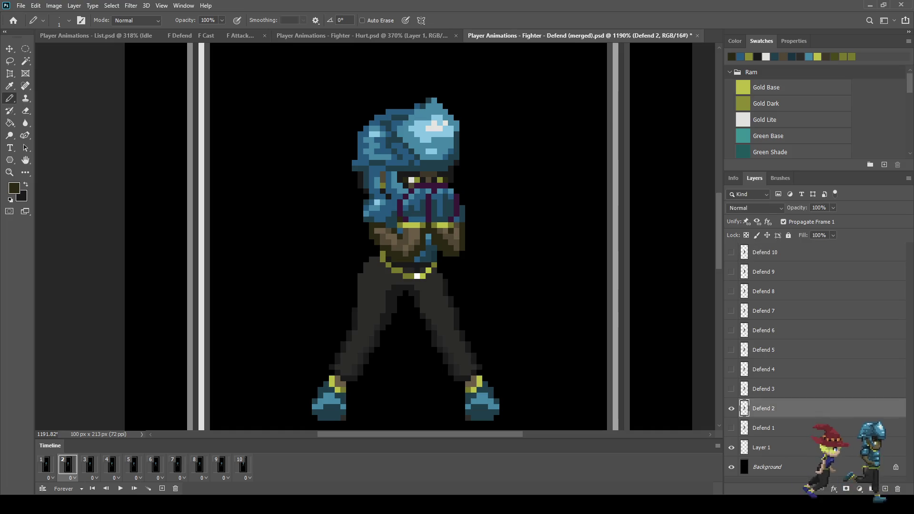
key(l)
mouse_move(342, 120)
mouse_down()
mouse_move(449, 86)
mouse_move(497, 207)
mouse_move(472, 253)
mouse_up()
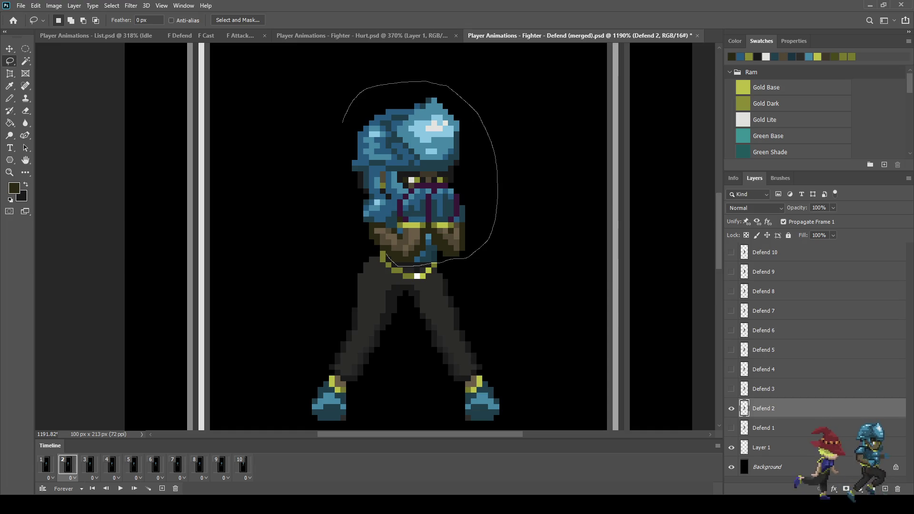
Step: Select the helmet and torso and paste them into Fighter - Hurt as a new layer
mouse_move(369, 244)
mouse_down()
mouse_move(333, 131)
mouse_move(343, 122)
mouse_up()
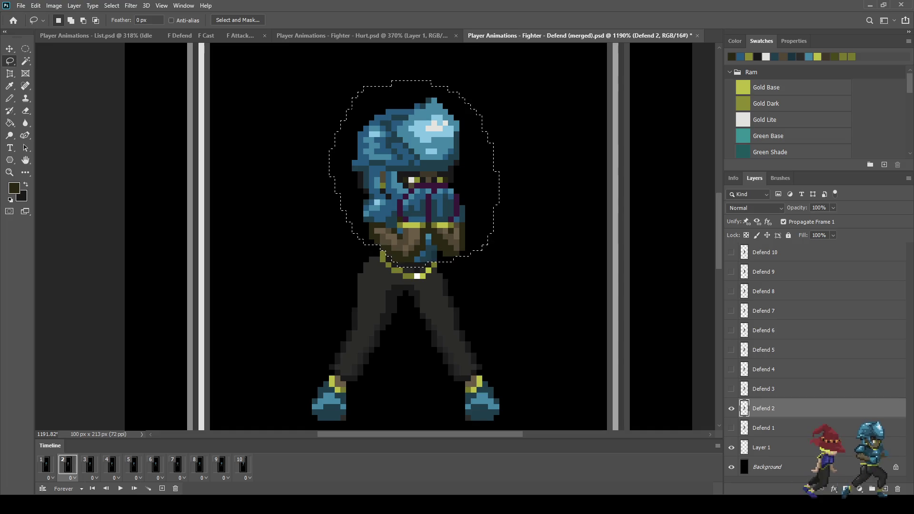
scroll(435, 278, up, 5)
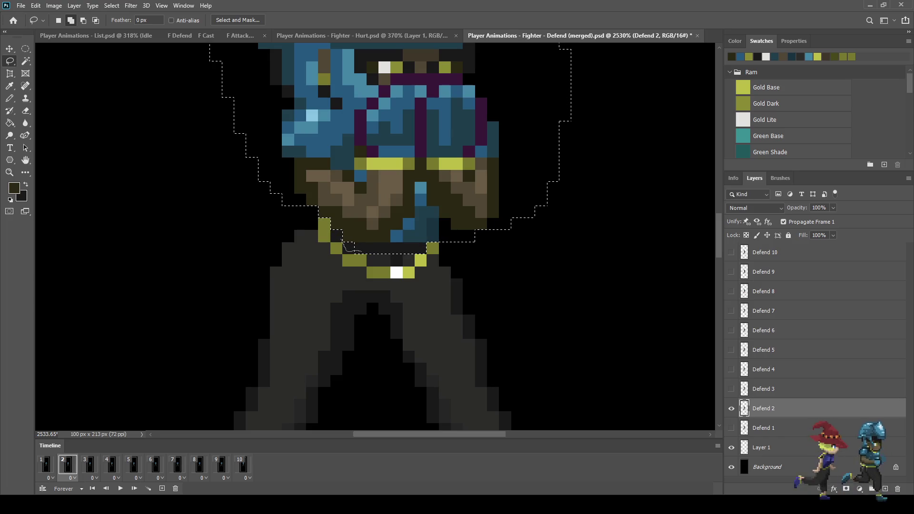
scroll(336, 233, down, 5)
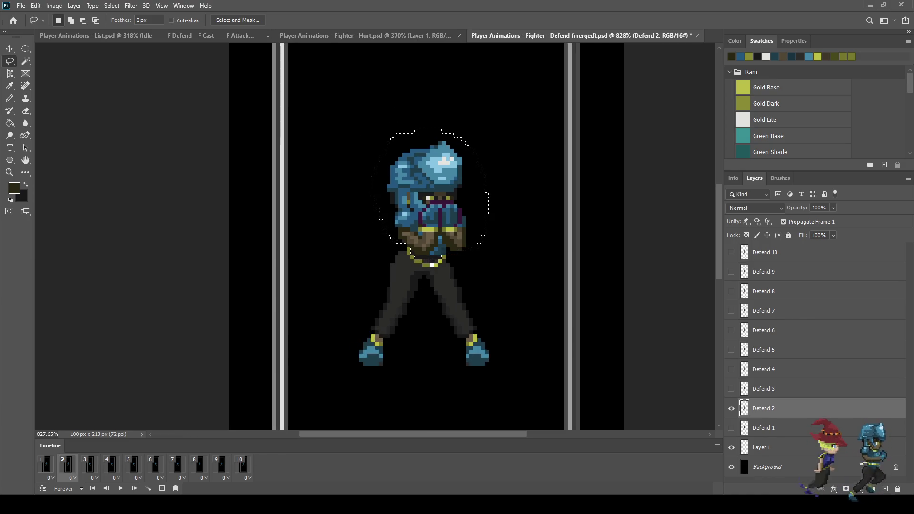
key(ctrl+shift+Tab)
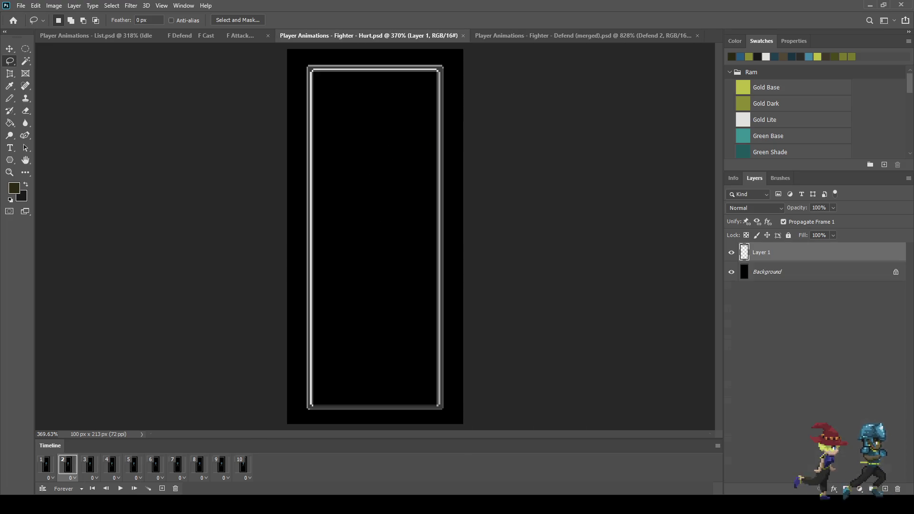
key(ctrl+v)
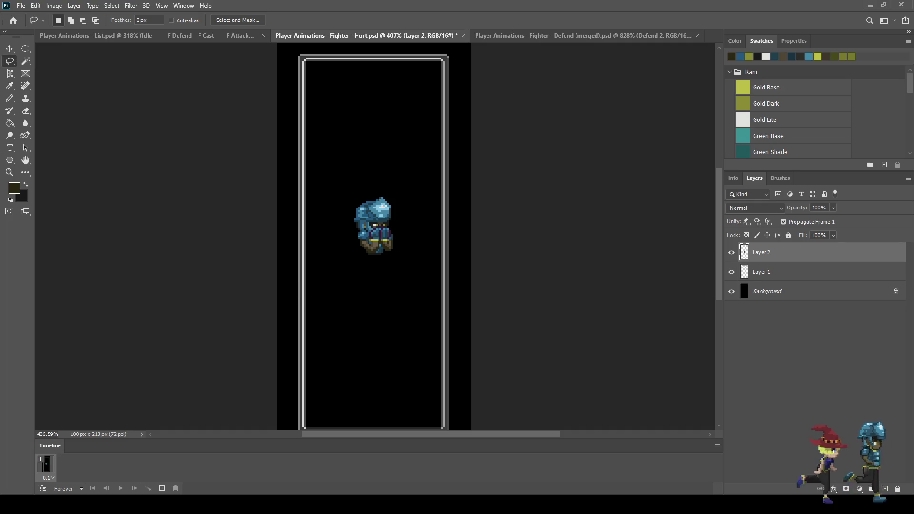
Step: Close the Fighter - Defend (merged) document
key(ctrl+Tab)
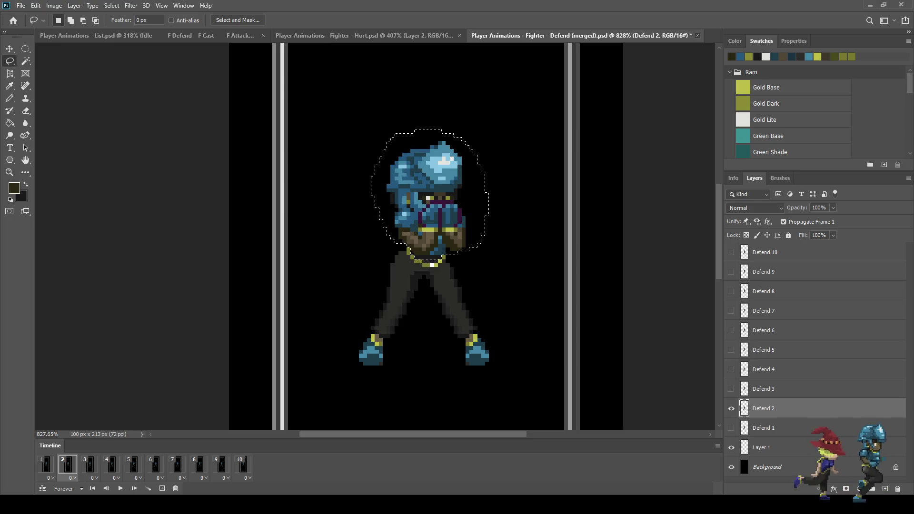
key(ctrl+w)
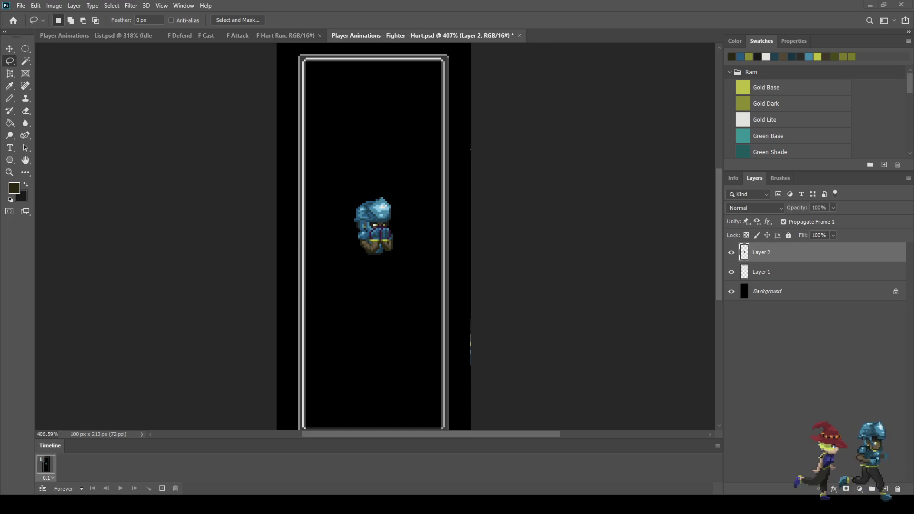
scroll(376, 237, up, 6)
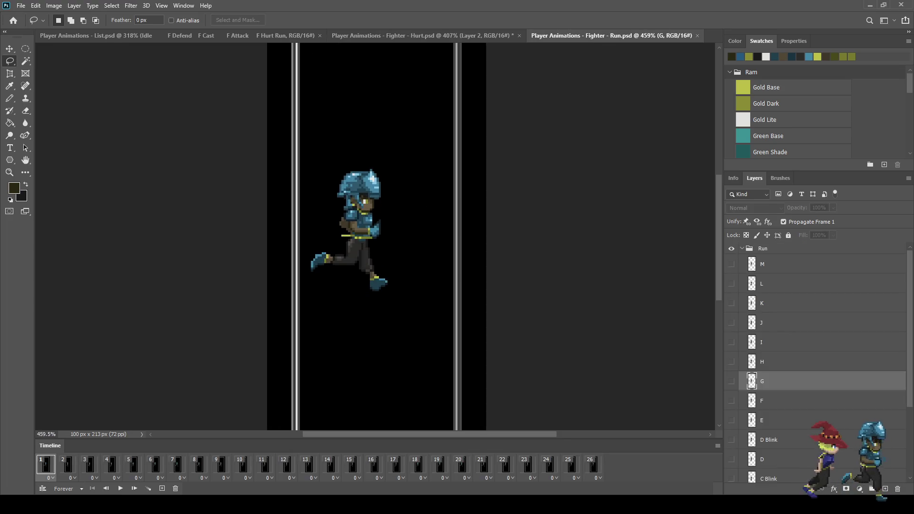
Step: On layer A of Fighter - Run, outline the lower leg and foot, then close Run.psd
scroll(814, 362, down, 5)
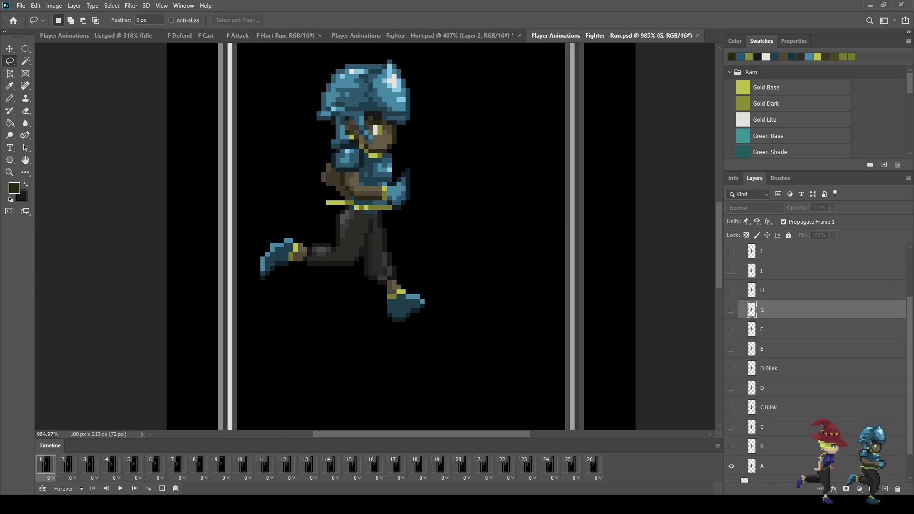
click(785, 433)
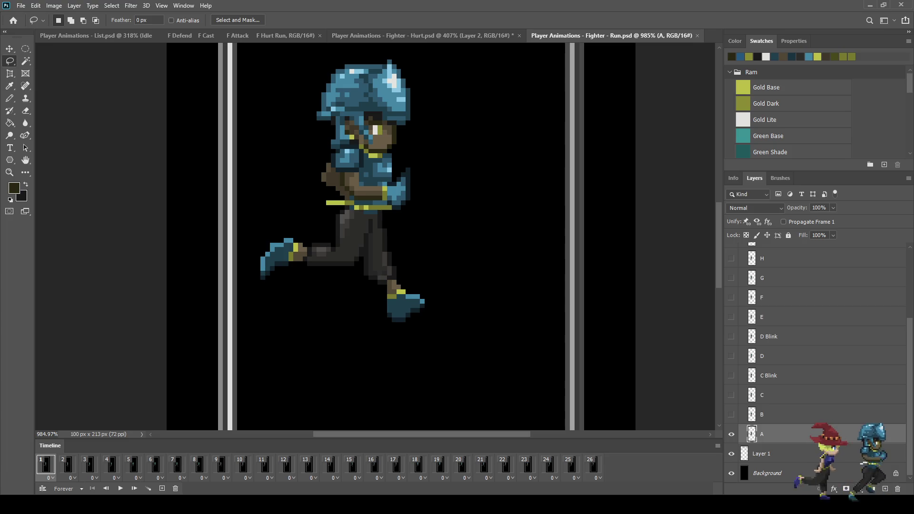
mouse_move(333, 220)
mouse_down()
mouse_move(343, 263)
mouse_move(413, 338)
mouse_move(452, 267)
mouse_move(395, 223)
mouse_move(348, 209)
mouse_up()
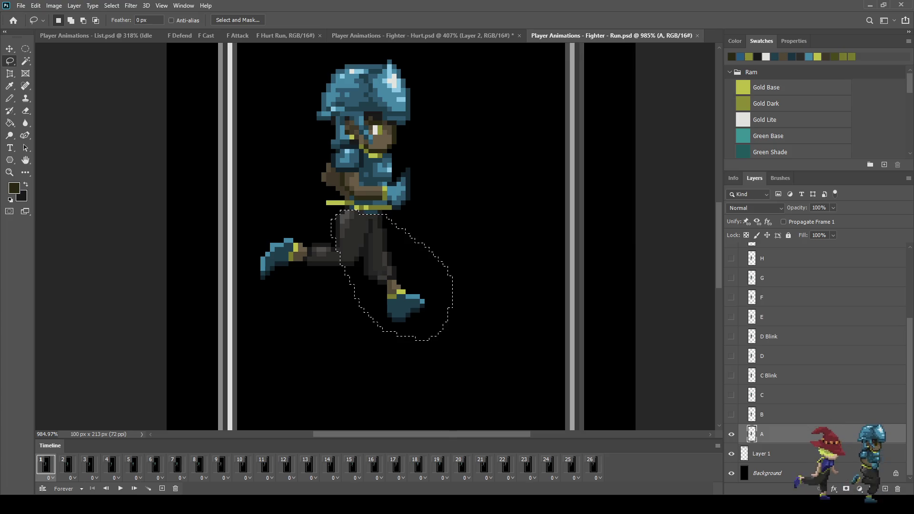
key(ctrl+w)
scroll(385, 279, up, 2)
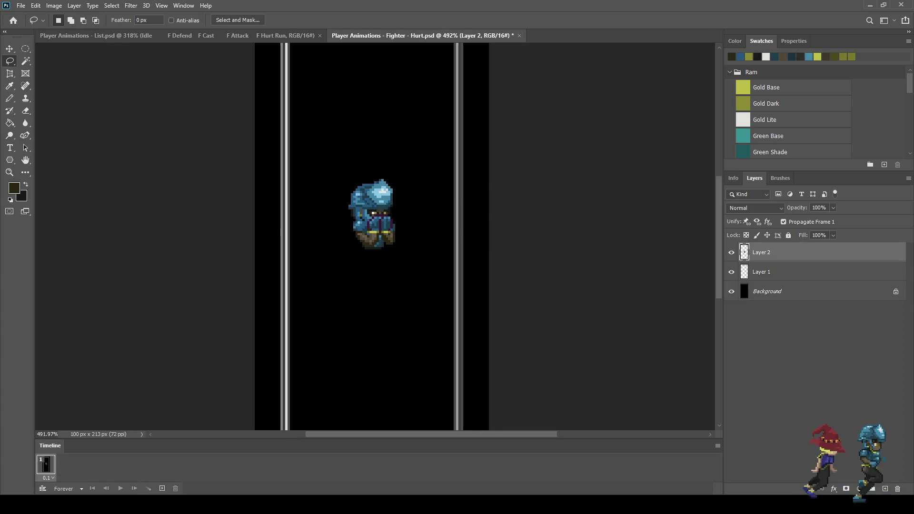
Step: Paste the running leg as Layer 3 and position it under the torso
key(alt+bracketleft)
key(ctrl+j)
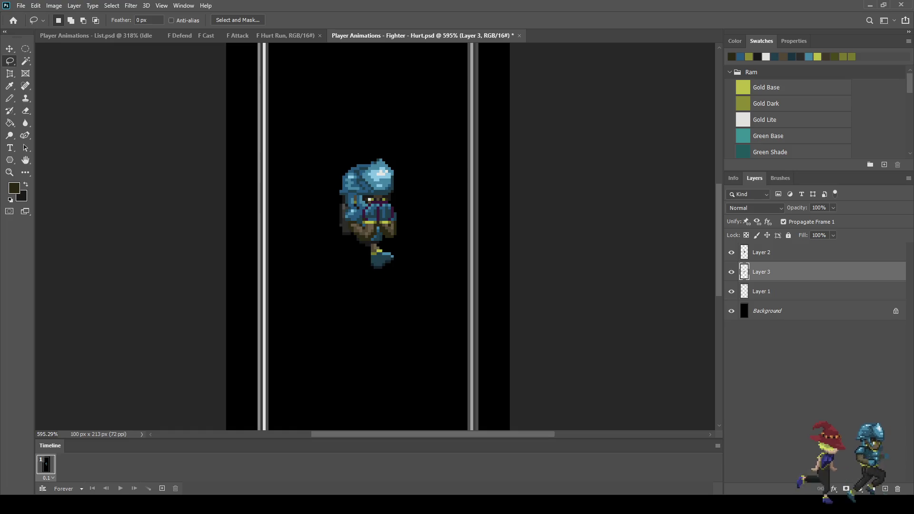
key(ctrl+t)
mouse_move(370, 200)
mouse_down()
mouse_move(371, 232)
mouse_move(380, 237)
mouse_up()
key(Right)
key(Down)
key(Down)
key(Down)
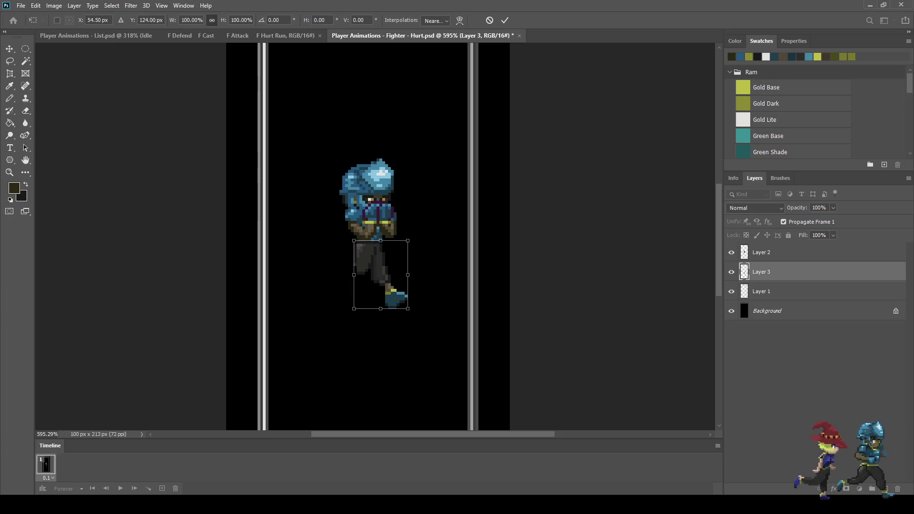
key(Up)
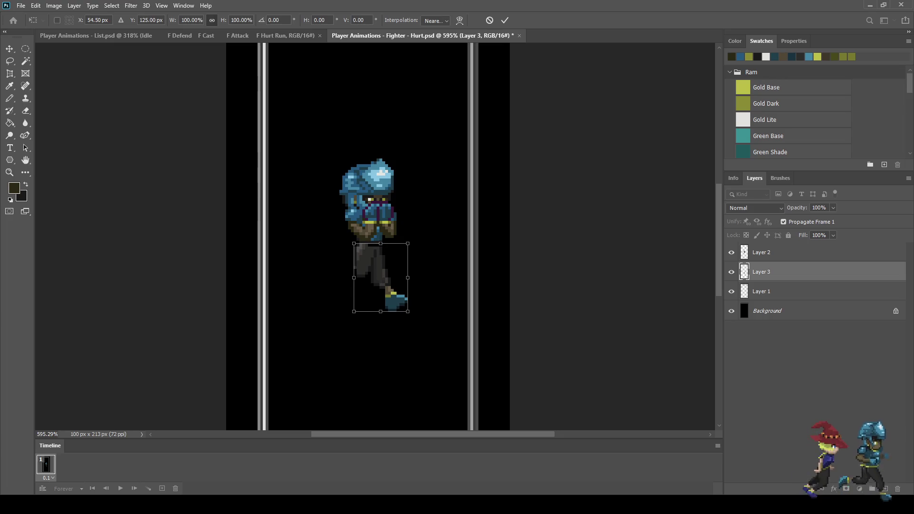
key(Up)
key(Right)
key(Down)
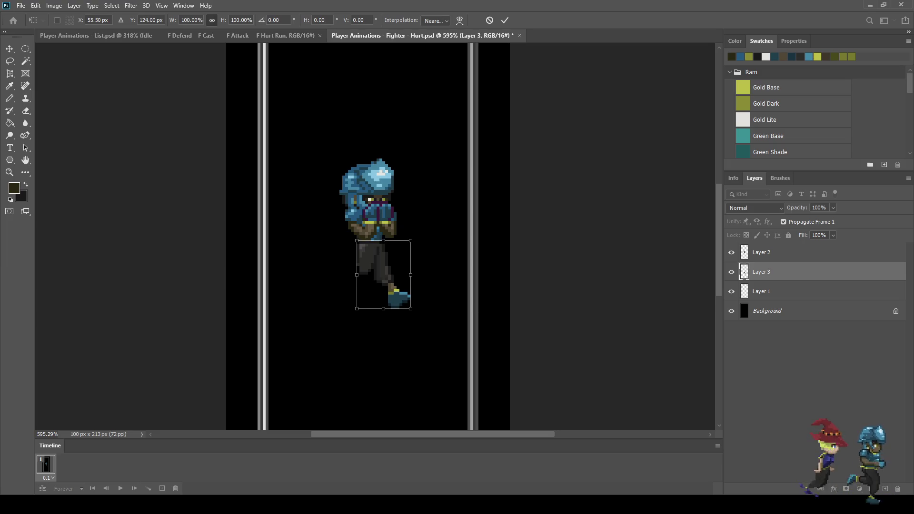
key(Return)
Step: Erase the top part of the pasted leg
key(l)
scroll(370, 260, up, 5)
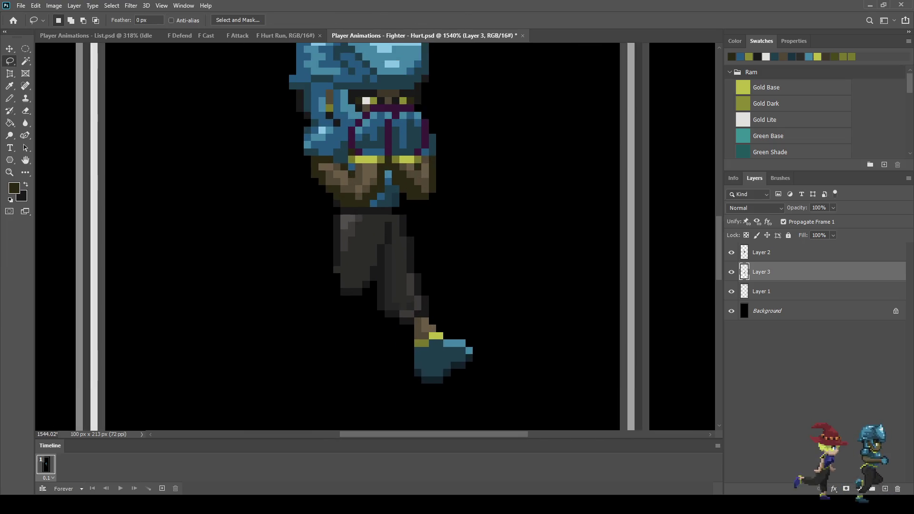
mouse_move(332, 211)
mouse_down()
mouse_move(381, 213)
mouse_move(393, 237)
mouse_move(376, 292)
mouse_move(319, 233)
mouse_move(324, 215)
mouse_up()
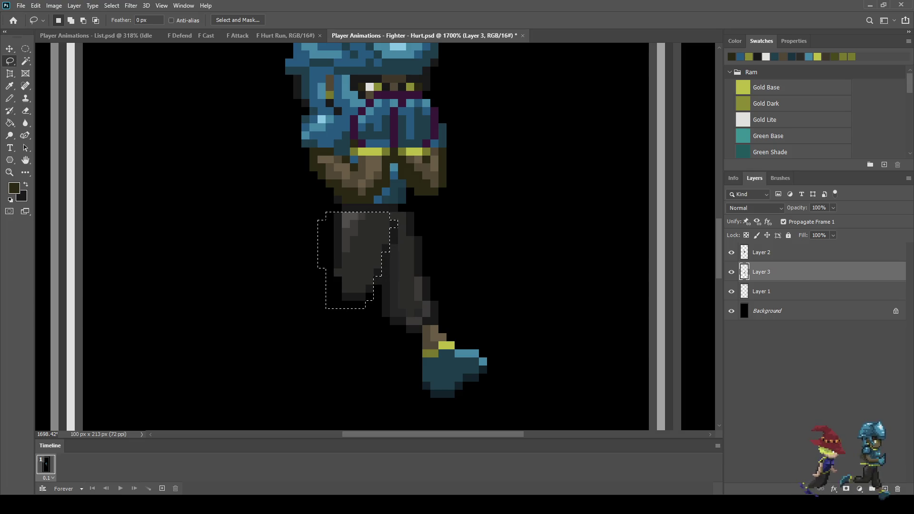
key(Delete)
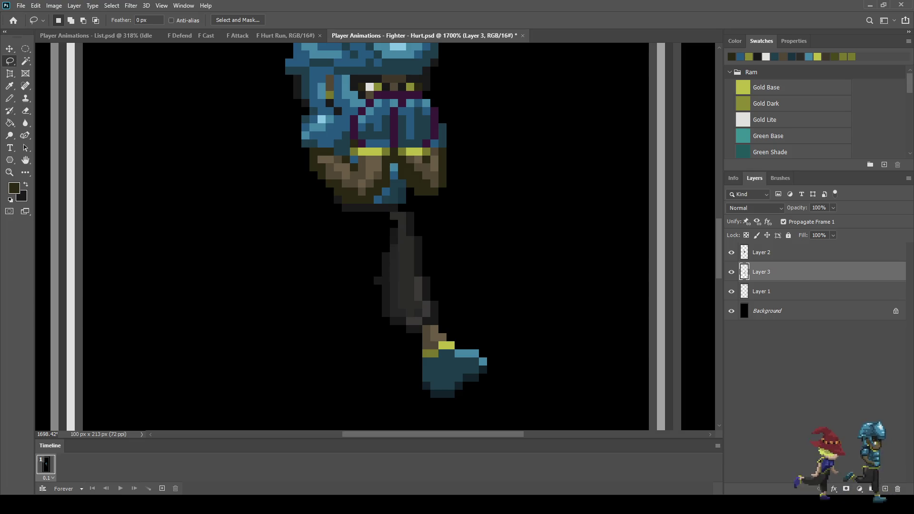
Step: Duplicate the leg to Layer 3 copy and shift it left as the second leg
key(ctrl+j)
key(ctrl+t)
key(Left)
key(Left)
key(Left)
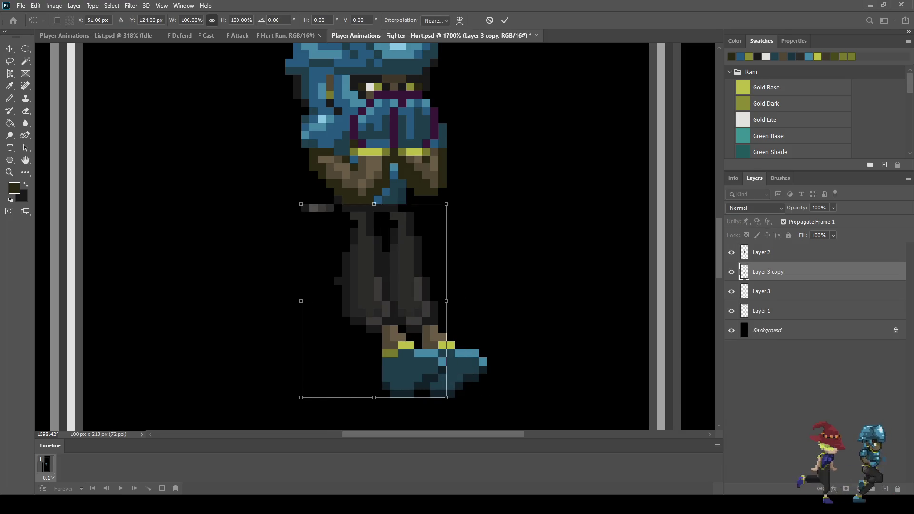
key(Return)
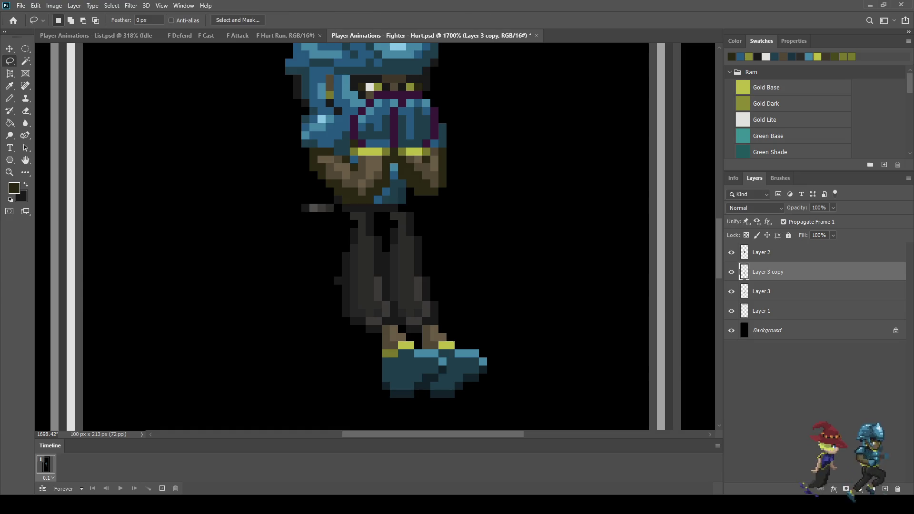
Step: Erase the stray grey pixels beside the leg
key(e)
drag(333, 208, 303, 207)
scroll(286, 224, down, 3)
scroll(331, 234, down, 3)
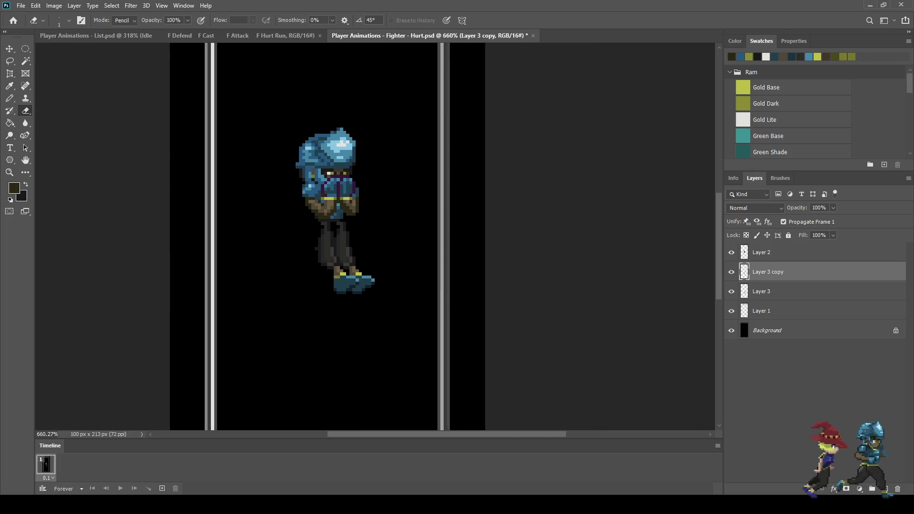
Step: Realign Layer 3 and its copy together and save Fighter - Hurt
shift+click(761, 292)
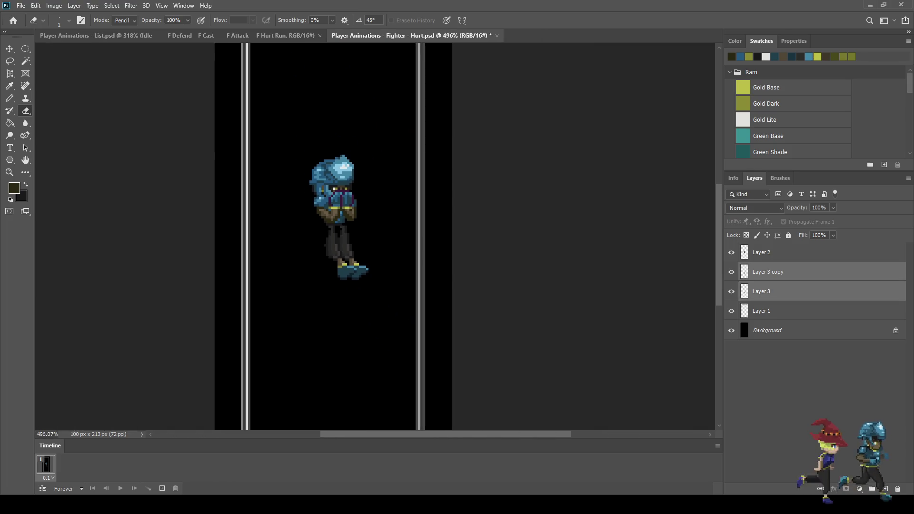
key(ctrl+t)
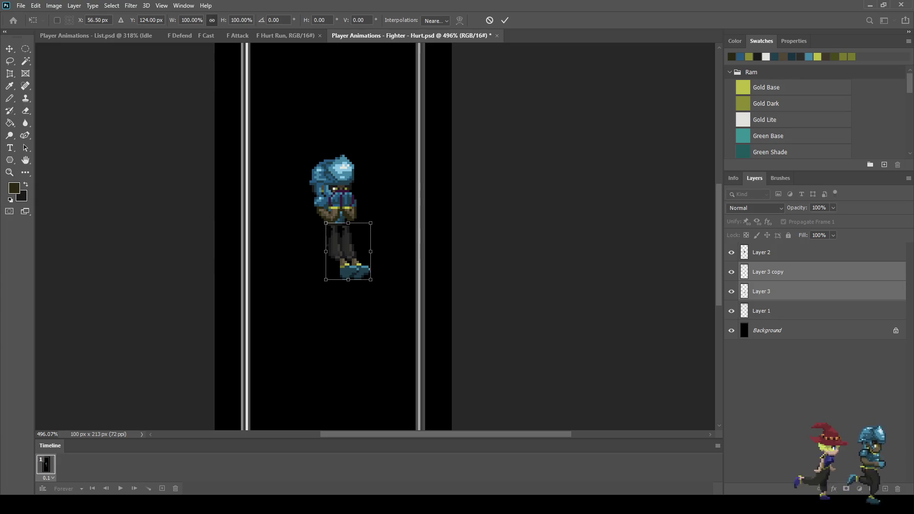
key(Return)
key(e)
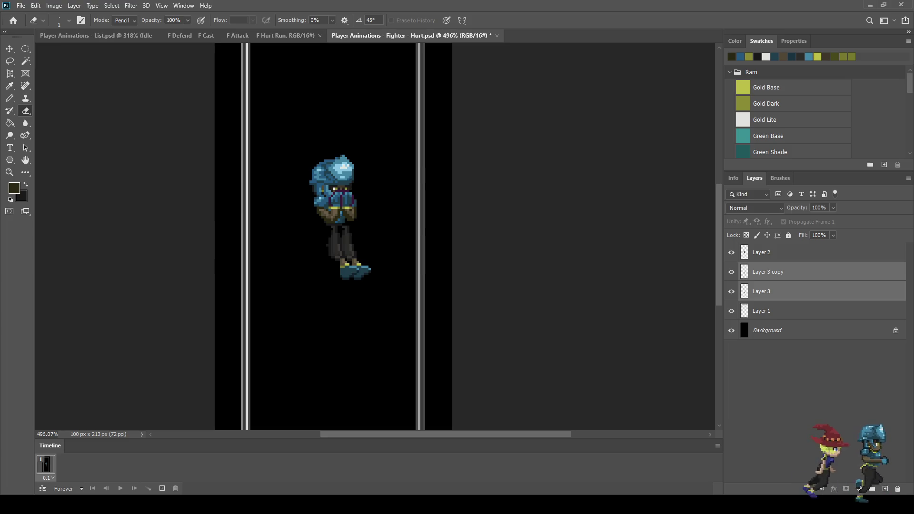
key(ctrl+s)
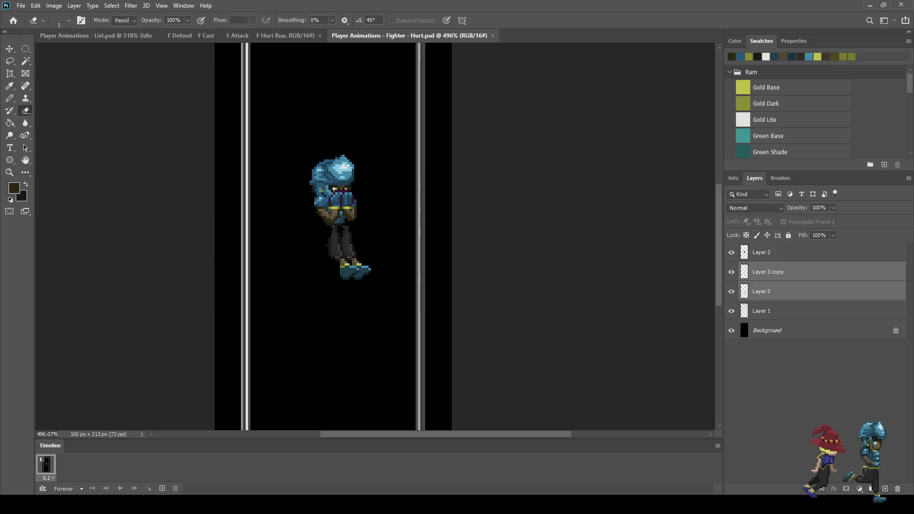
key(alt+bracketright)
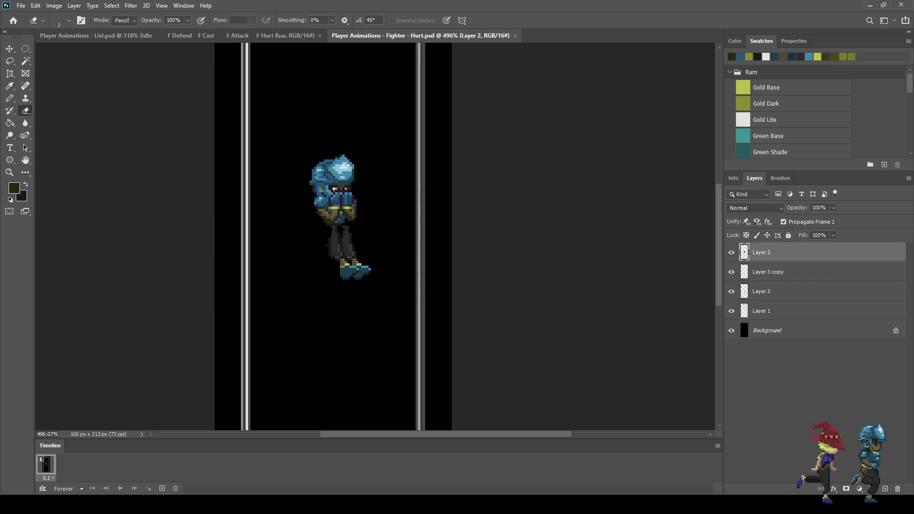
Step: Paint the fighter's gold eye pixels with the sampled near-black outline colour
key(ctrl+comma)
key(ctrl+comma)
scroll(358, 187, up, 5)
scroll(313, 192, up, 8)
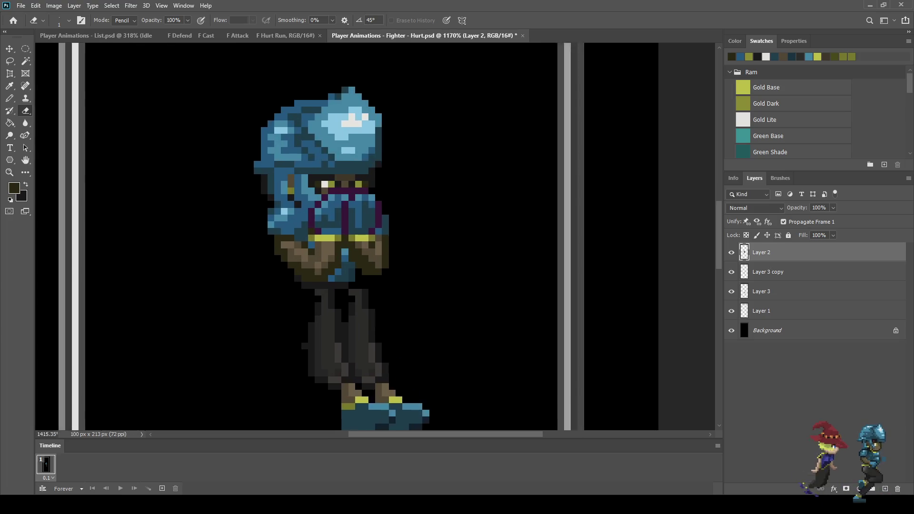
key(i)
click(304, 186)
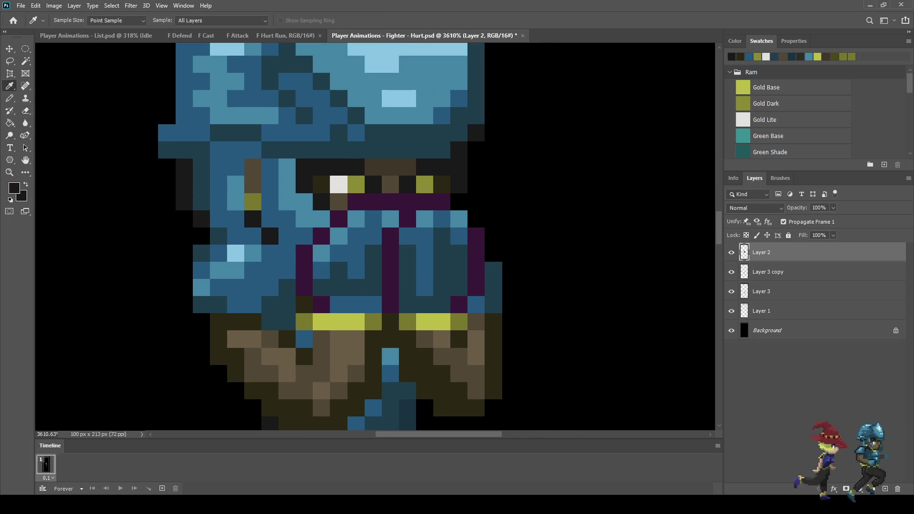
key(b)
drag(339, 184, 356, 184)
click(425, 184)
Step: Nudge the Layer 2 upper body one step left and one up over the legs
scroll(424, 184, down, 10)
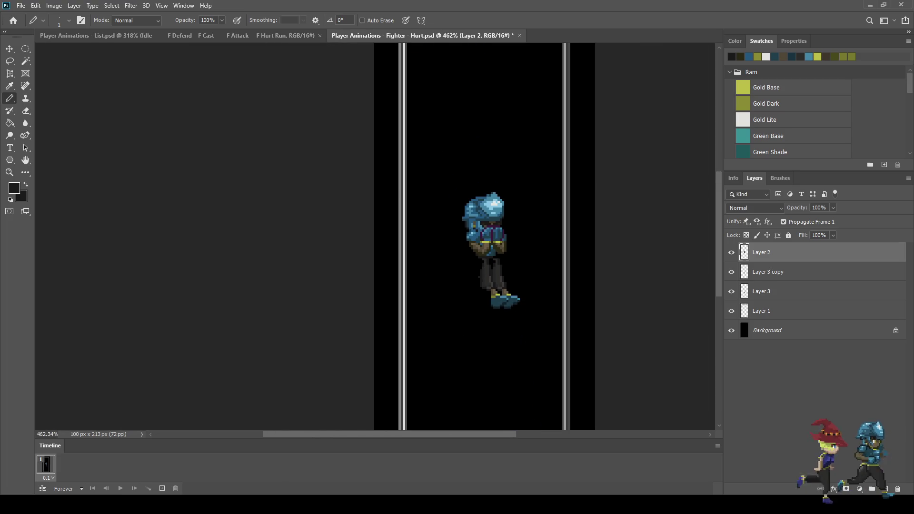
scroll(484, 239, down, 2)
scroll(373, 239, up, 2)
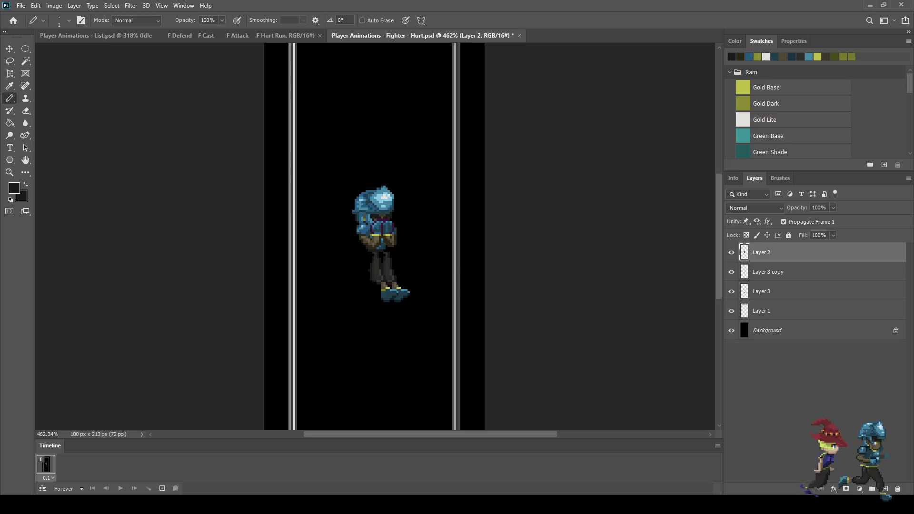
scroll(378, 230, up, 5)
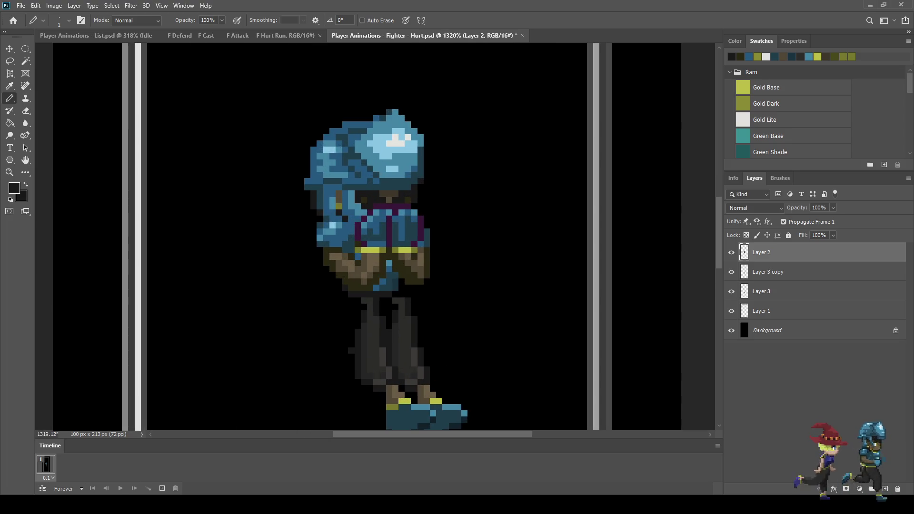
scroll(459, 231, down, 4)
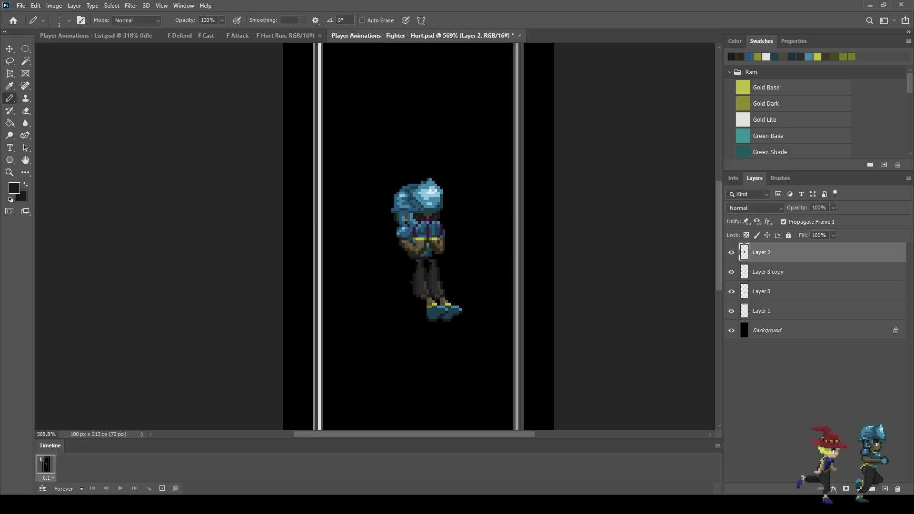
scroll(403, 256, up, 2)
click(731, 252)
click(732, 253)
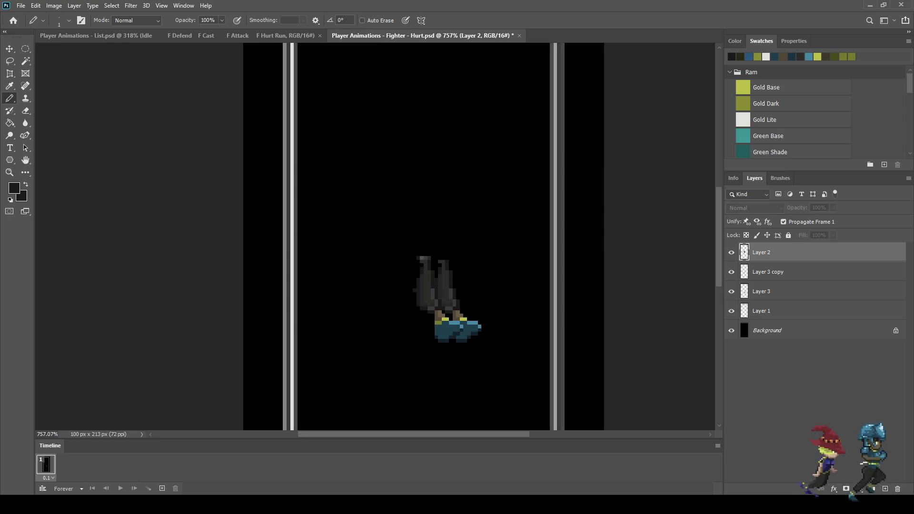
scroll(600, 233, up, 1)
key(ctrl+t)
key(Left)
key(Left)
key(Up)
key(Return)
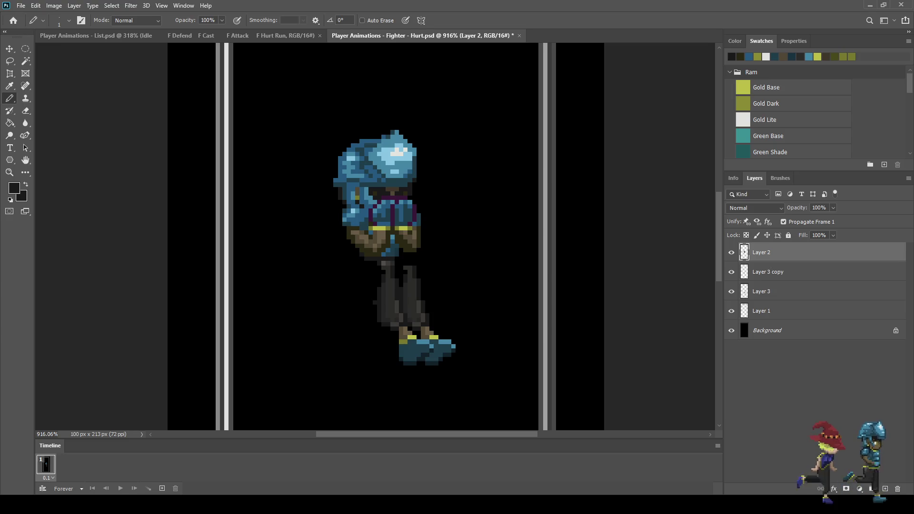
Step: Select the Layer 3 copy leg layer with the Pencil active
scroll(400, 285, up, 5)
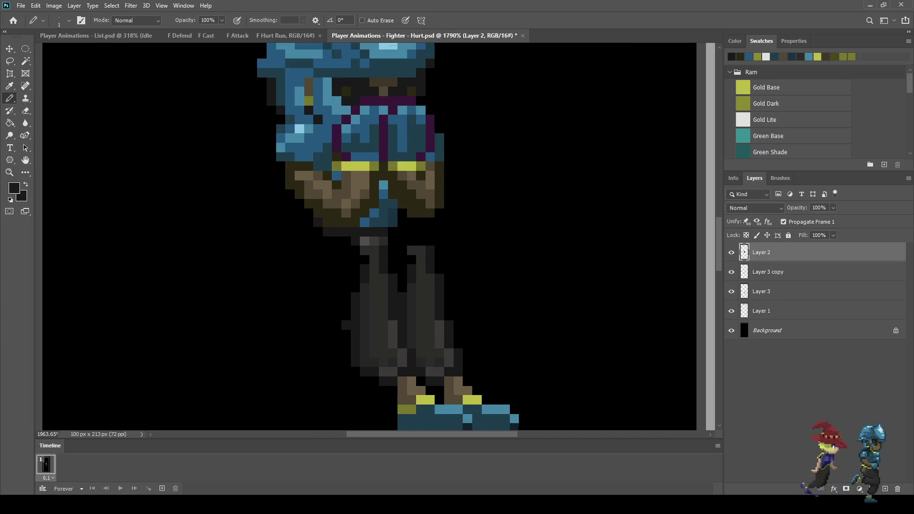
key(i)
key(b)
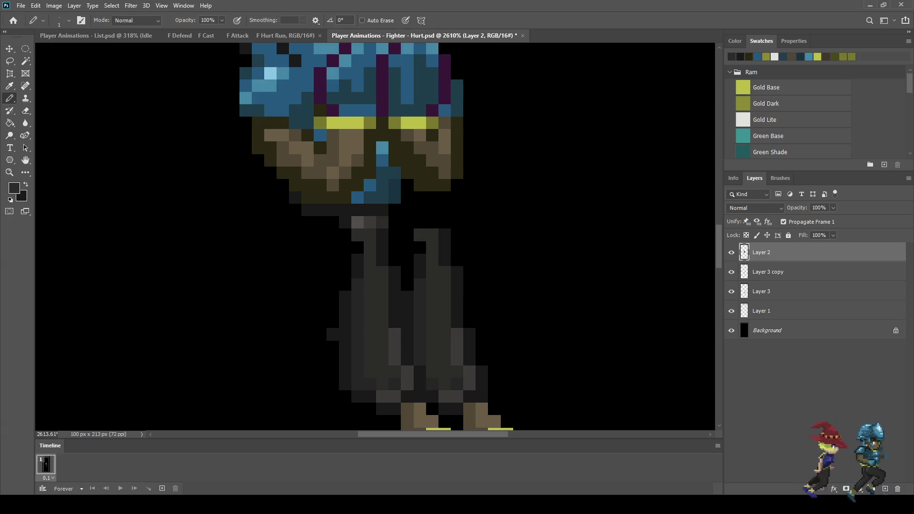
click(767, 272)
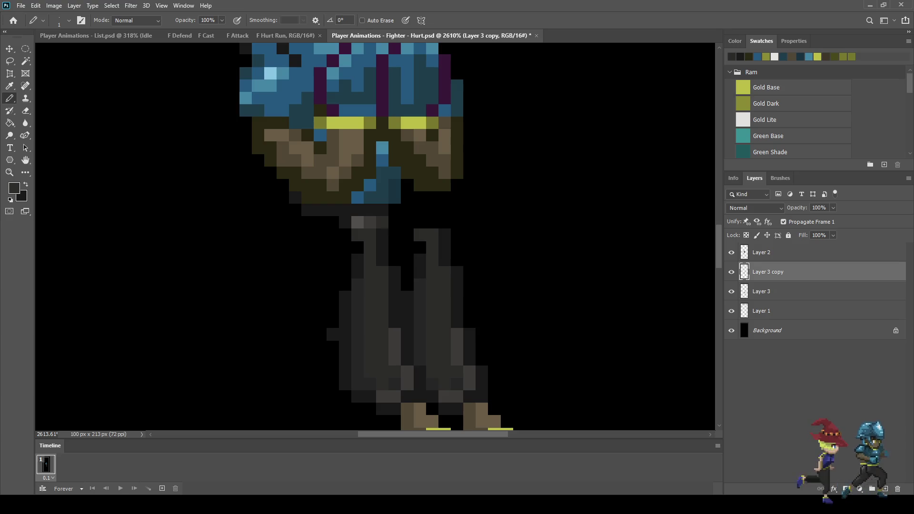
Step: Merge Layer 3 with its copy and fill the left arm's hollow outline with dark grey
shift+click(762, 292)
key(ctrl+e)
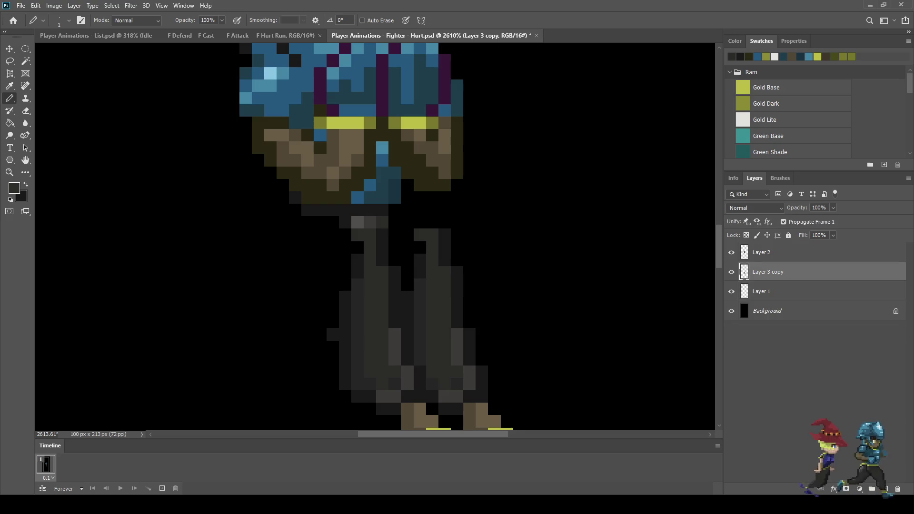
mouse_move(296, 210)
mouse_down()
mouse_move(283, 247)
mouse_move(307, 260)
mouse_move(333, 310)
mouse_move(314, 235)
mouse_move(295, 248)
mouse_up()
click(332, 321)
click(320, 248)
mouse_move(333, 290)
mouse_down()
mouse_move(333, 253)
mouse_move(357, 235)
mouse_move(308, 222)
mouse_up()
click(333, 247)
click(345, 271)
click(345, 248)
click(332, 235)
click(345, 285)
click(345, 260)
click(333, 222)
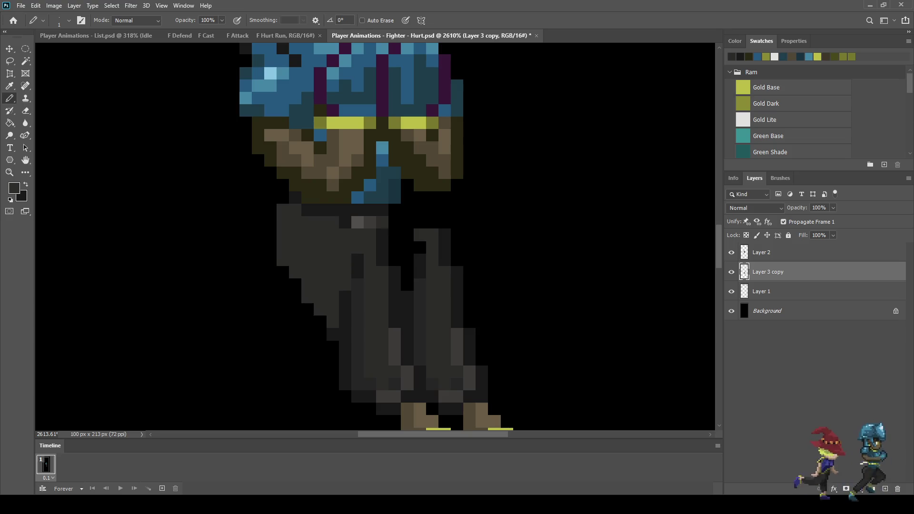
Step: Fill the right shoulder and the top of the right arm with dark grey
click(420, 221)
mouse_move(407, 210)
mouse_down()
mouse_move(407, 247)
mouse_move(395, 260)
mouse_move(408, 284)
mouse_up()
click(395, 222)
click(394, 210)
scroll(435, 257, down, 10)
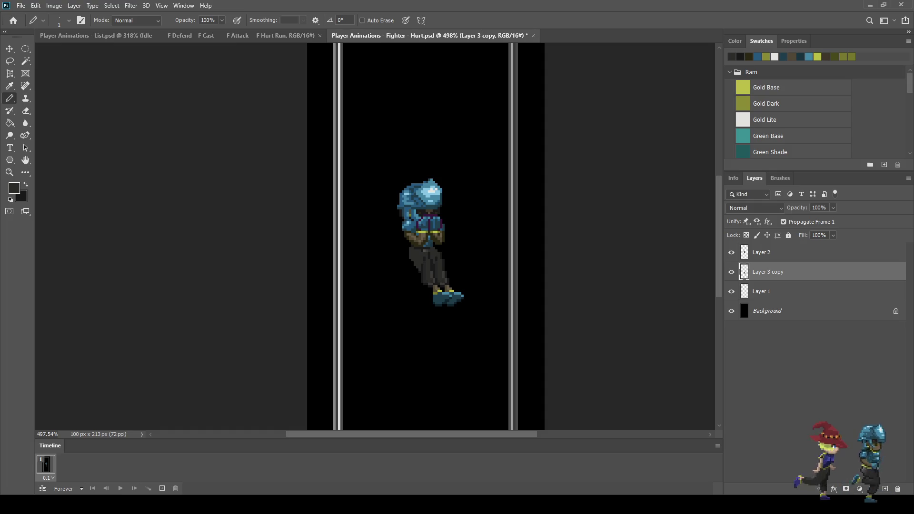
Step: Sample the pants colour and paint a column of dark pixels along the pants' left edge
scroll(426, 254, up, 10)
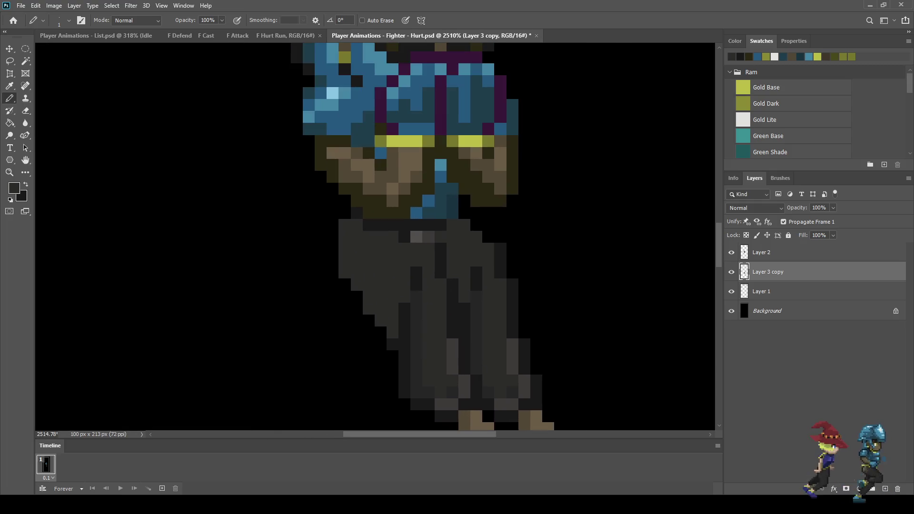
key(i)
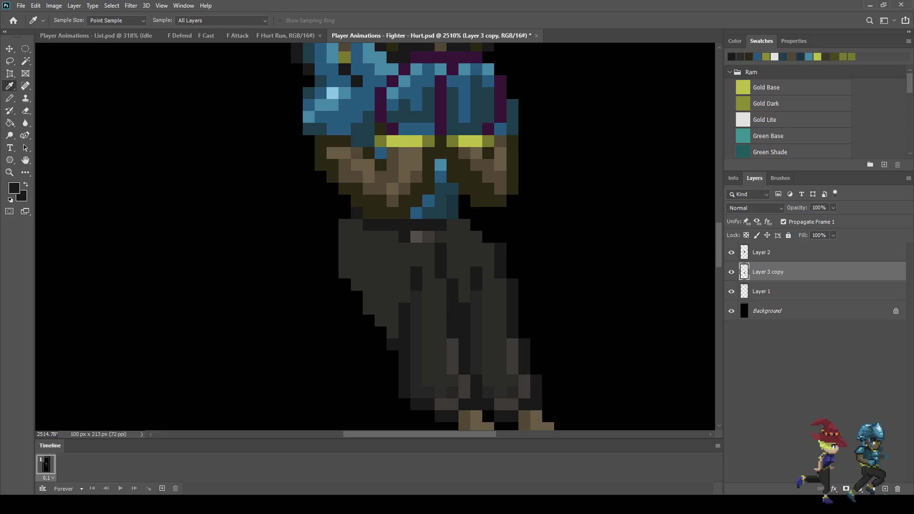
key(b)
mouse_move(332, 225)
mouse_down()
mouse_move(332, 261)
mouse_move(345, 285)
mouse_move(393, 332)
mouse_move(368, 297)
mouse_up()
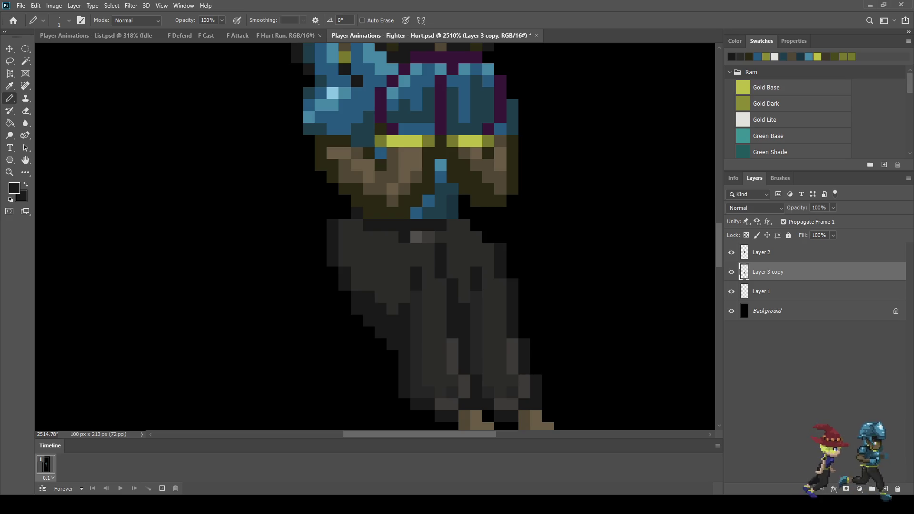
drag(345, 225, 345, 213)
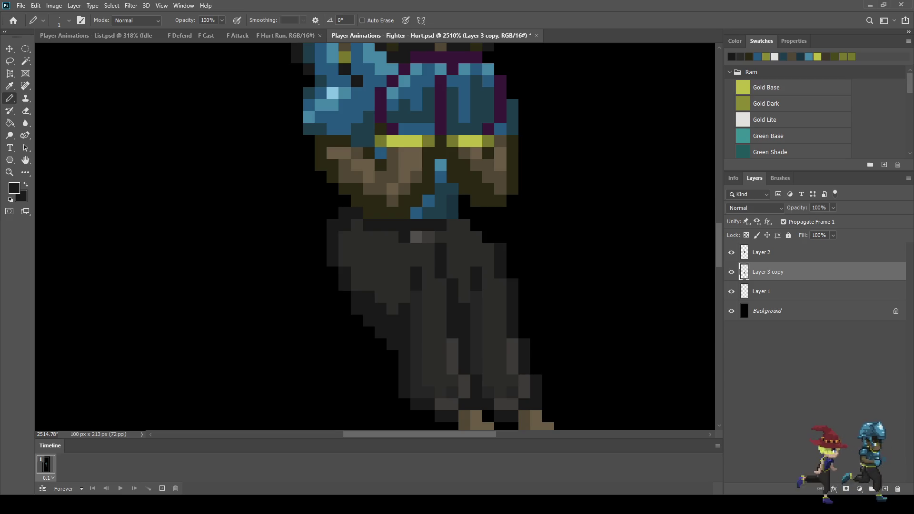
scroll(361, 199, down, 5)
scroll(387, 216, up, 5)
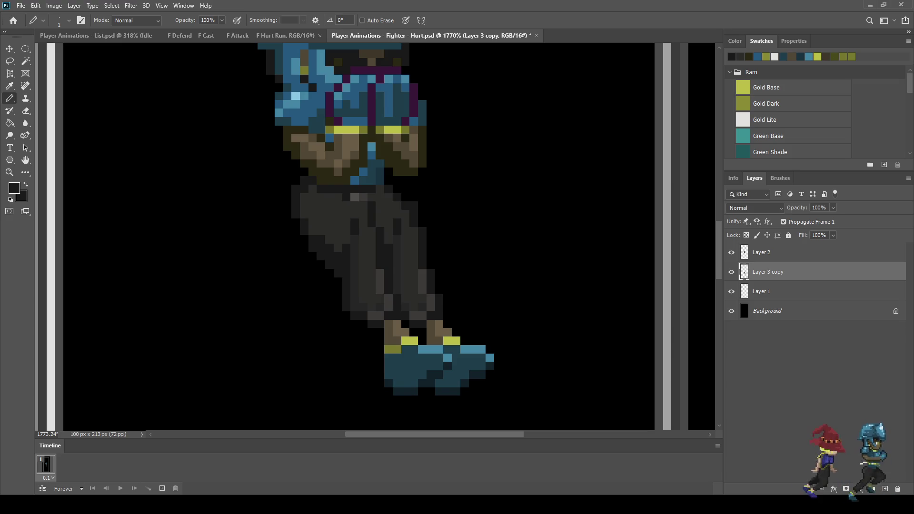
Step: Resample a leg colour for further touch-ups, then save the Hurt animation file
key(i)
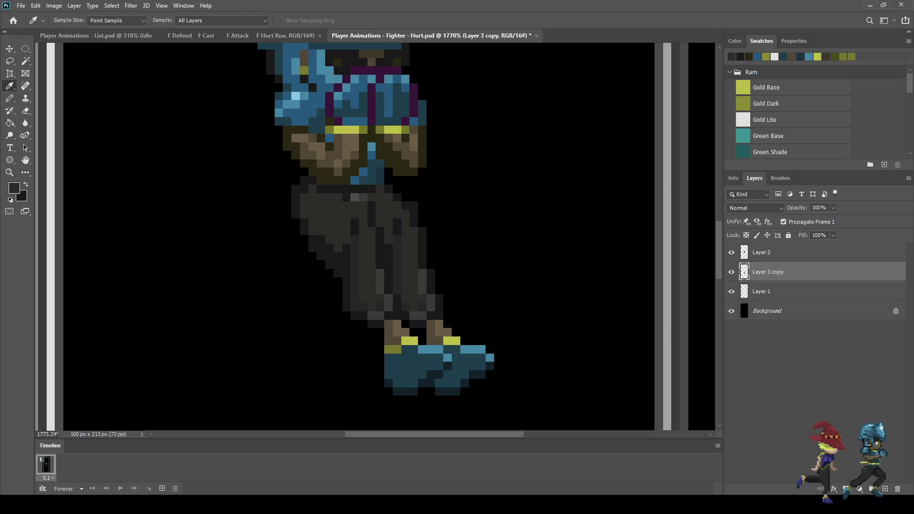
key(b)
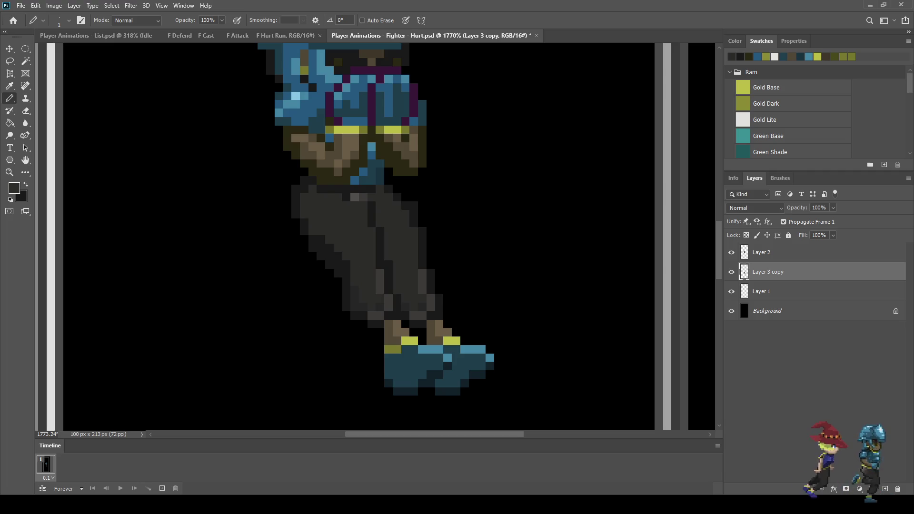
scroll(380, 254, down, 10)
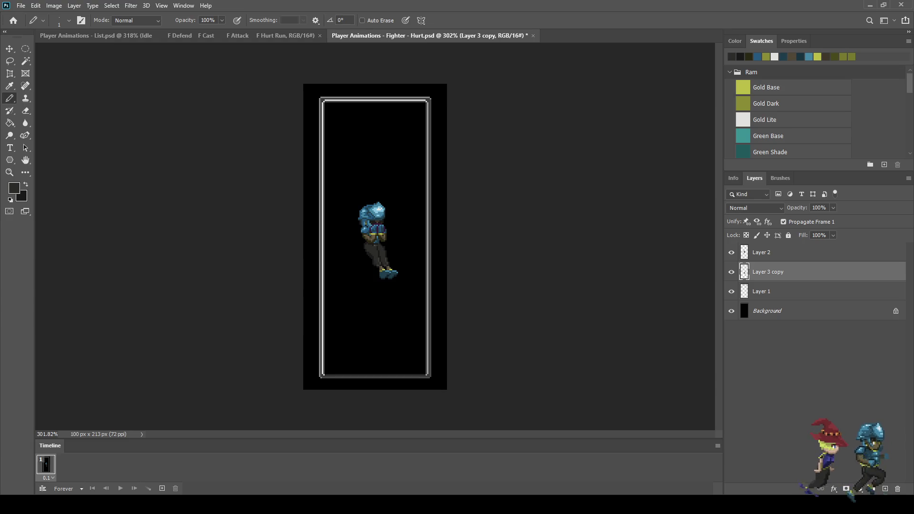
scroll(361, 239, up, 5)
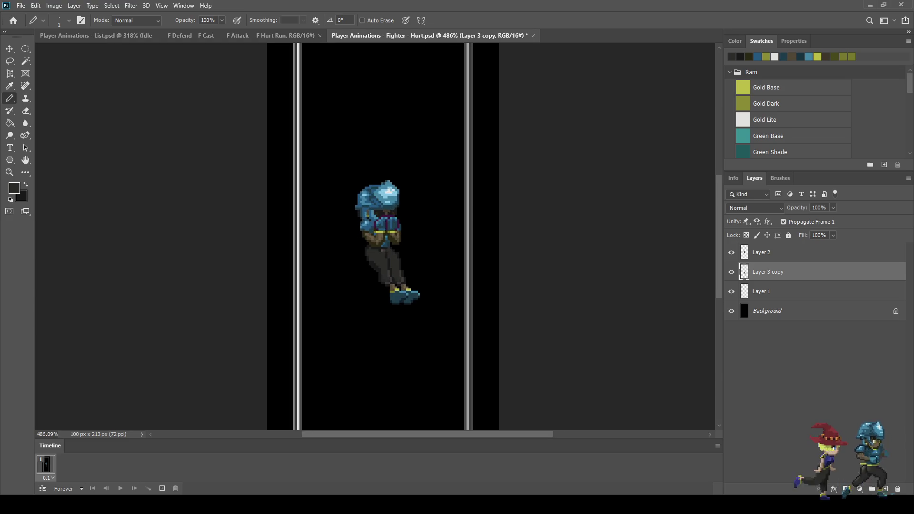
scroll(401, 259, up, 8)
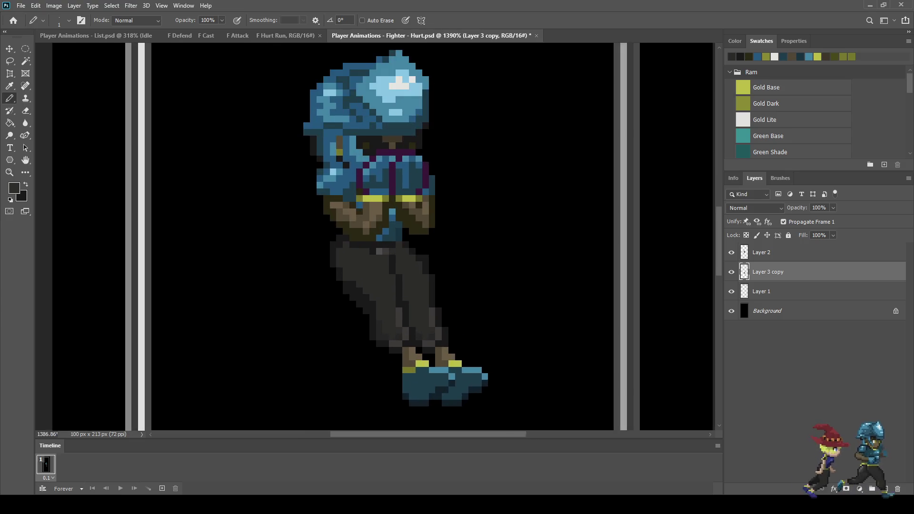
key(e)
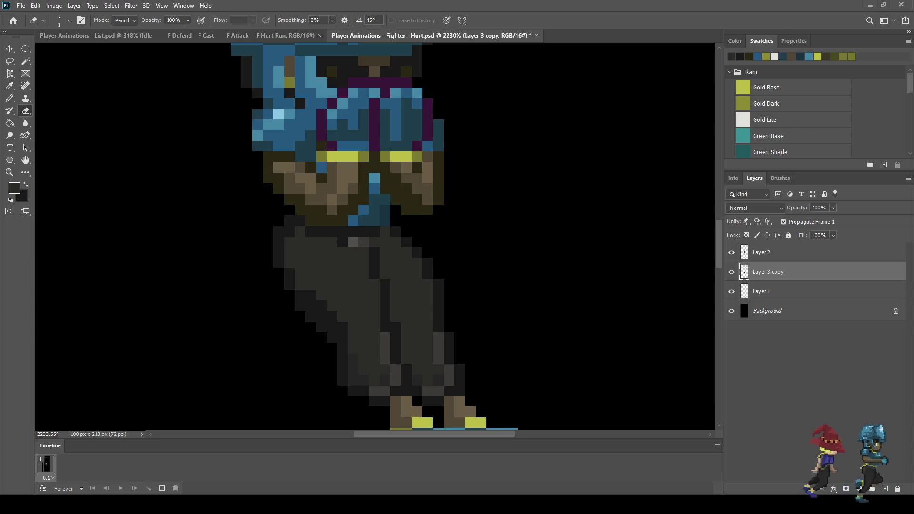
key(ctrl+s)
Step: Check the upper body, make Layer 2 visible and active, and duplicate the current frame
scroll(490, 233, down, 5)
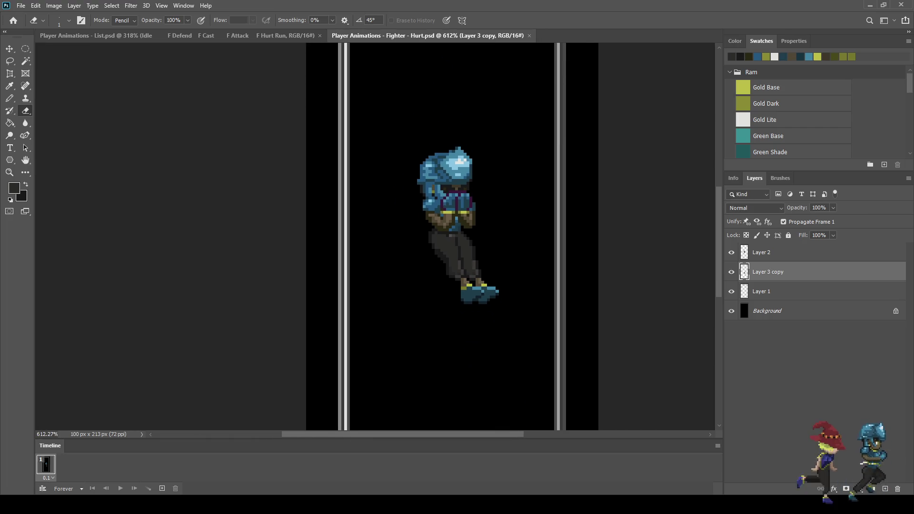
key(Delete)
click(731, 252)
click(762, 252)
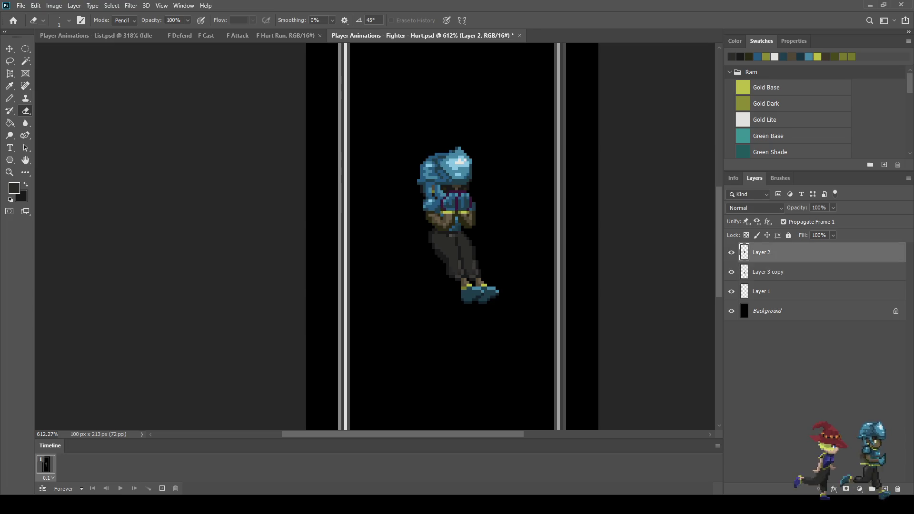
click(162, 489)
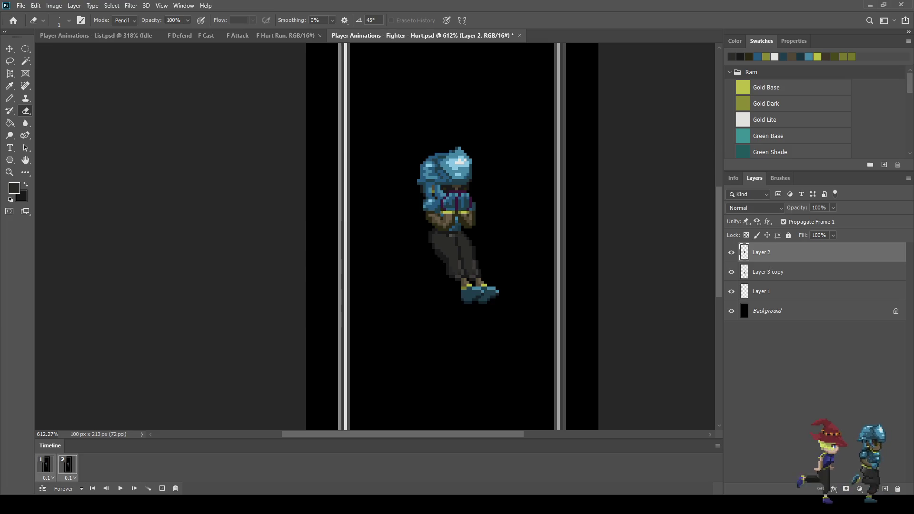
Step: Set both frames' delay to 0, hide the original layers, and duplicate Layer 2 and Layer 3 copy
click(72, 478)
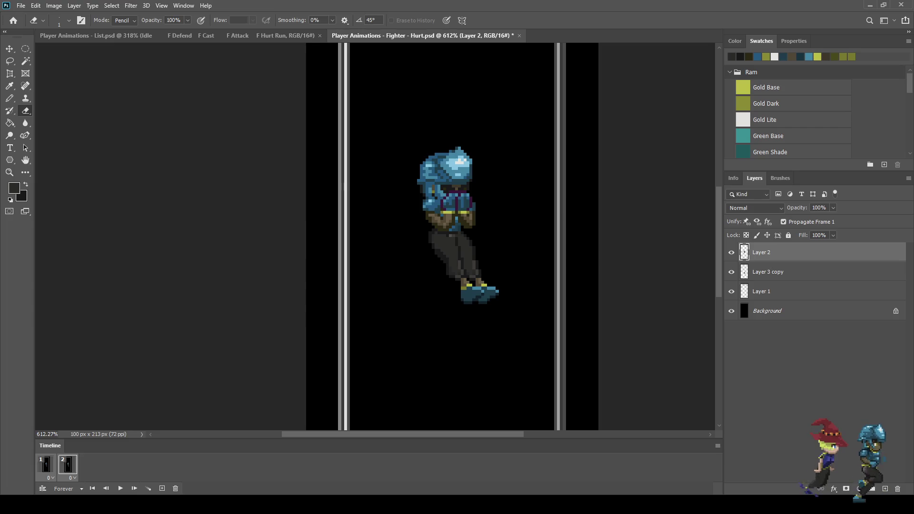
click(732, 272)
click(731, 252)
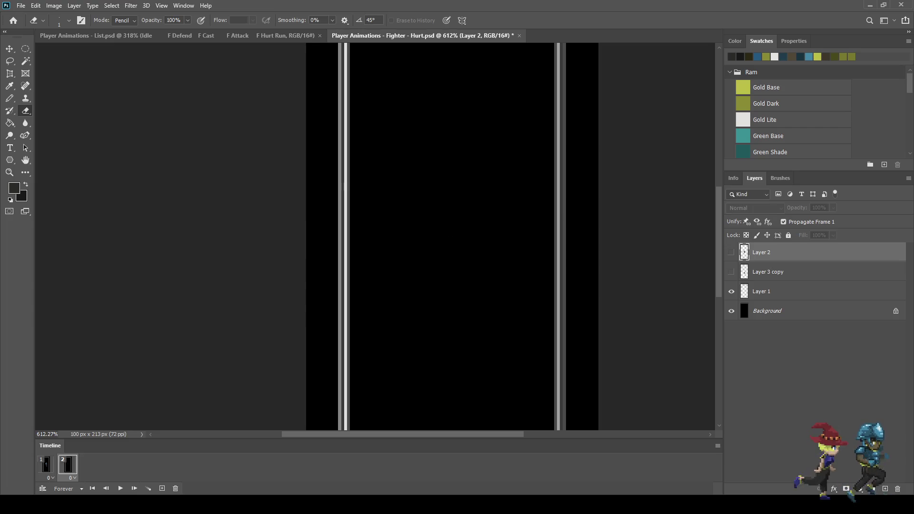
shift+click(781, 272)
key(ctrl+j)
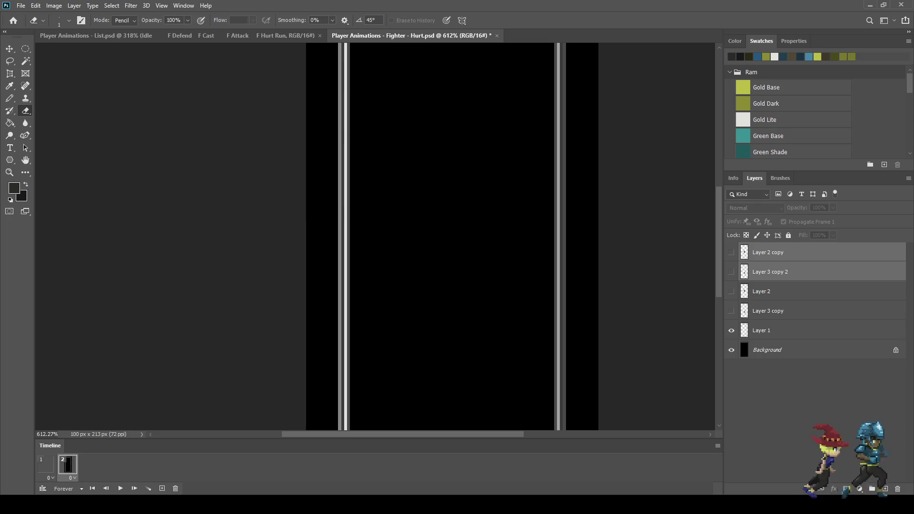
Step: Show the copied layers and nudge the Layer 2 copy upper body one pixel left
click(731, 272)
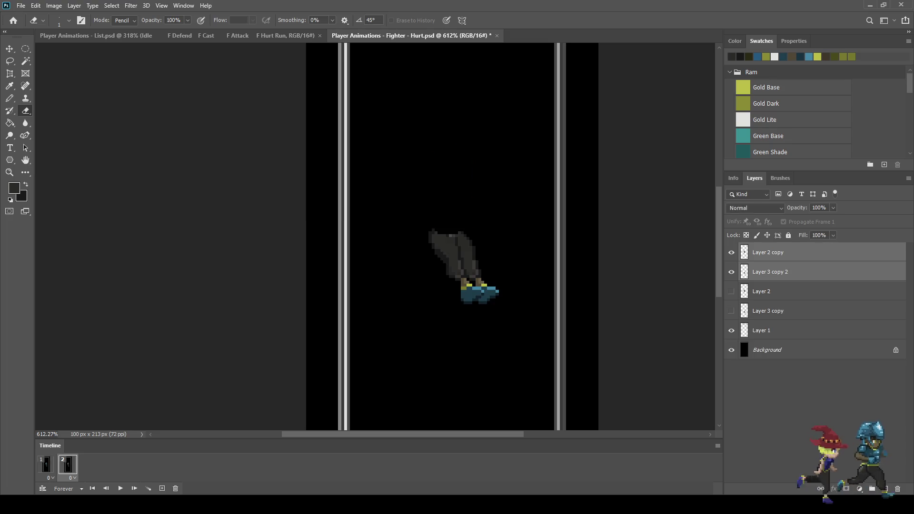
click(732, 253)
click(781, 252)
key(ctrl+t)
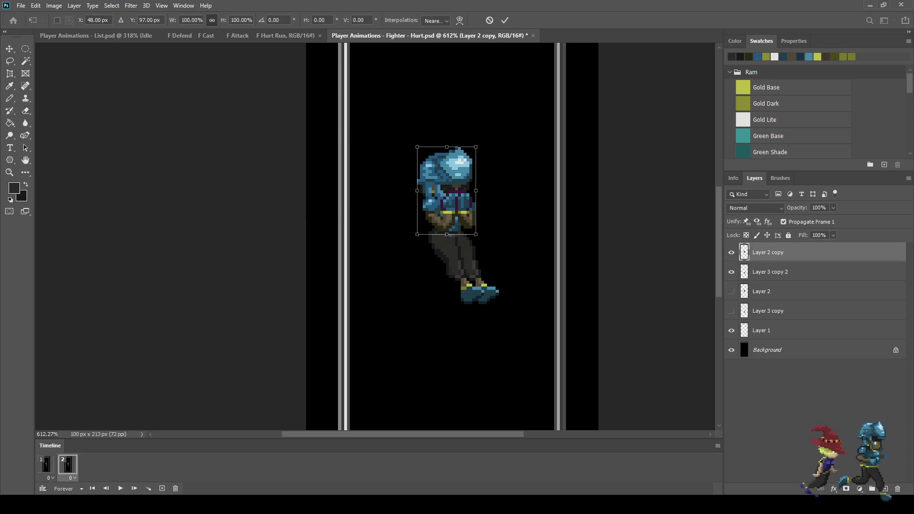
key(Left)
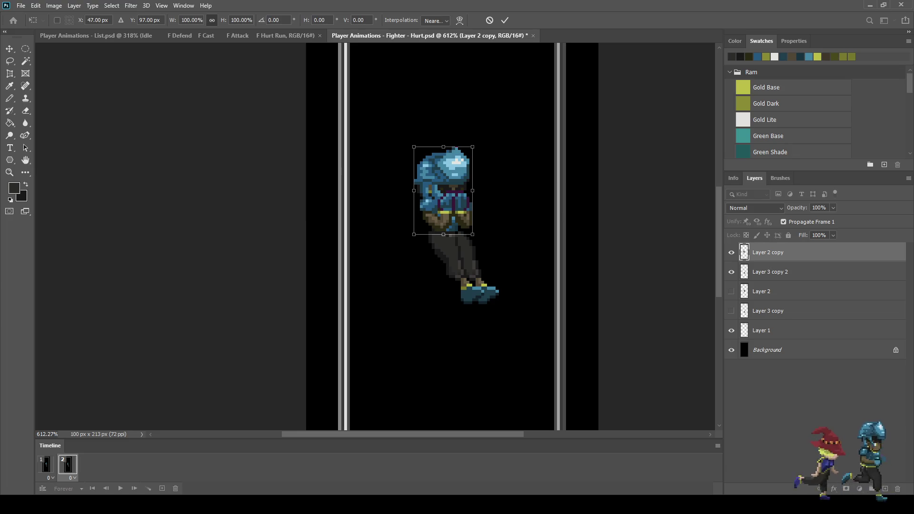
key(Return)
key(e)
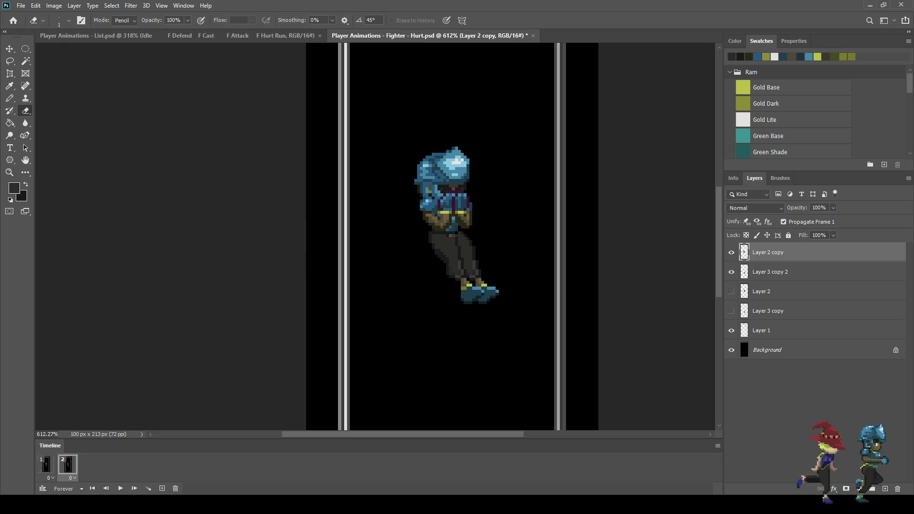
Step: Nudge both copied layers right together and preview the two-frame animation
shift+click(781, 272)
key(ctrl+t)
key(Right)
key(Return)
key(space)
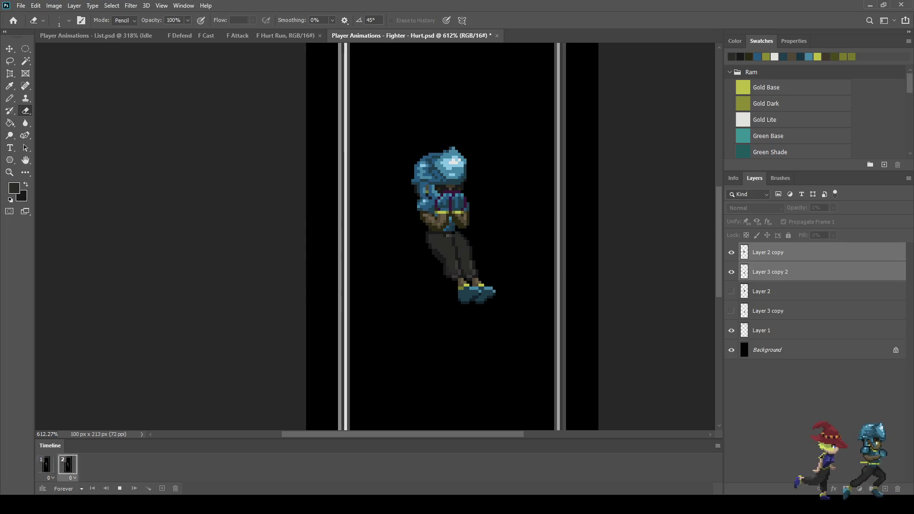
scroll(319, 249, down, 5)
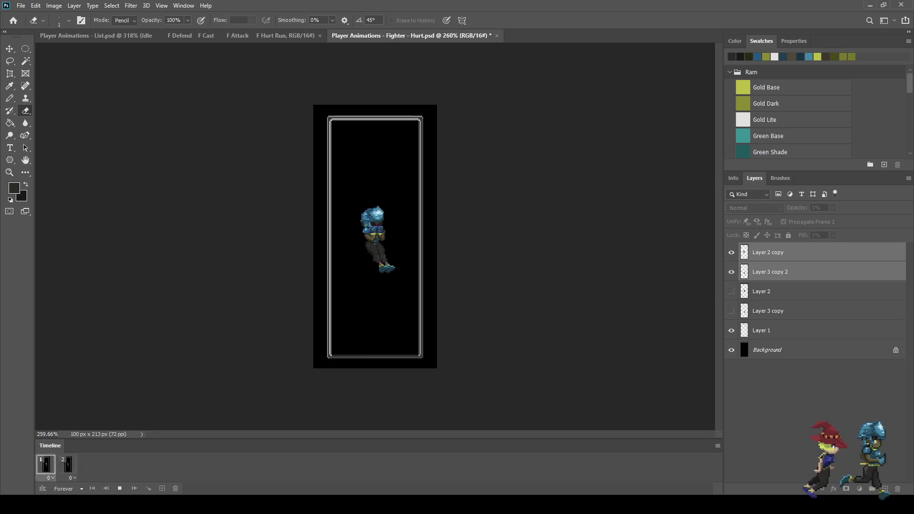
scroll(369, 238, up, 3)
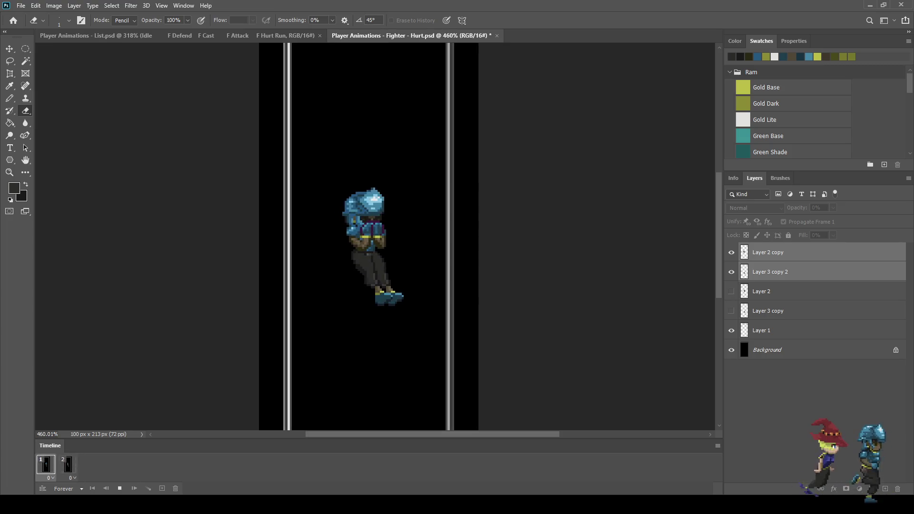
key(space)
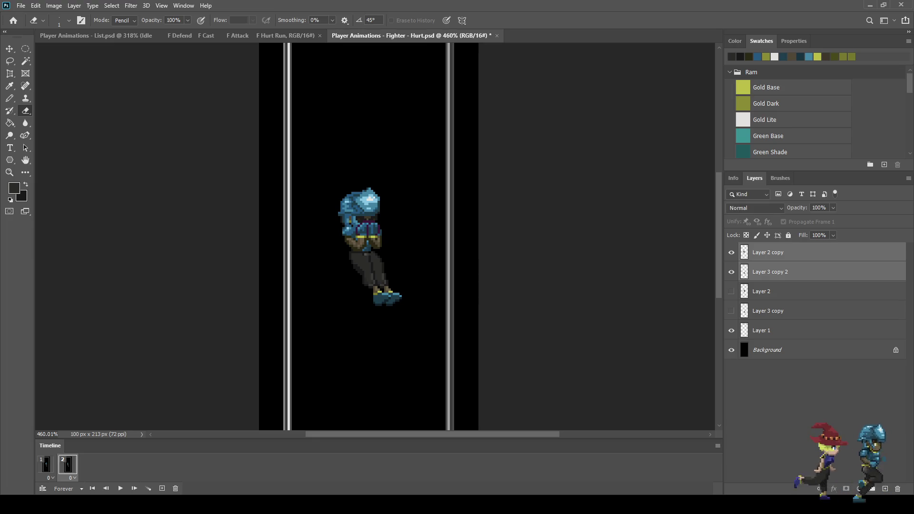
Step: Add a third frame from frame 2 with freshly duplicated, visible body and legs layers
key(space)
click(67, 465)
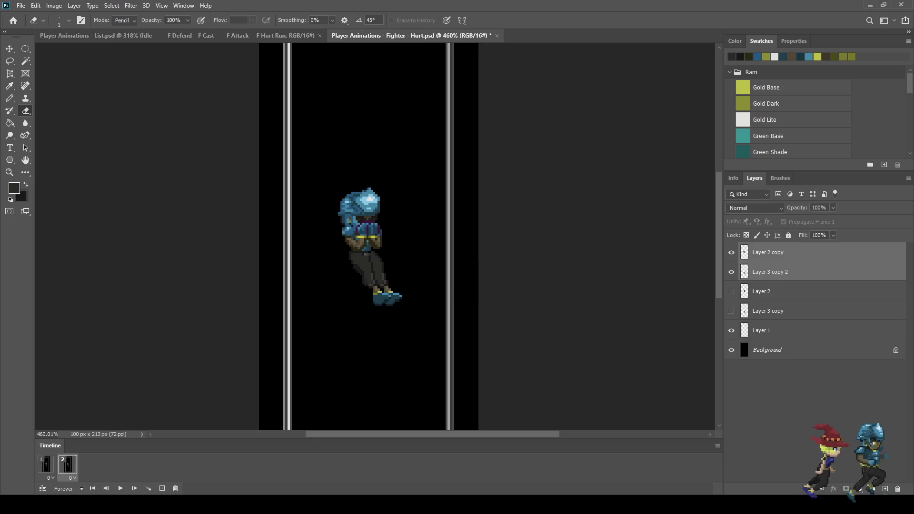
click(161, 489)
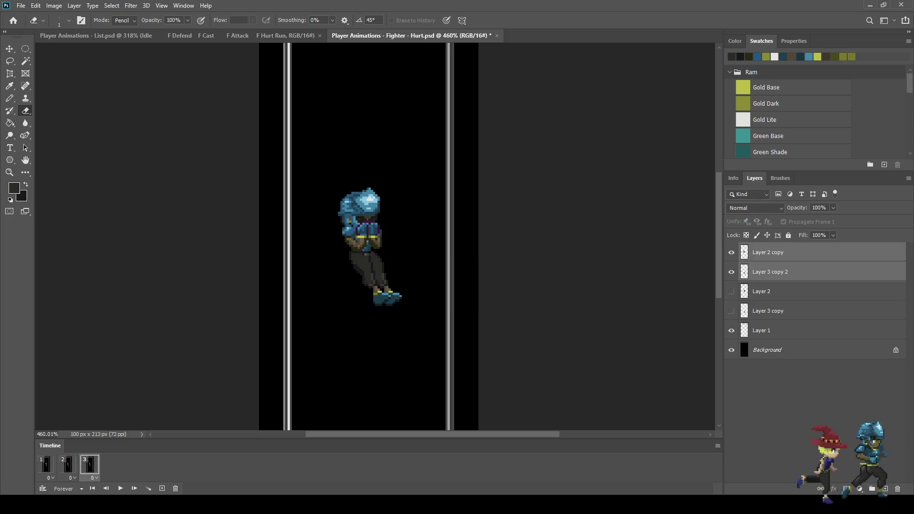
click(731, 252)
click(731, 272)
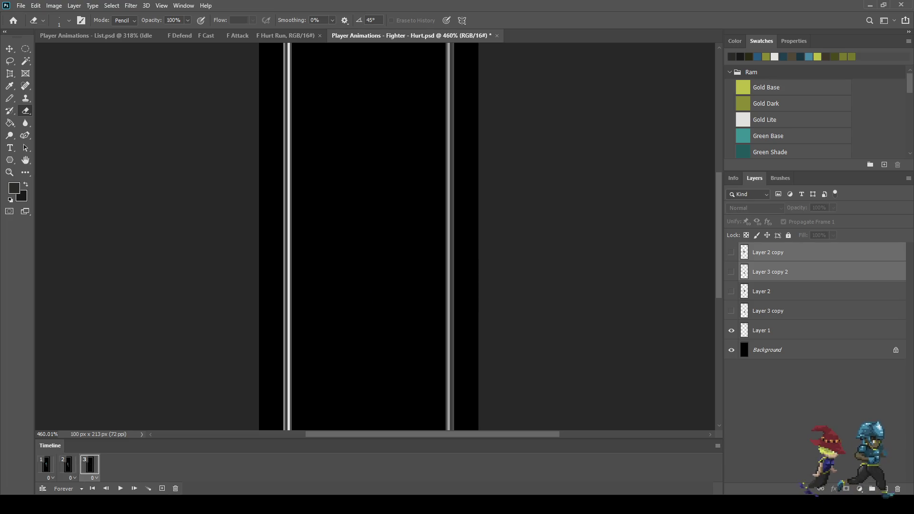
key(ctrl+j)
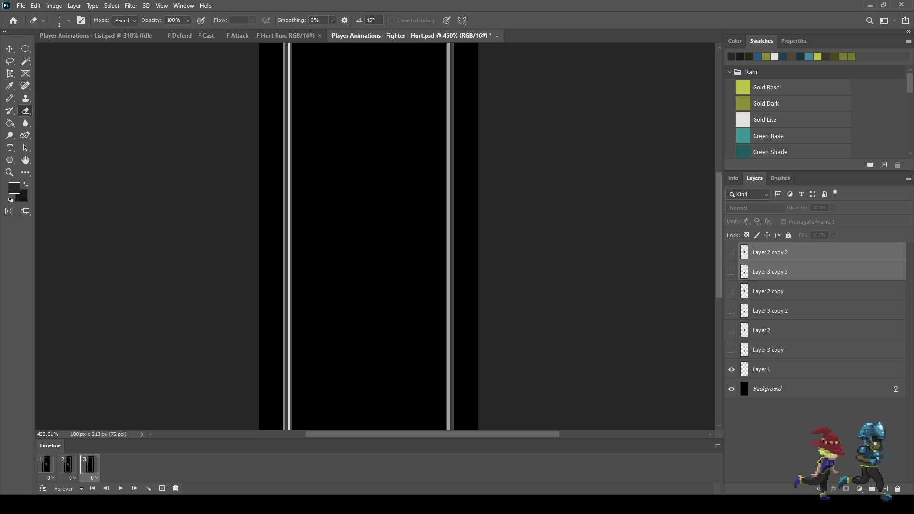
click(732, 272)
click(731, 253)
Step: Transform the third-frame pose slightly and preview the animation
key(ctrl+t)
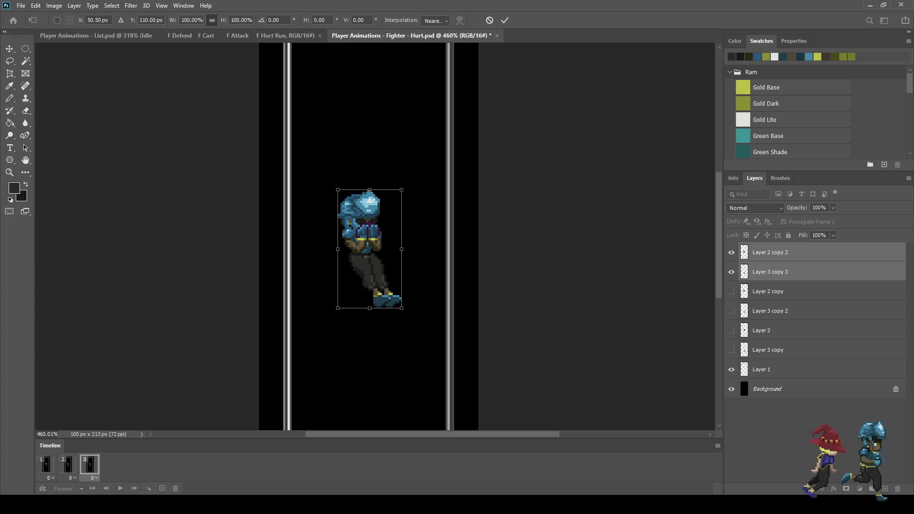
key(Return)
key(e)
key(space)
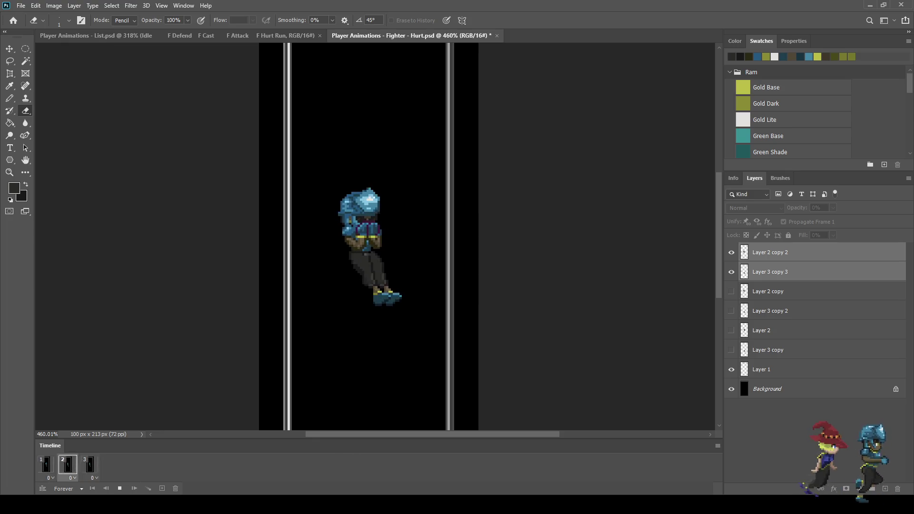
key(space)
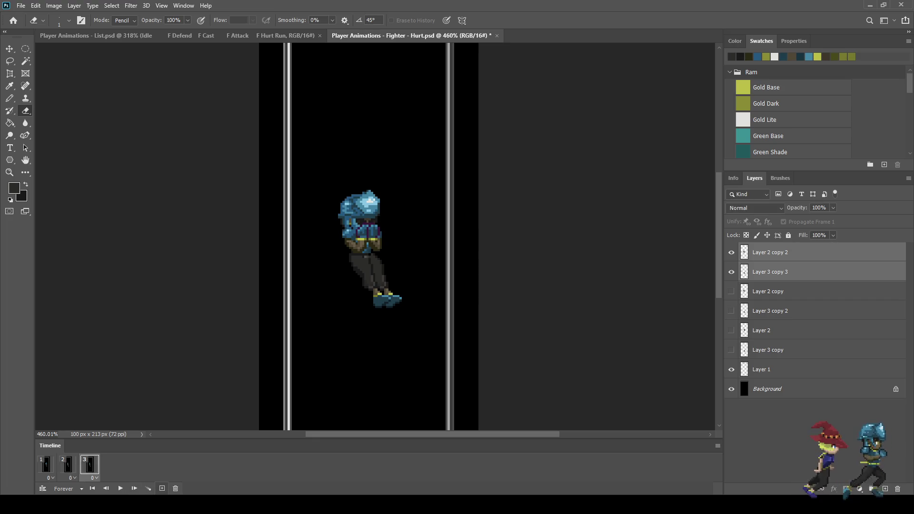
Step: Add a fourth frame, hide the third pose's layers, and duplicate the body and legs again
click(162, 488)
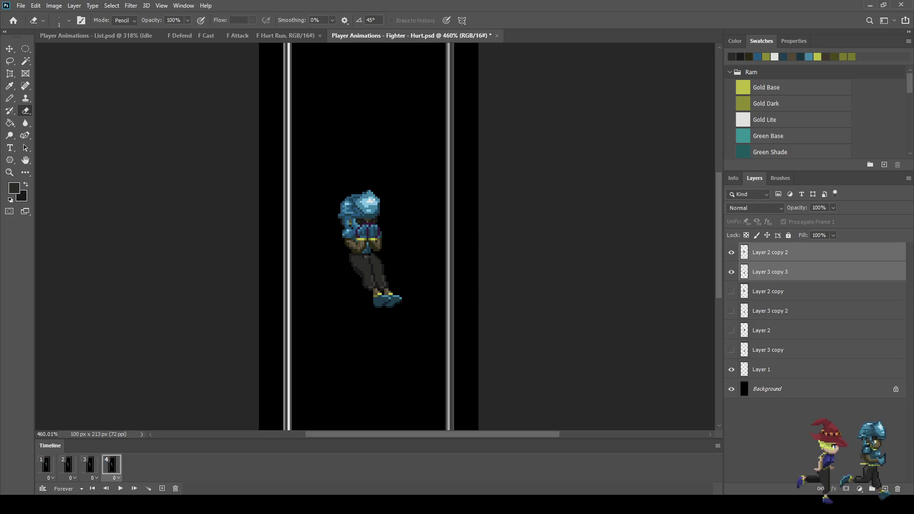
click(732, 252)
click(731, 272)
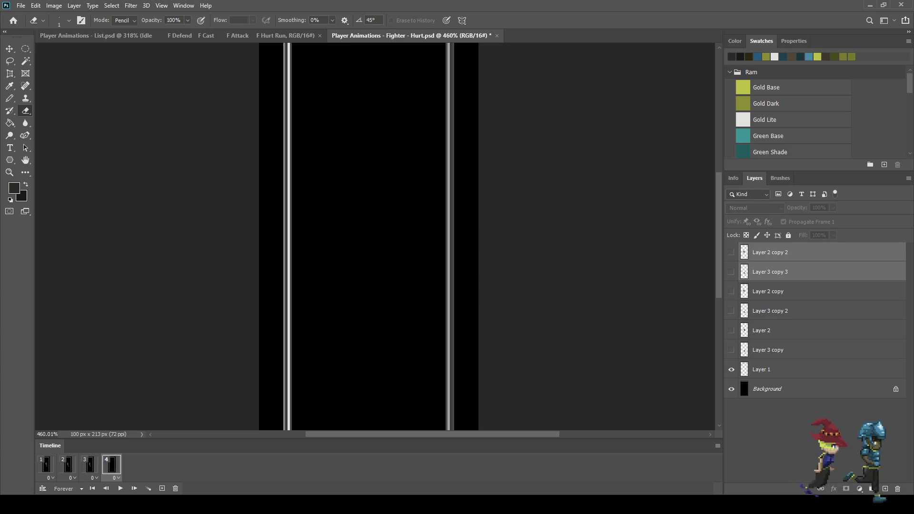
key(ctrl+j)
click(731, 271)
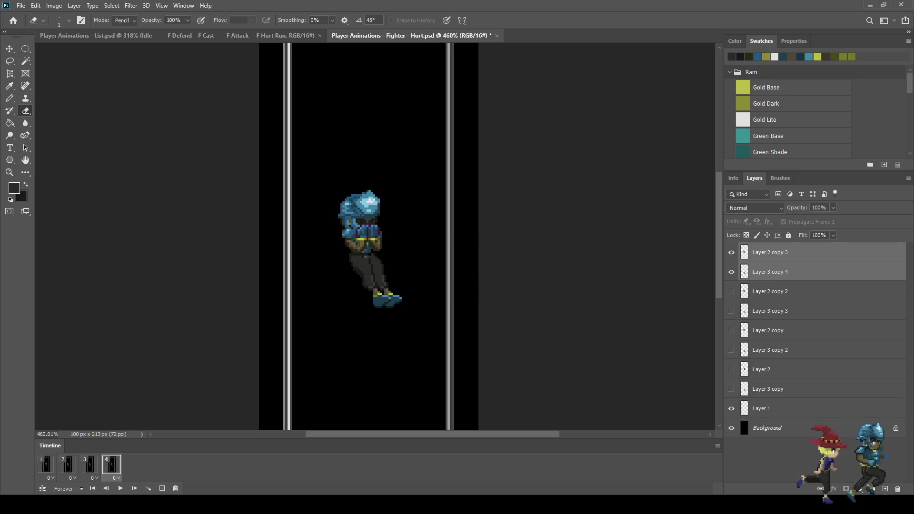
Step: Nudge the fourth pose right and preview the four-frame animation
key(ctrl+t)
key(Right)
key(Right)
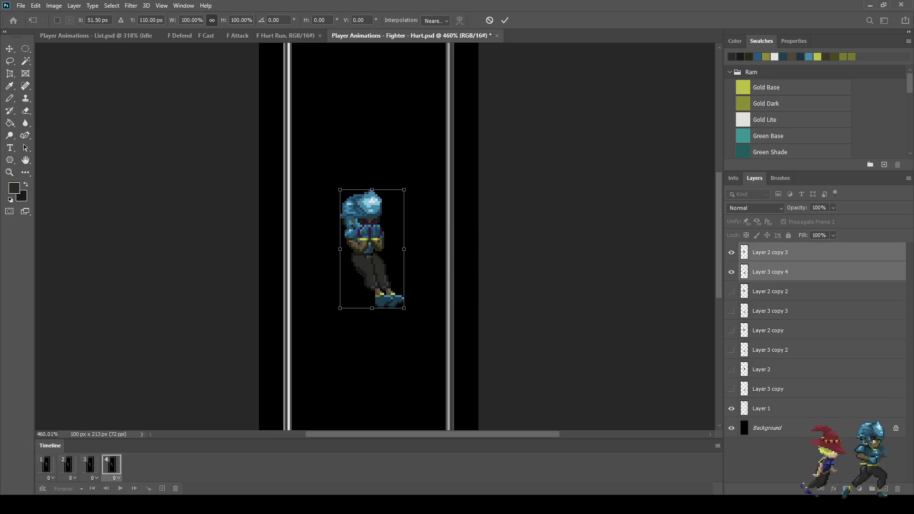
key(Return)
key(e)
key(space)
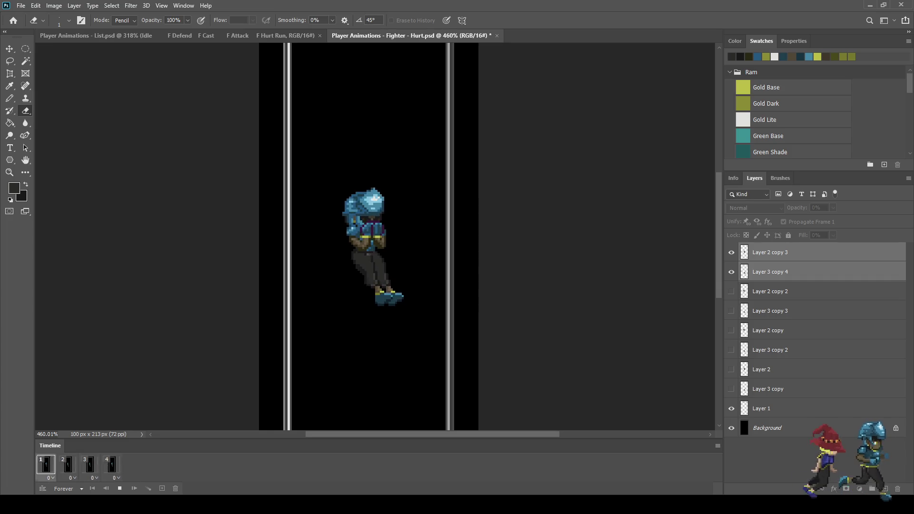
key(space)
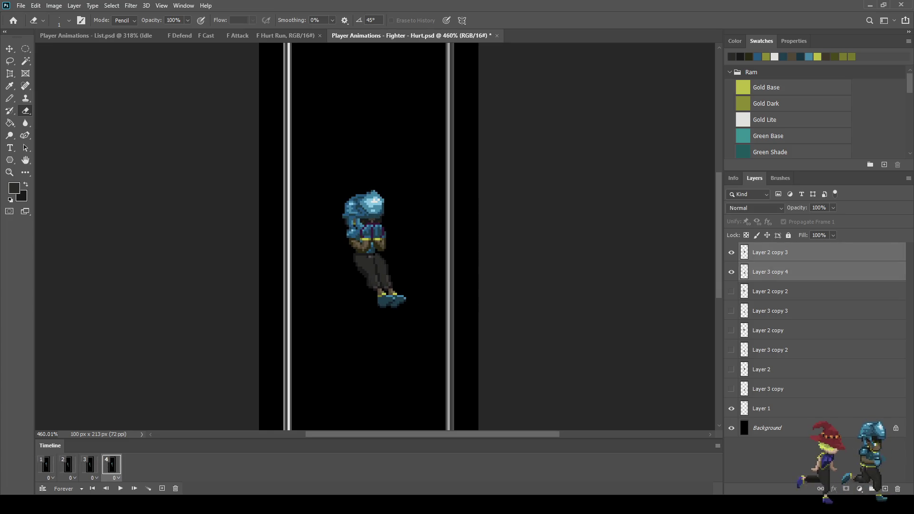
key(space)
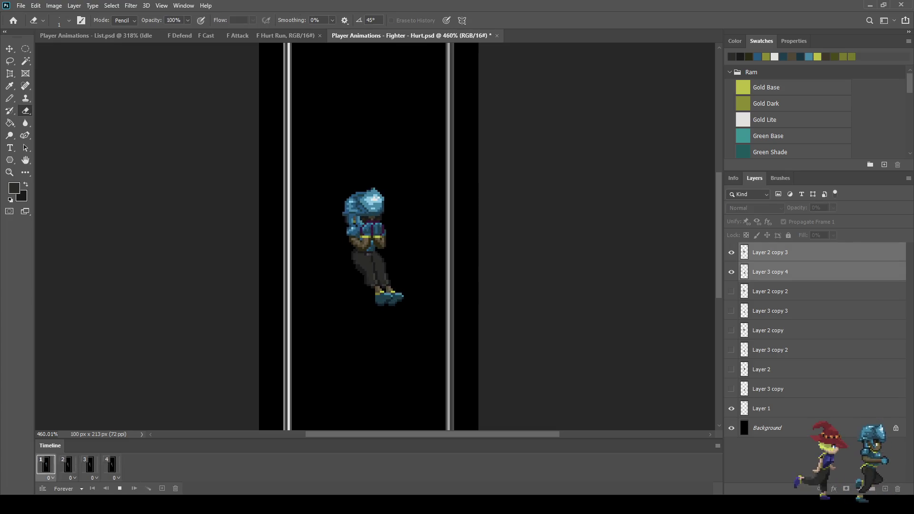
scroll(375, 236, down, 4)
key(space)
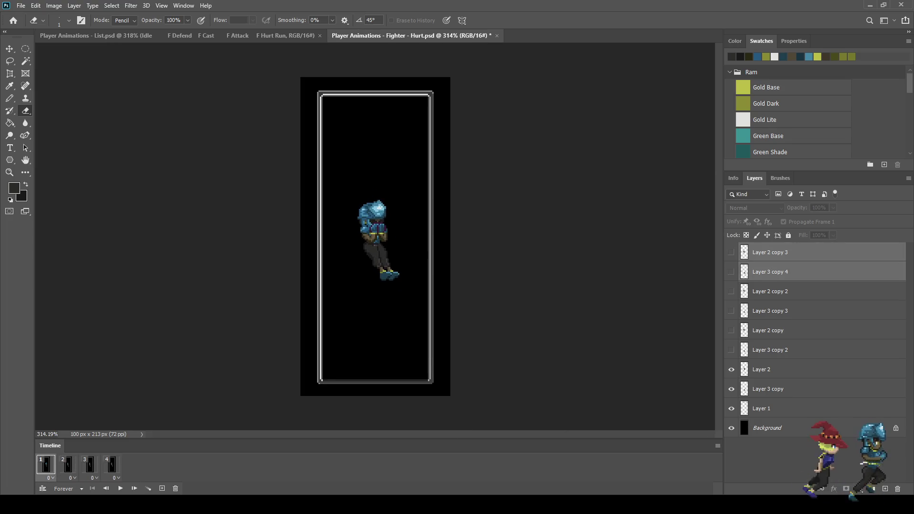
Step: Re-transform frame 2's pose, preview the animation, and save the Hurt file
click(67, 465)
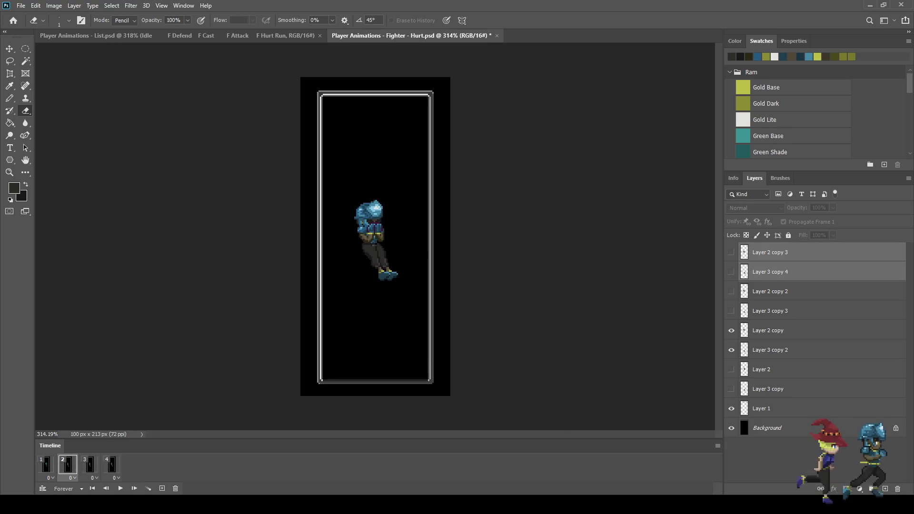
key(ctrl+t)
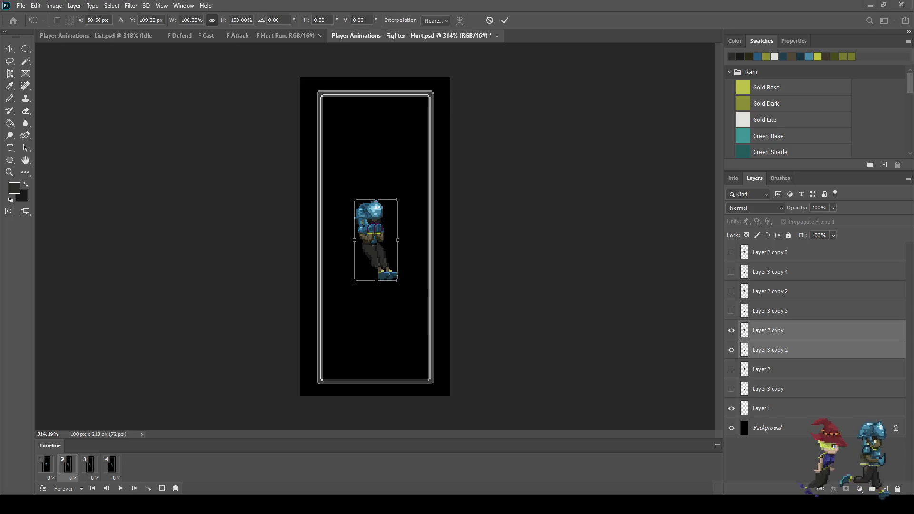
key(Return)
key(space)
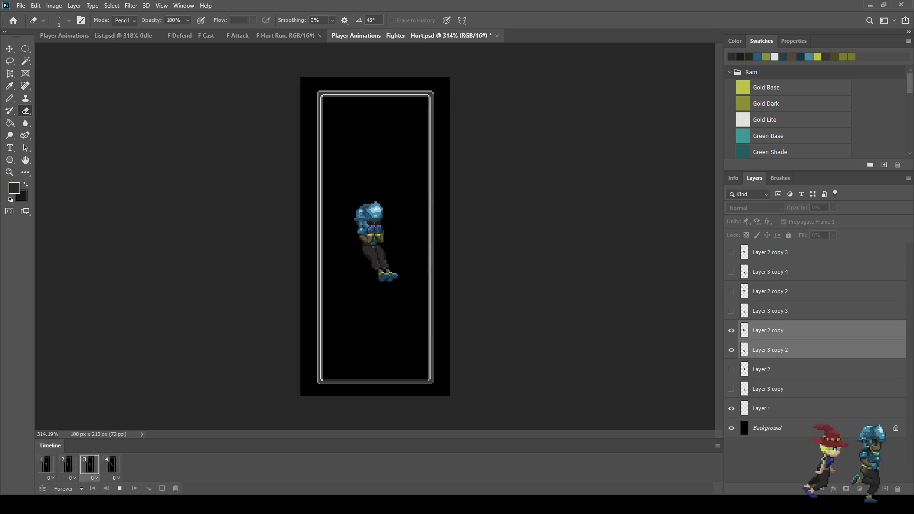
key(space)
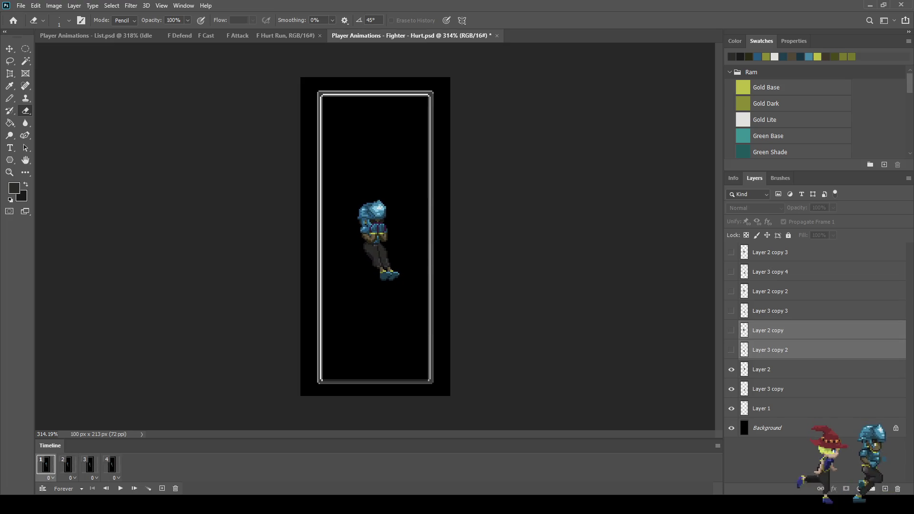
key(ctrl+s)
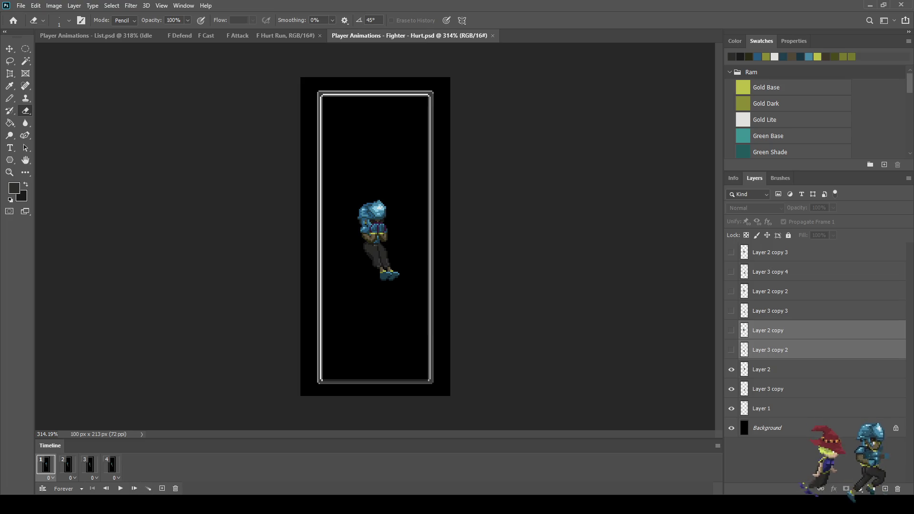
Step: Set the animation to play once and preview the sprite in full-screen mode
key(ctrl+z)
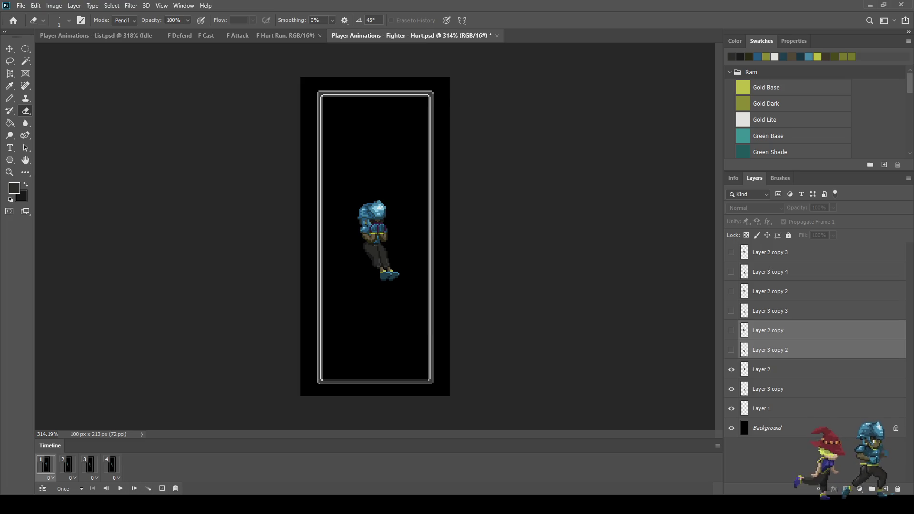
key(ctrl+minus)
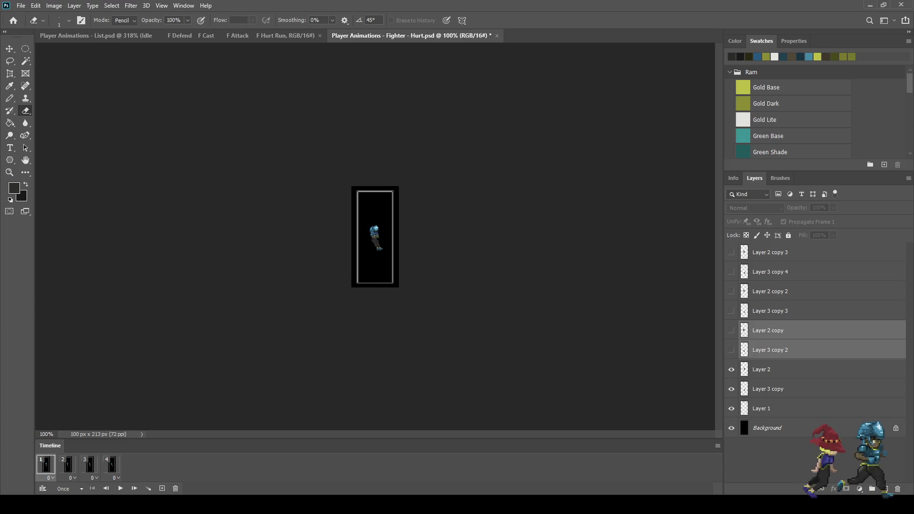
key(f)
key(f)
key(ctrl+plus)
key(ctrl+plus)
key(ctrl+plus)
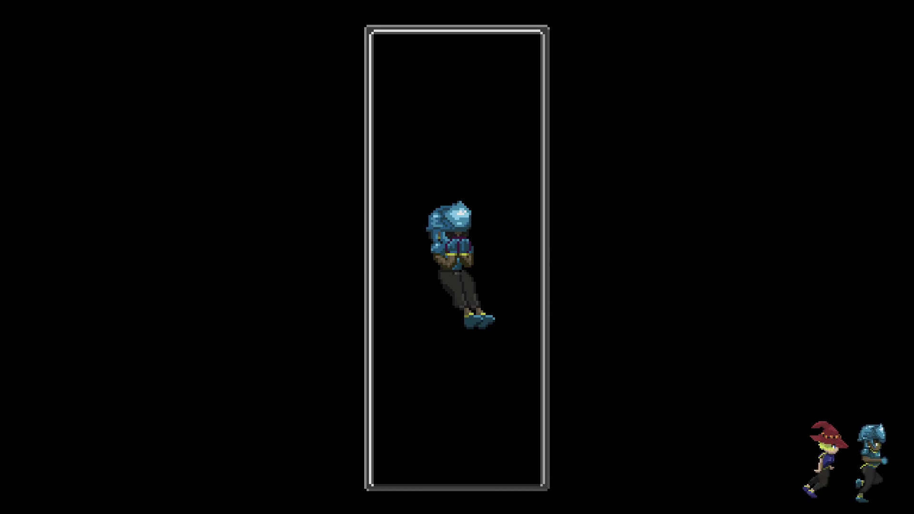
key(f)
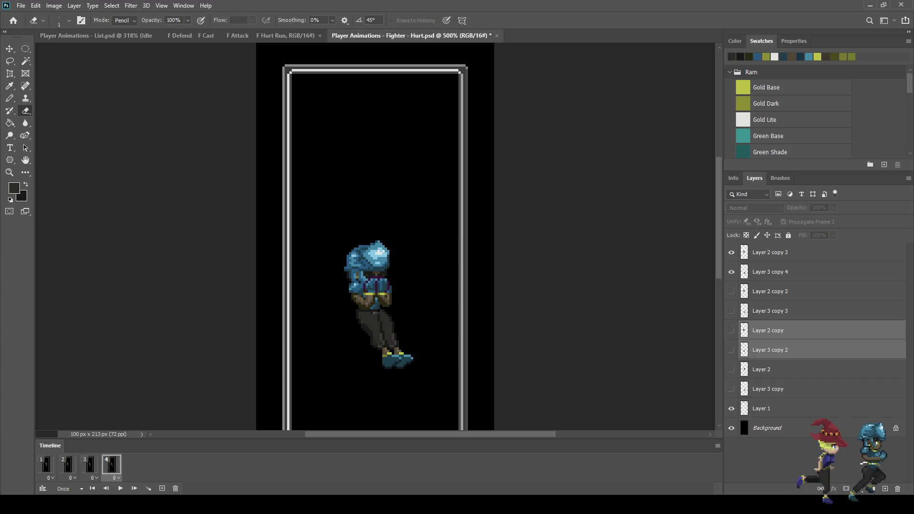
Step: Duplicate frame 1 and blank it by hiding Layer 2 and Layer 3 copy without propagation, then save
click(45, 466)
click(161, 489)
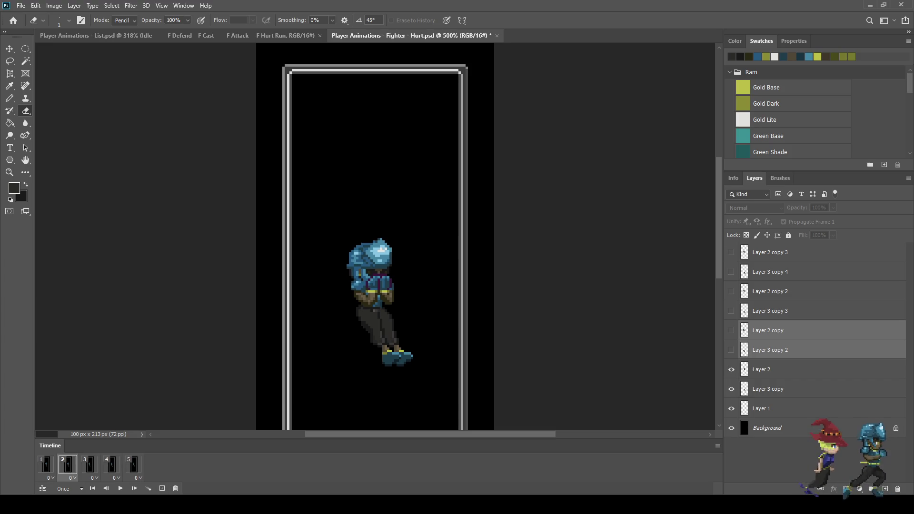
click(46, 465)
click(786, 369)
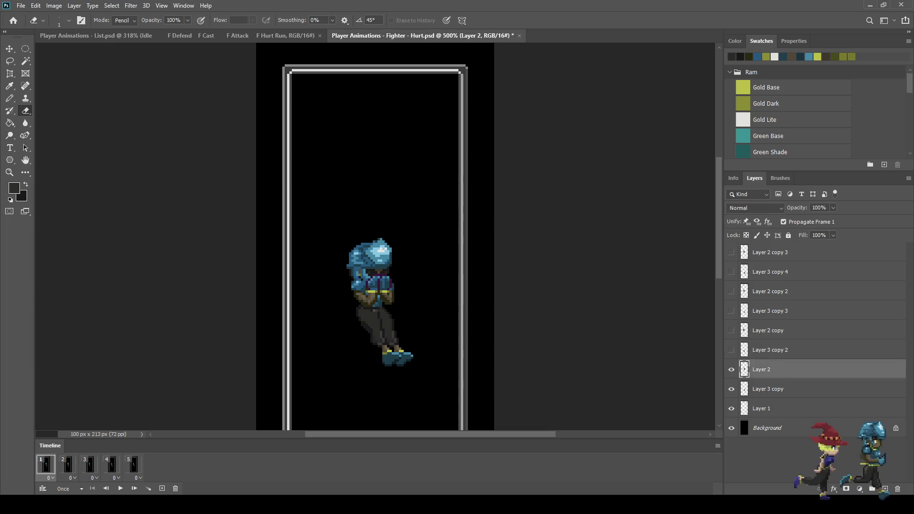
click(784, 222)
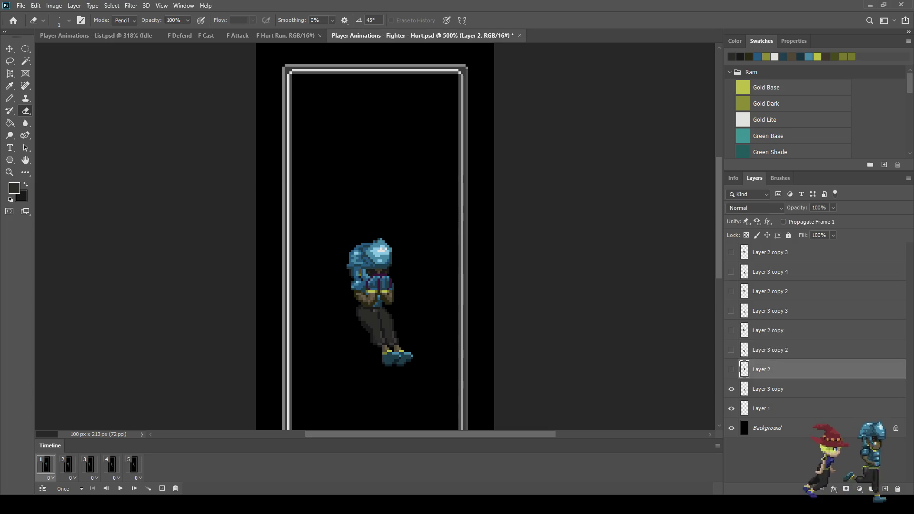
click(731, 369)
click(785, 389)
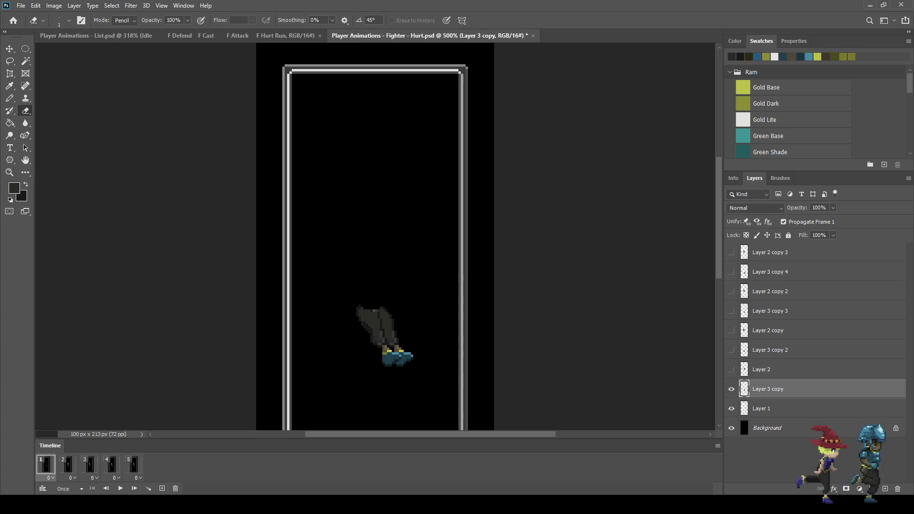
click(784, 222)
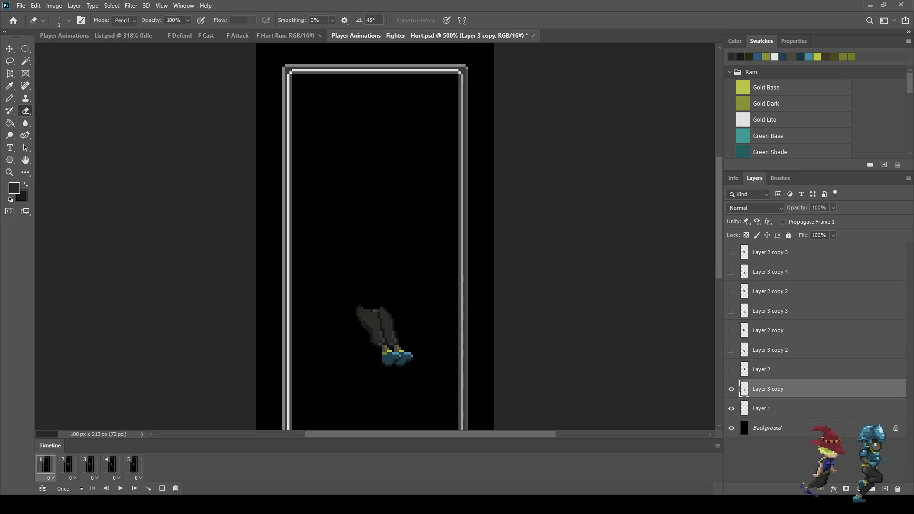
click(731, 389)
key(ctrl+s)
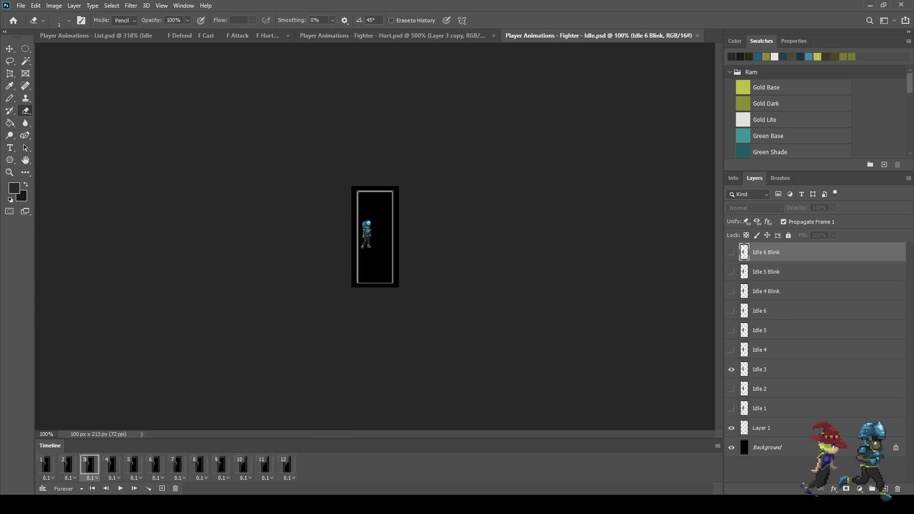
click(46, 464)
click(781, 408)
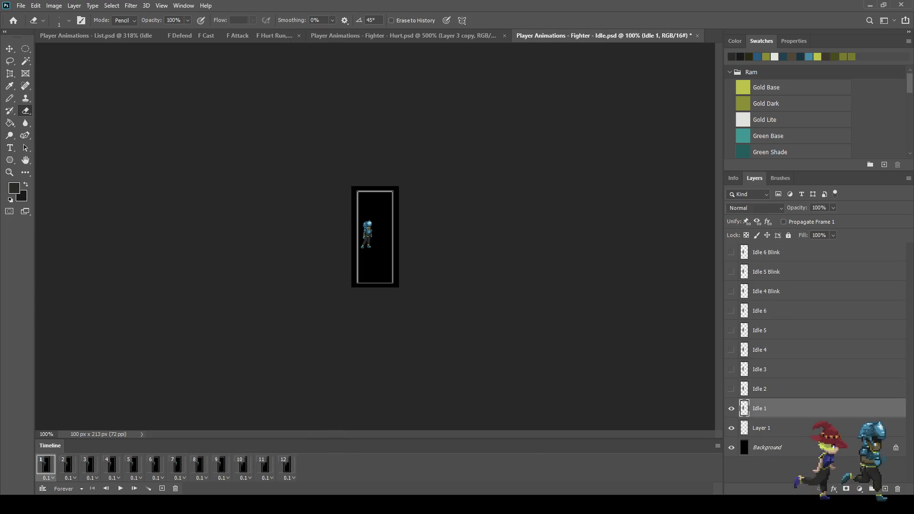
key(ctrl+alt+shift+s)
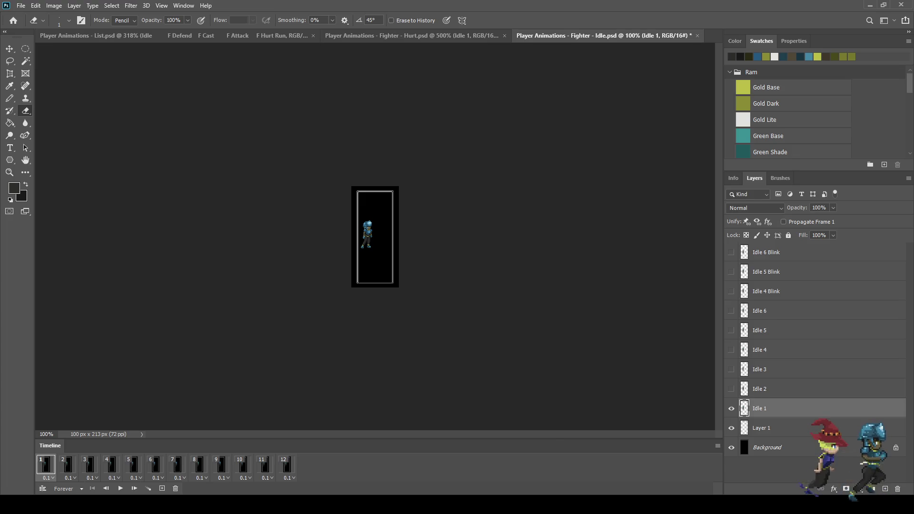
key(ctrl+w)
scroll(376, 238, down, 3)
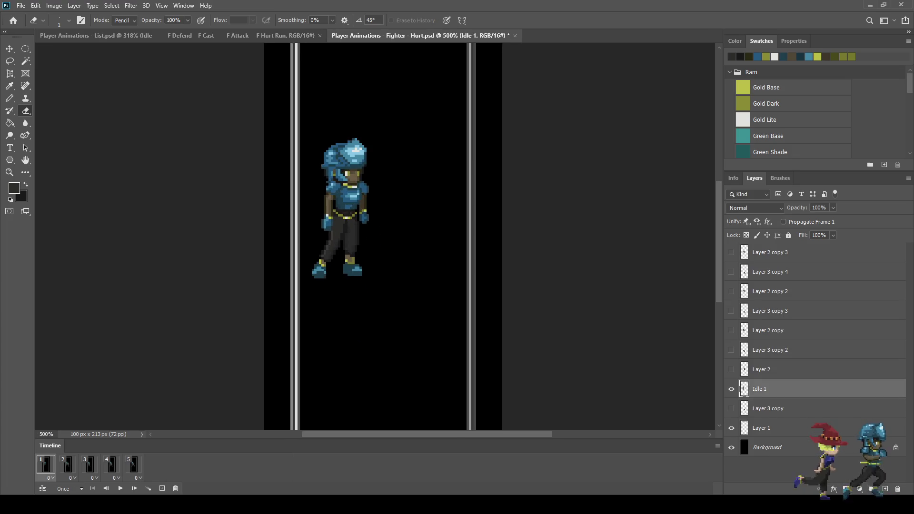
Step: Move the Idle 1 figure in frame 2 to about X 57 px, Y 106.5 px
click(732, 389)
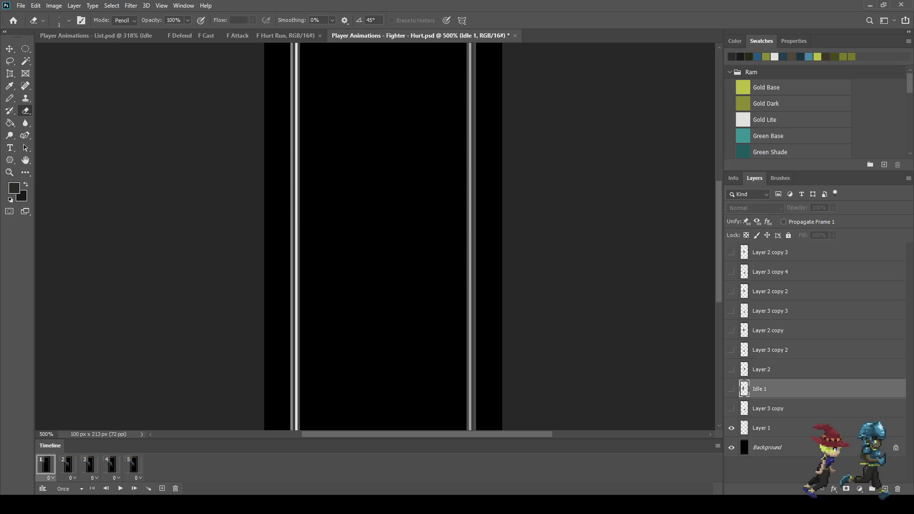
click(731, 389)
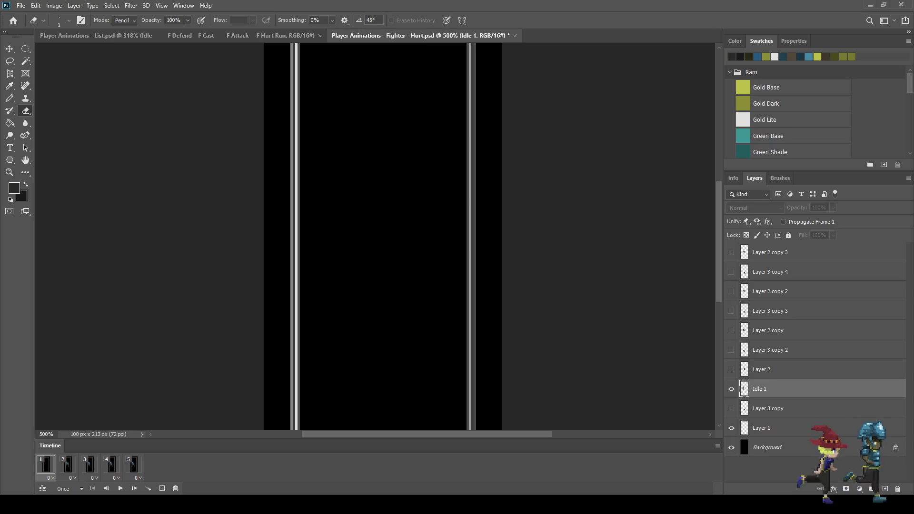
click(68, 465)
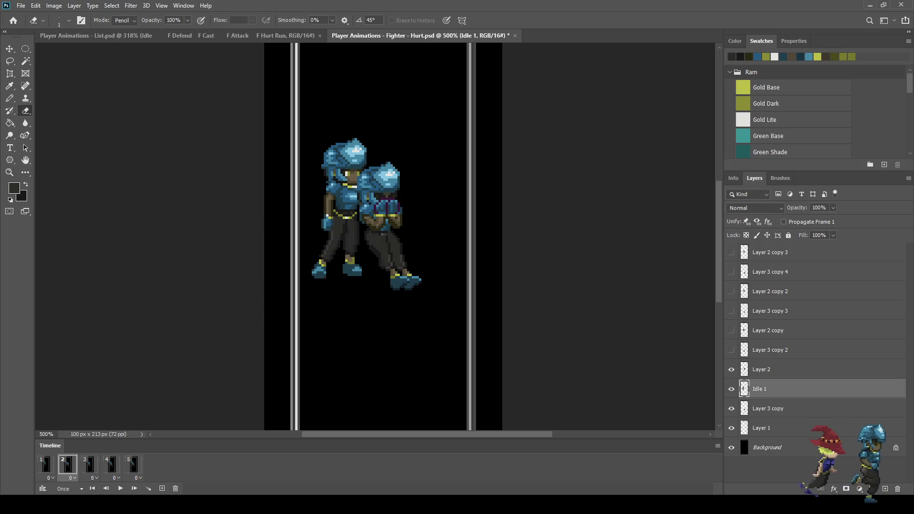
key(ctrl+t)
key(Right)
key(Right)
key(Right)
key(Right)
key(Right)
key(Right)
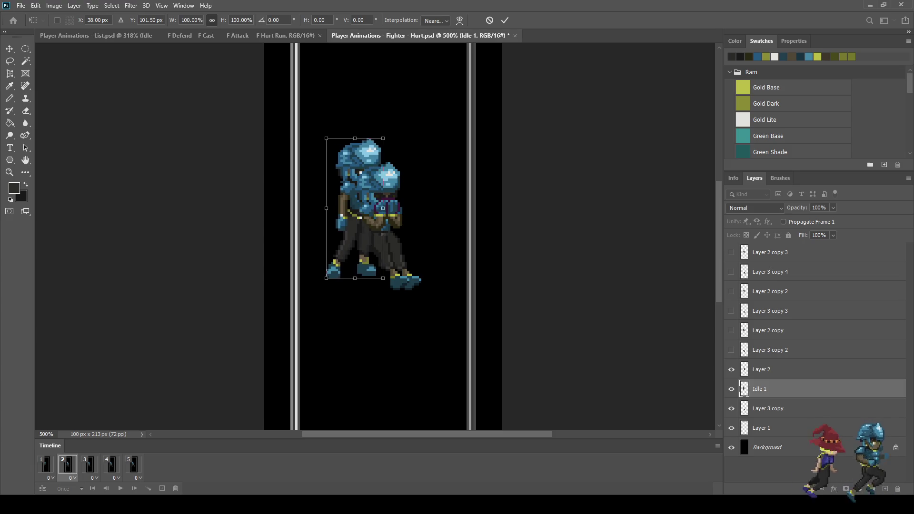
key(Right)
key(Right)
key(Right)
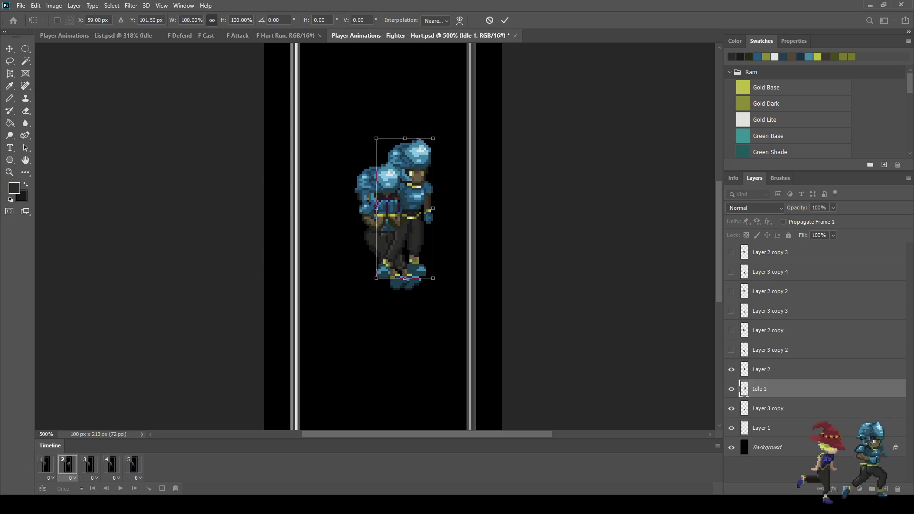
key(Down)
key(Down)
key(Down)
key(Right)
key(Right)
key(Down)
key(Down)
key(Left)
key(Left)
key(Left)
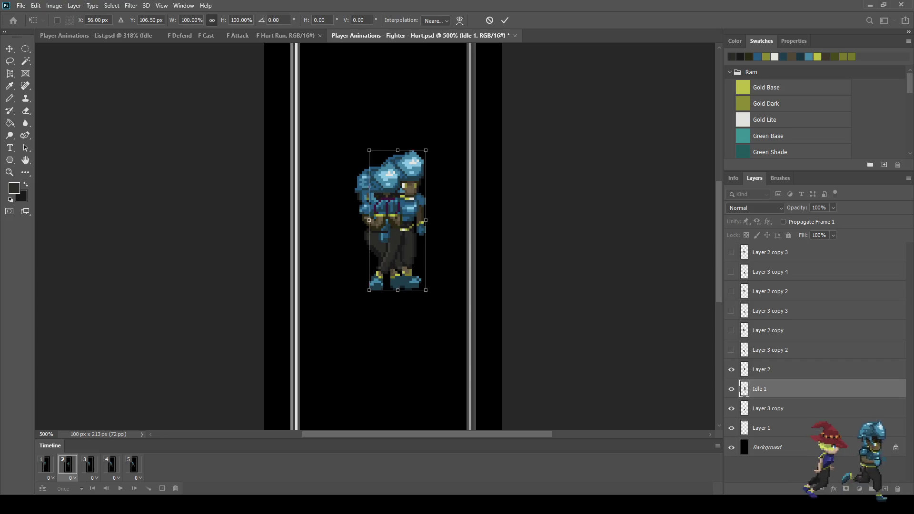
key(Return)
Step: Turn Propagate Frame 1 back on, hide Idle 1 on the first frame, and play the animation
key(e)
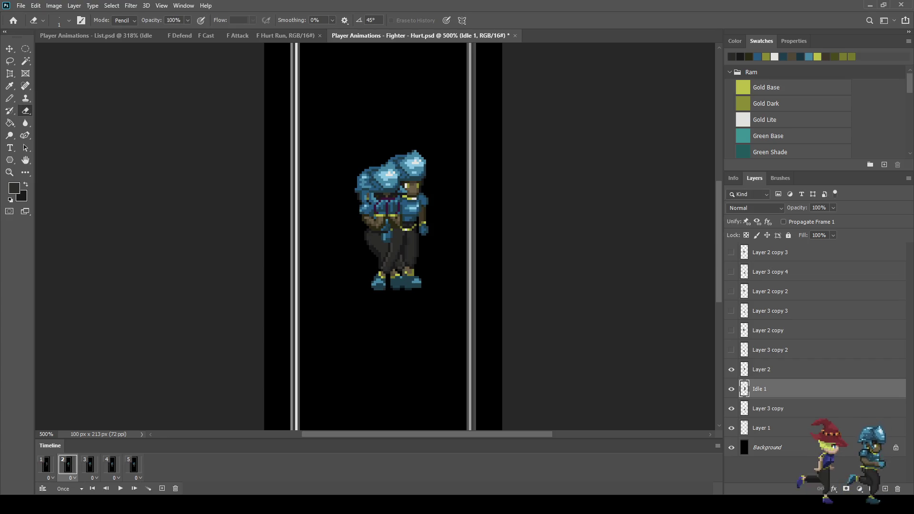
click(46, 466)
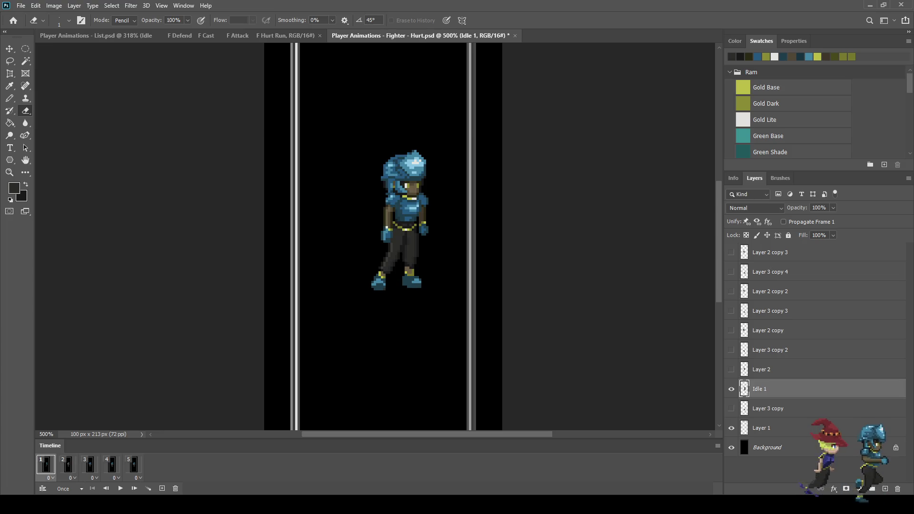
click(783, 222)
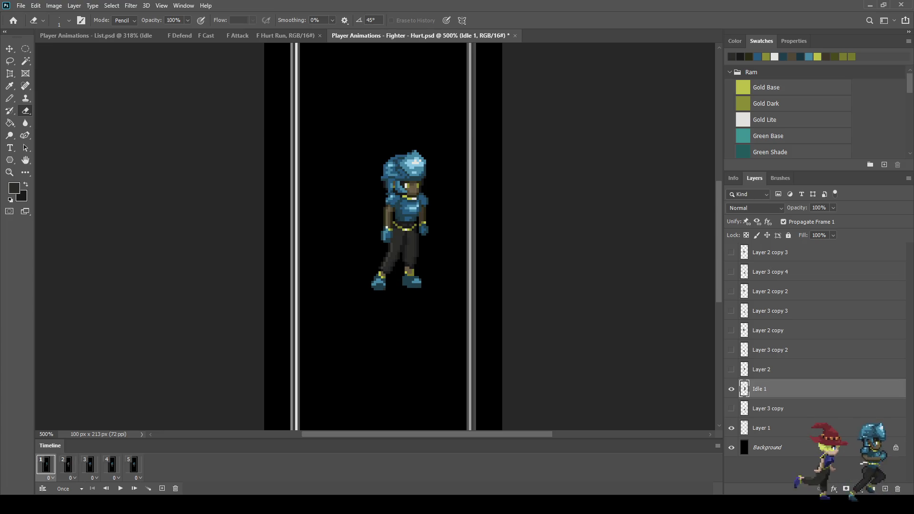
click(731, 389)
click(783, 222)
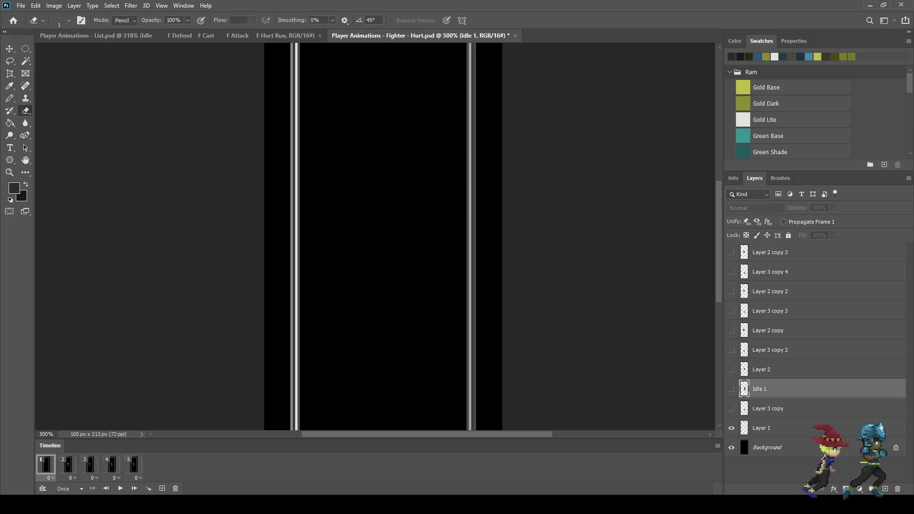
key(space)
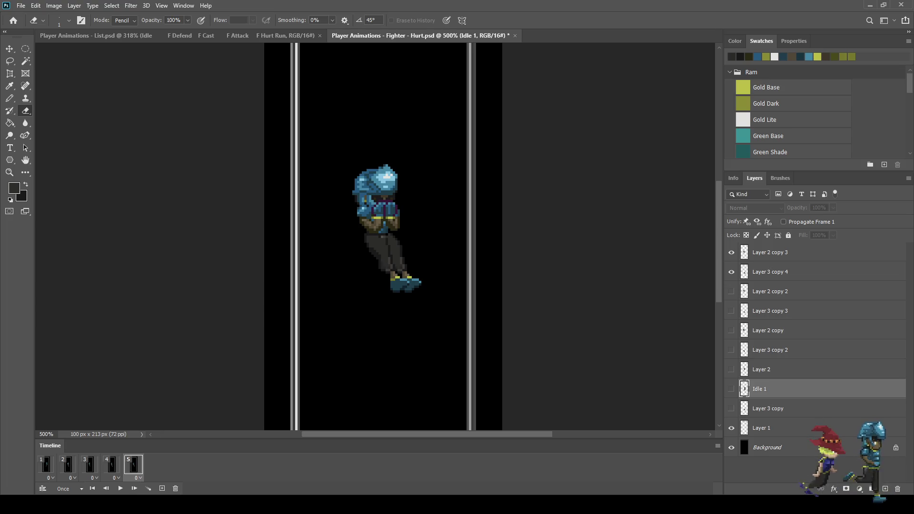
Step: Add a sixth frame showing only the Idle 1 fighter, then save the Hurt file
click(162, 489)
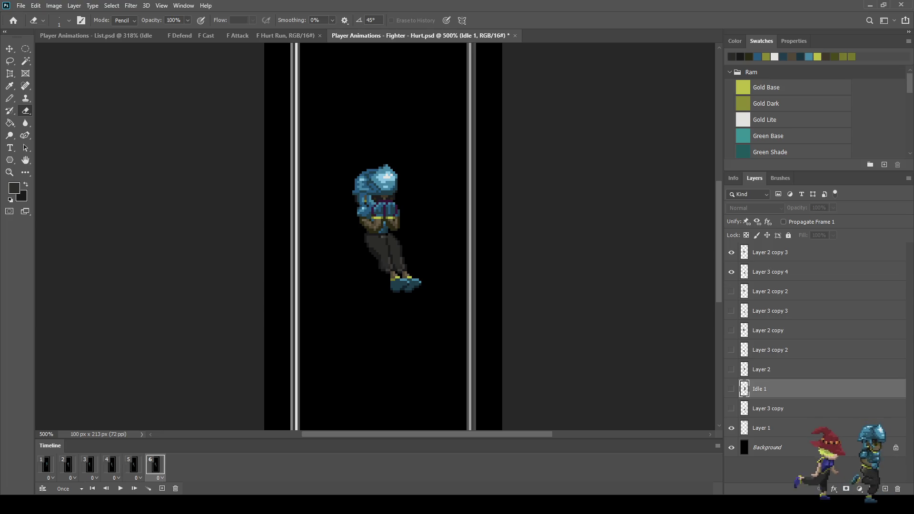
click(731, 389)
drag(731, 271, 731, 252)
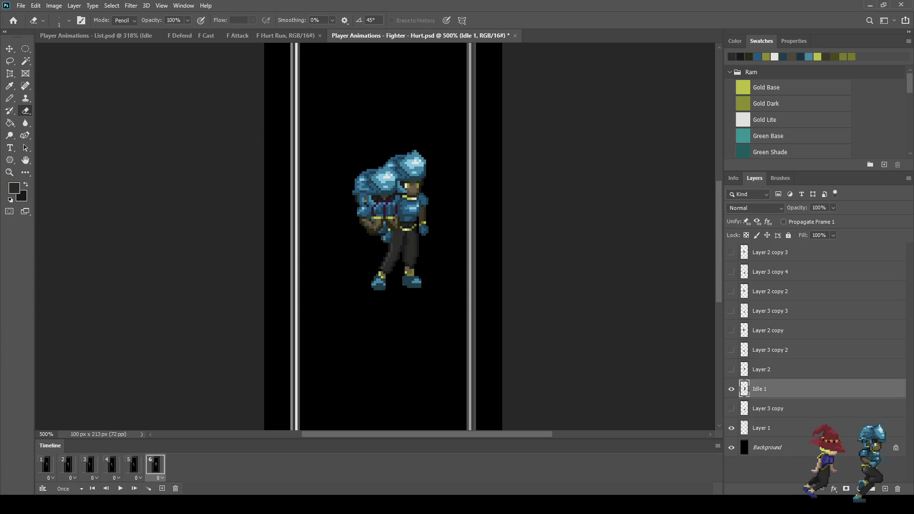
key(space)
key(space)
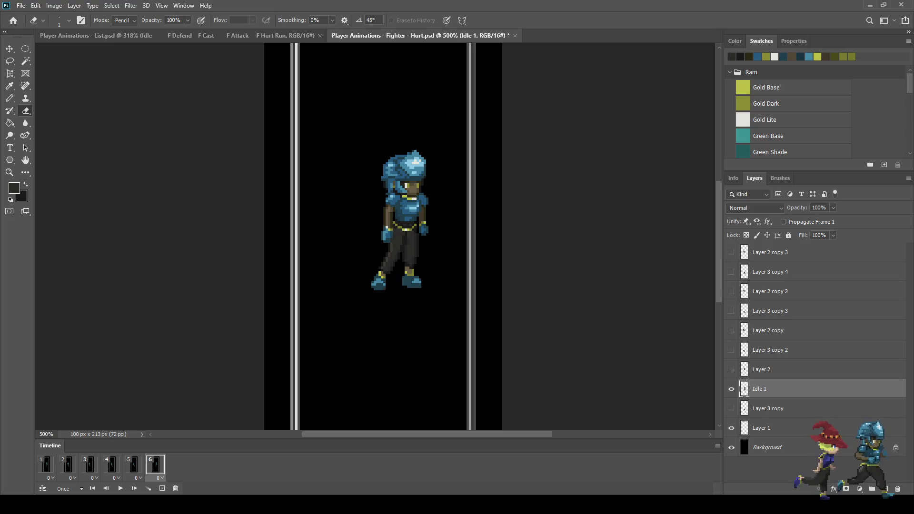
key(ctrl+s)
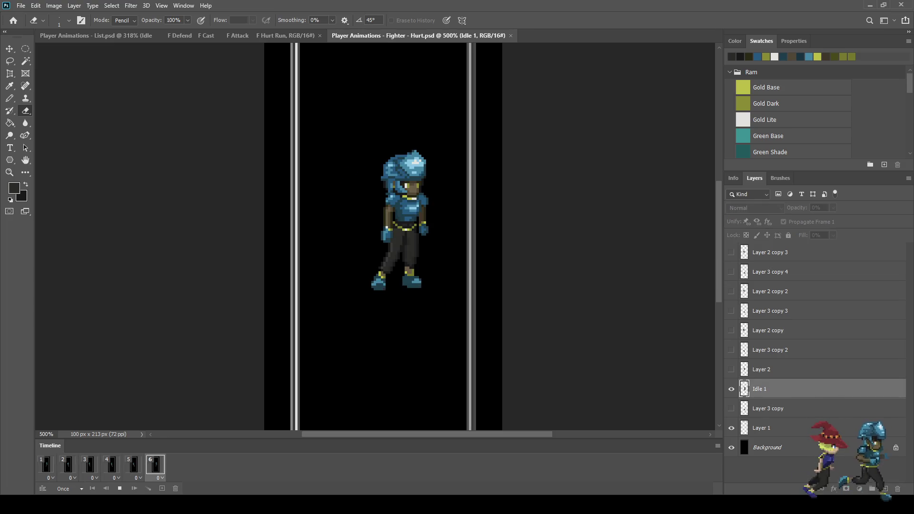
Step: Preview the Hurt animation at actual 100% size
key(space)
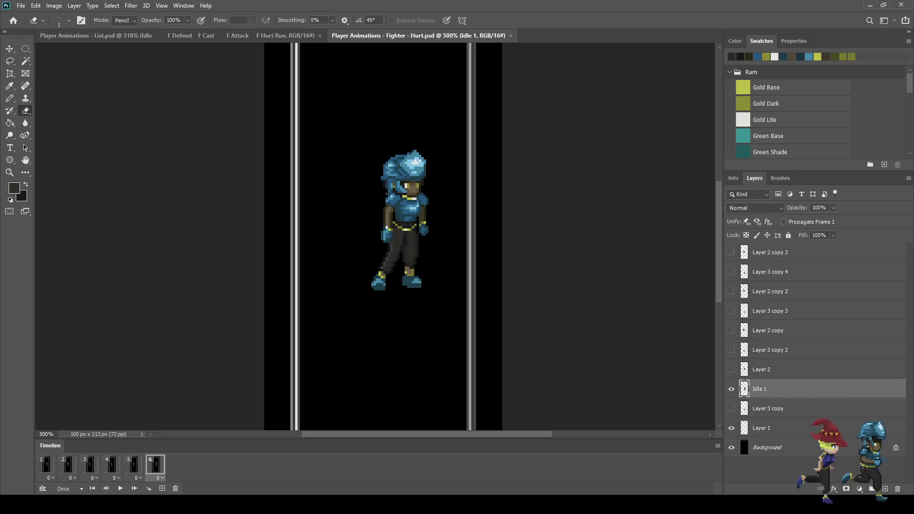
key(space)
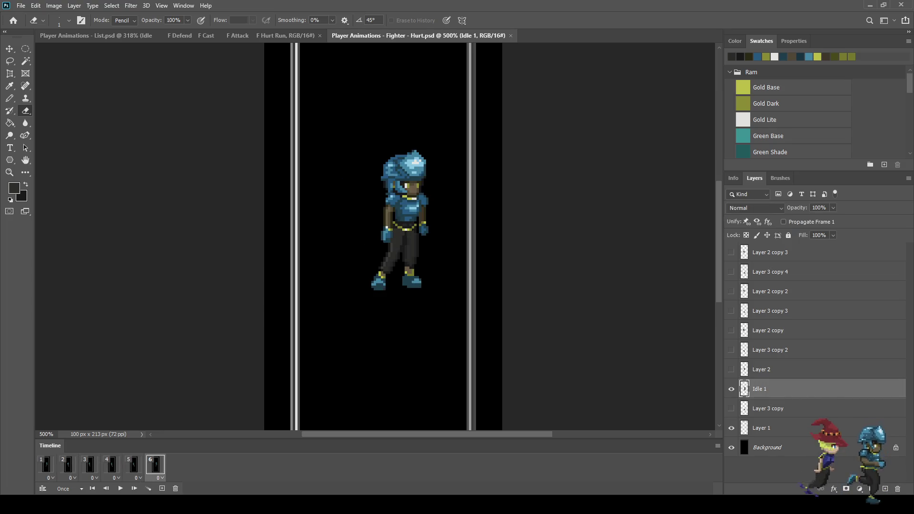
key(ctrl+1)
key(space)
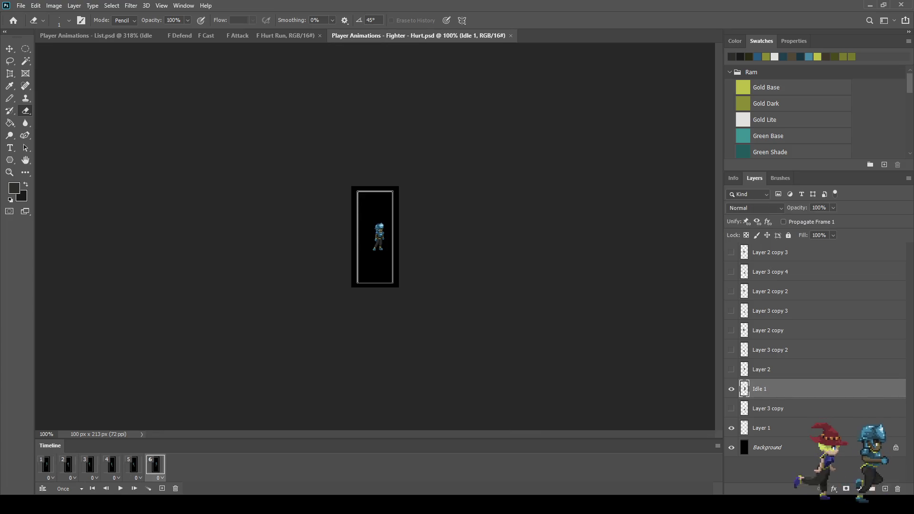
key(space)
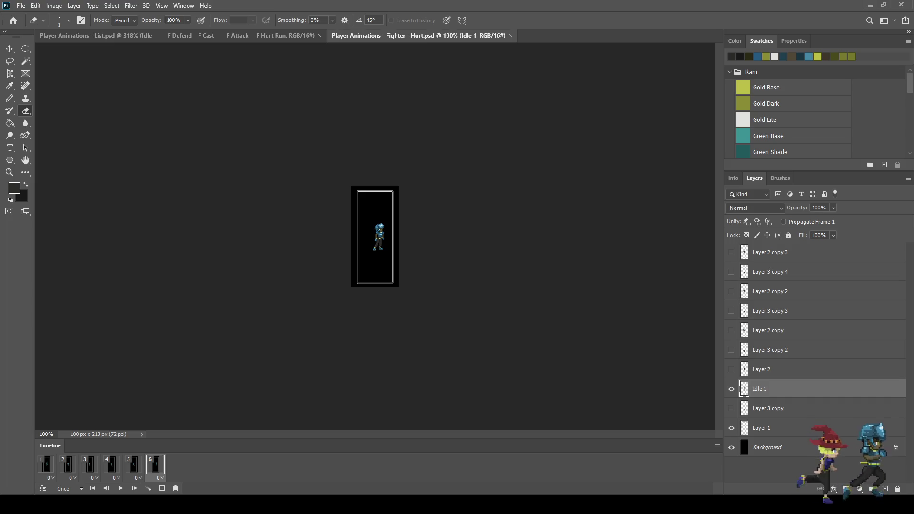
scroll(375, 236, up, 4)
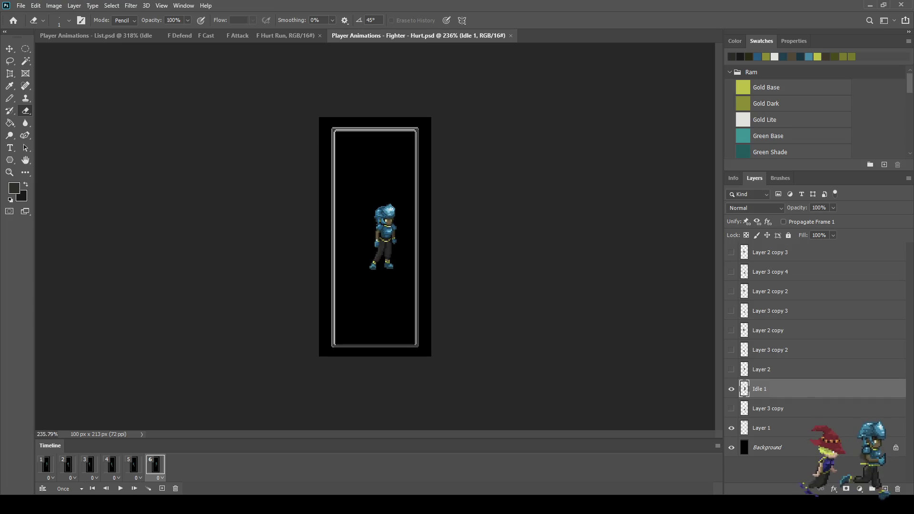
Step: Move the fighter's frame 3 pose 8 px to the left
key(ctrl+alt+a)
scroll(375, 237, up, 3)
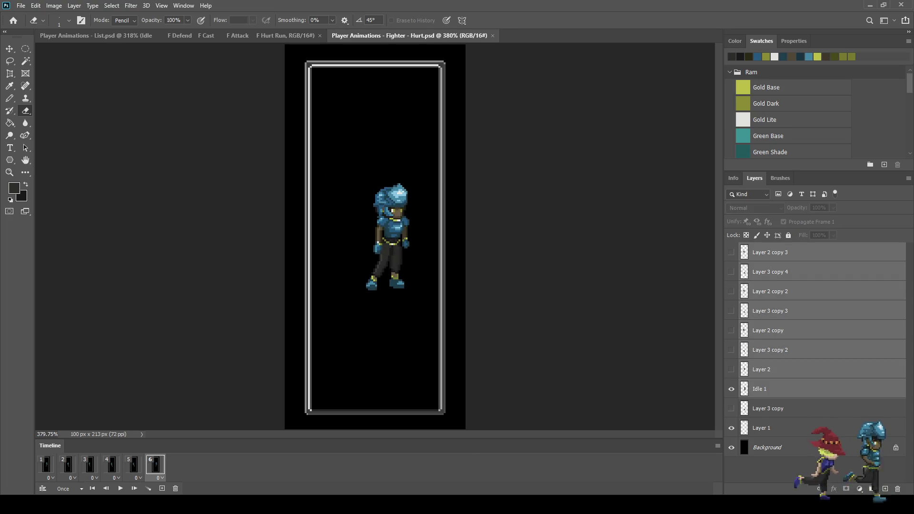
key(space)
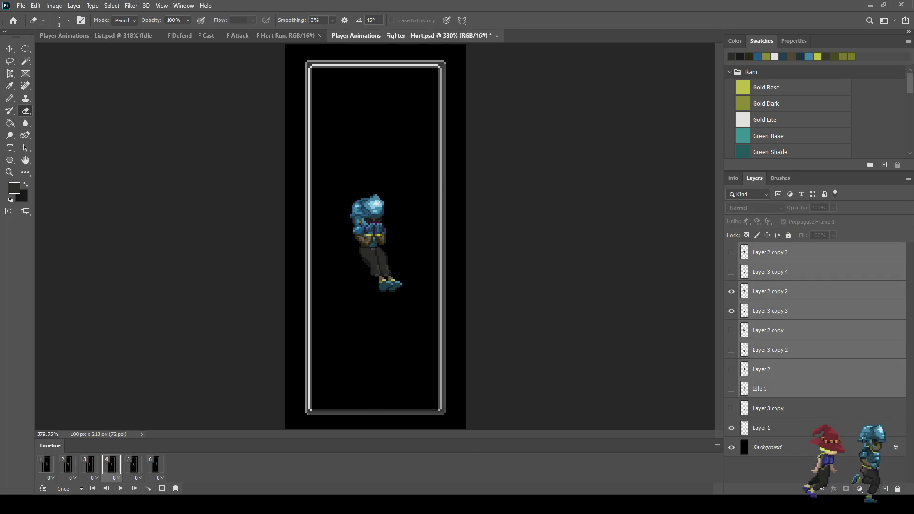
key(ctrl+t)
key(Left)
key(Left)
key(Left)
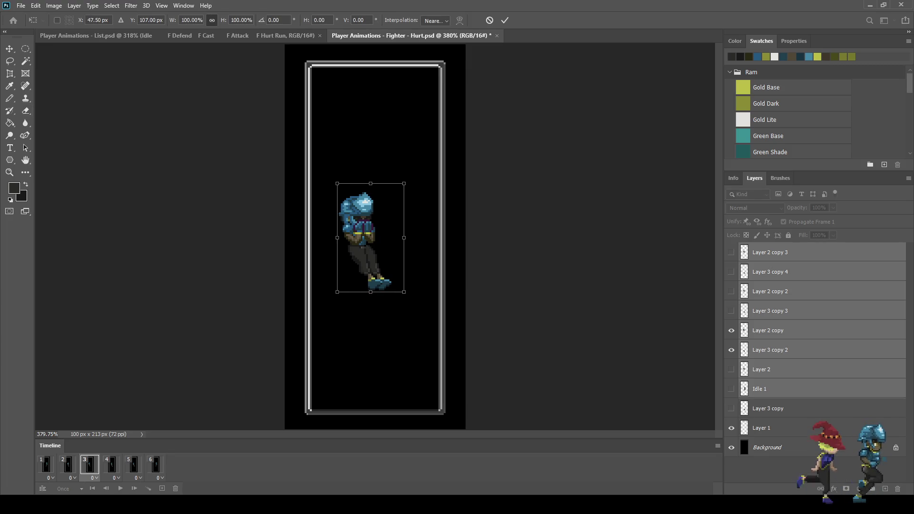
key(Left)
key(Left)
key(Left)
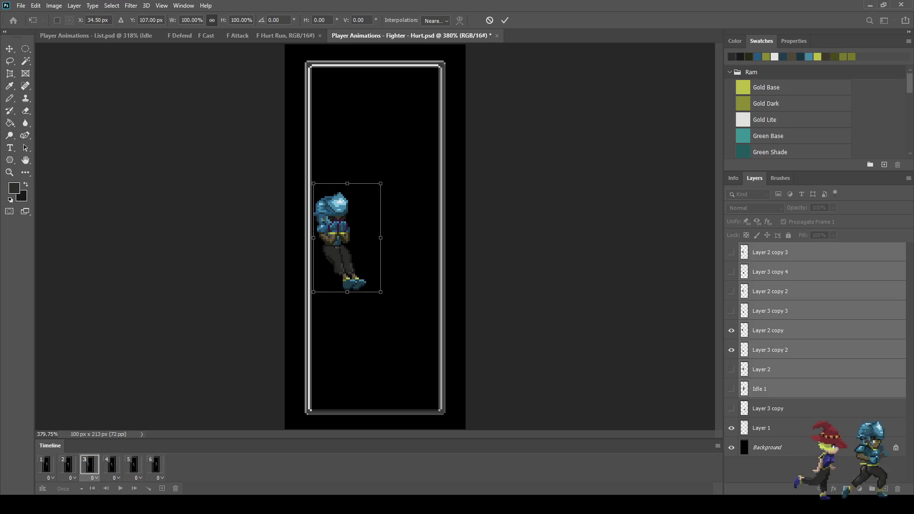
key(Return)
key(e)
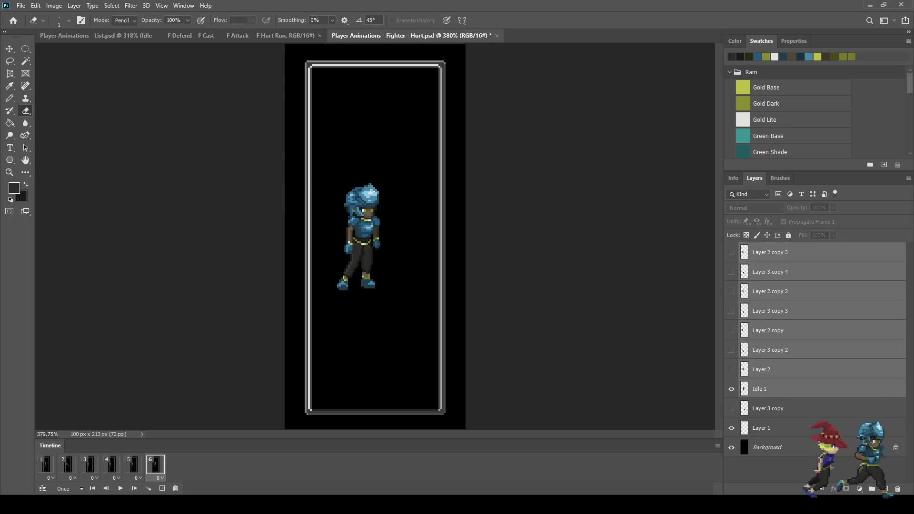
Step: Replay the hurt cycle to check timing and inspect the Layer 3 copy legs layer
key(space)
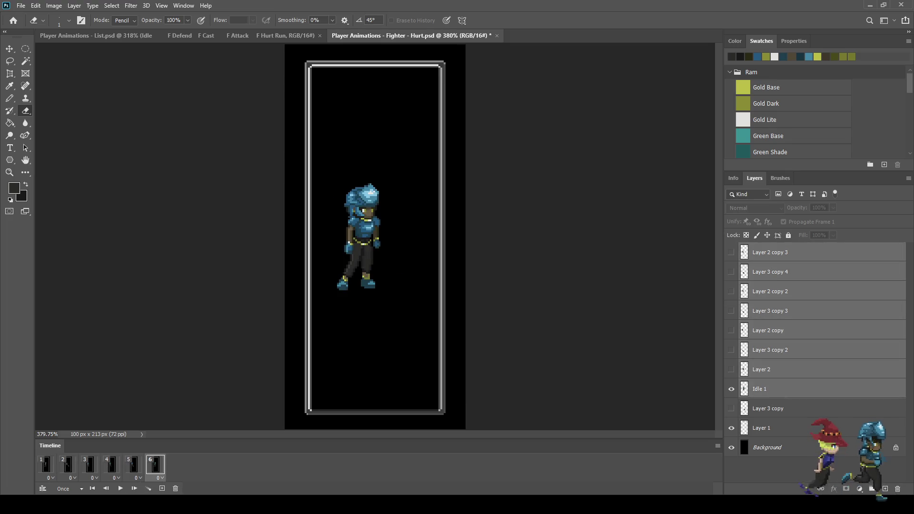
key(space)
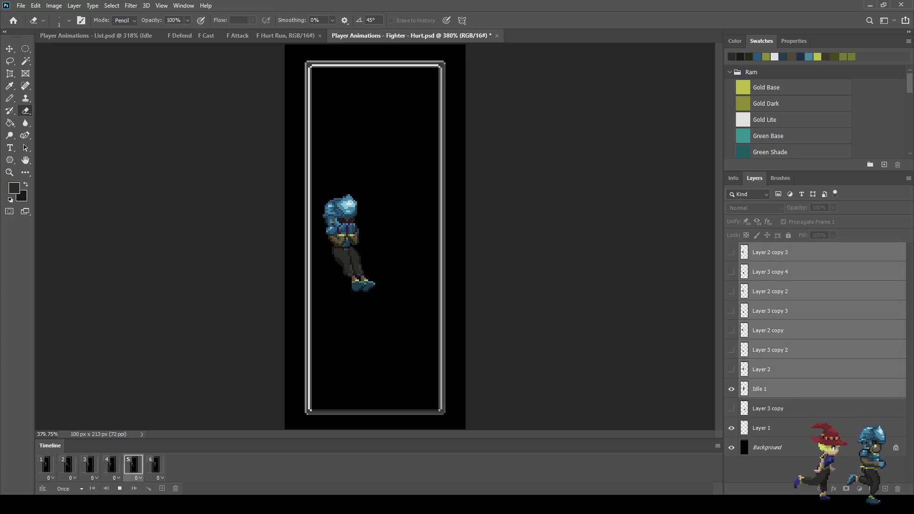
key(space)
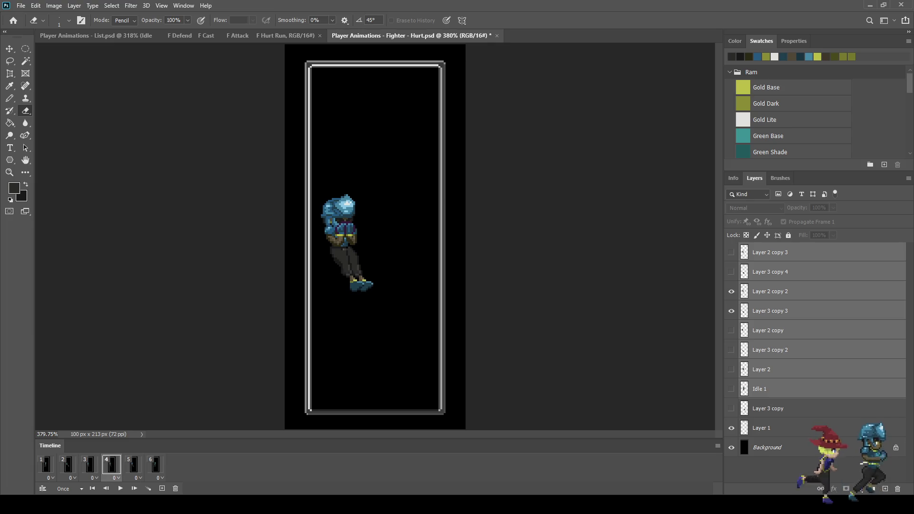
key(space)
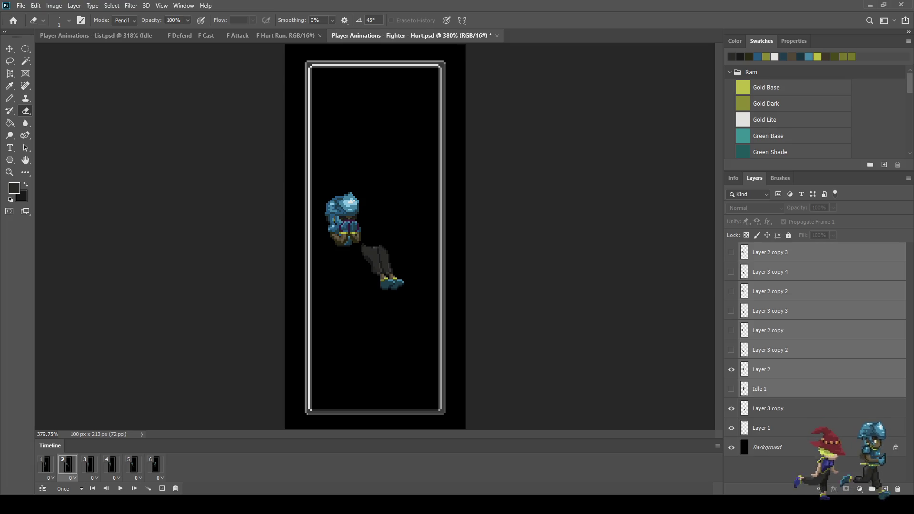
key(space)
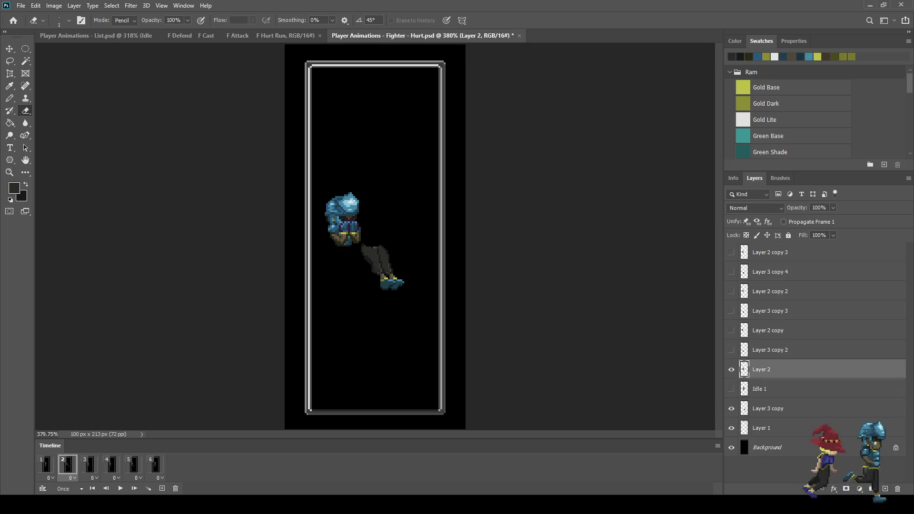
click(768, 409)
click(731, 408)
click(731, 409)
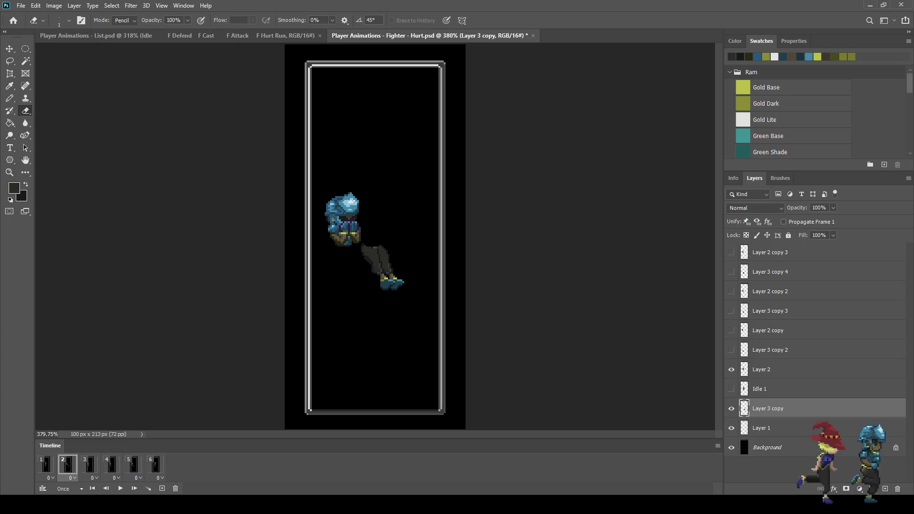
key(space)
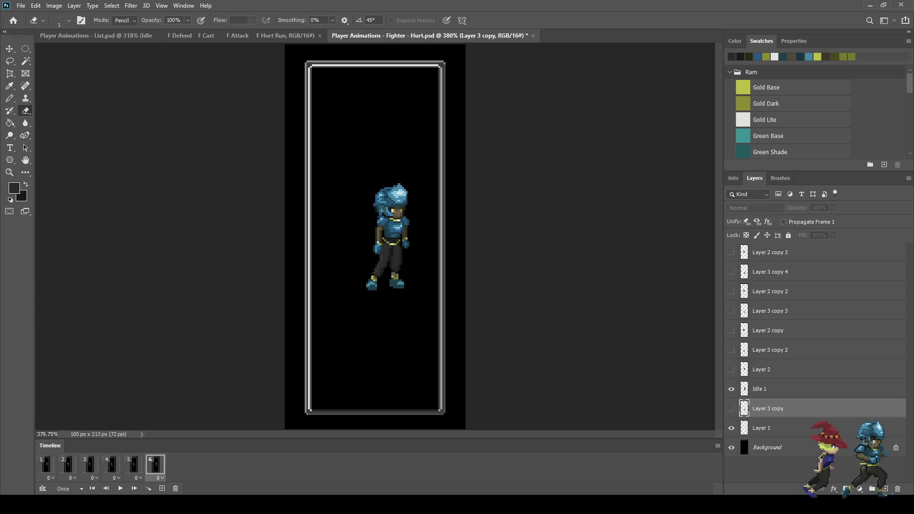
key(space)
Step: Select the fighter layers from Layer 1 up to Layer 2 copy 3 and transform frame 1
click(761, 428)
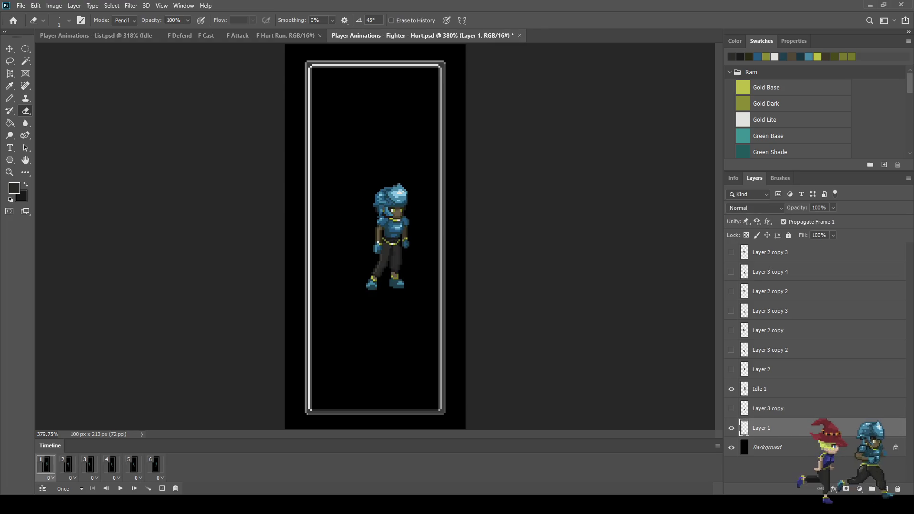
click(768, 409)
shift+click(770, 253)
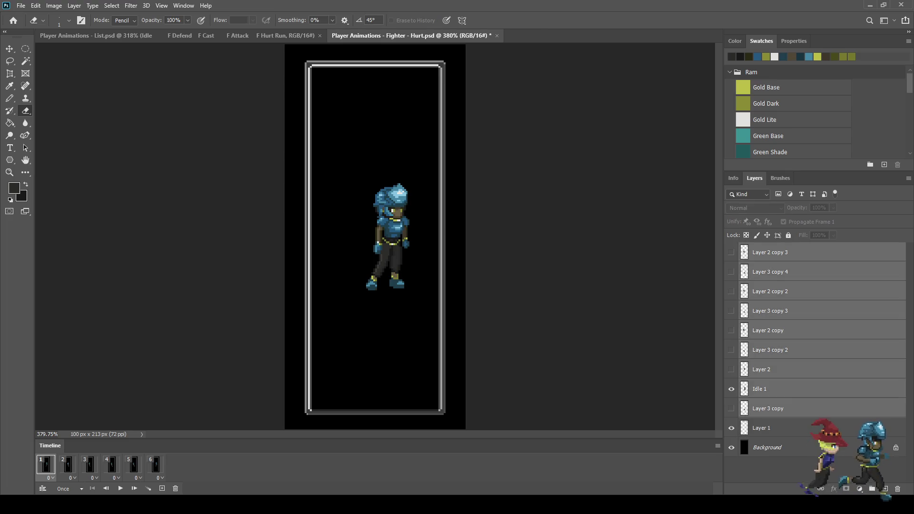
key(ctrl+t)
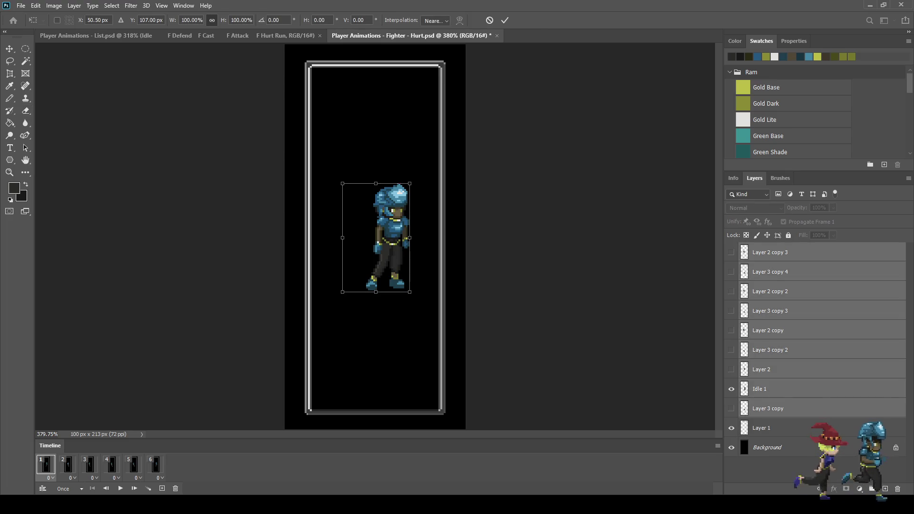
key(e)
Step: Nudge the hurt pose slightly left and replay the animation to check the motion
click(67, 464)
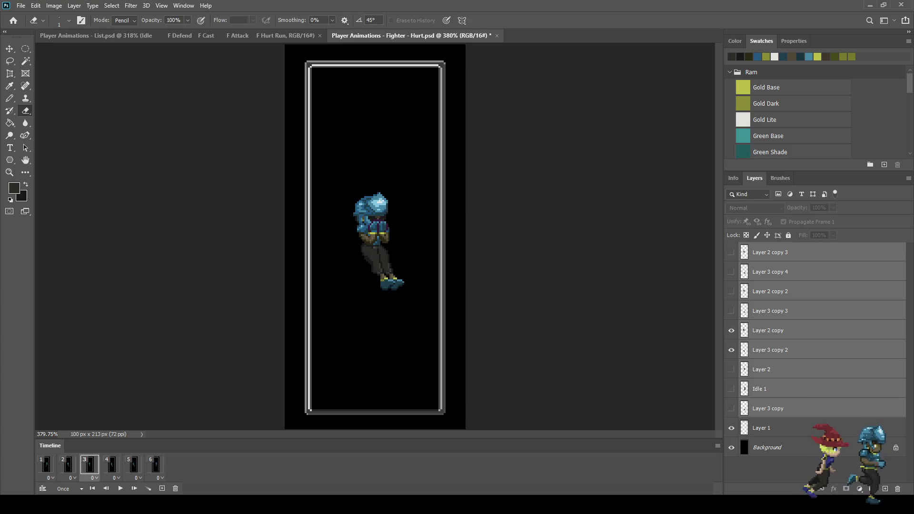
click(90, 464)
key(ctrl+t)
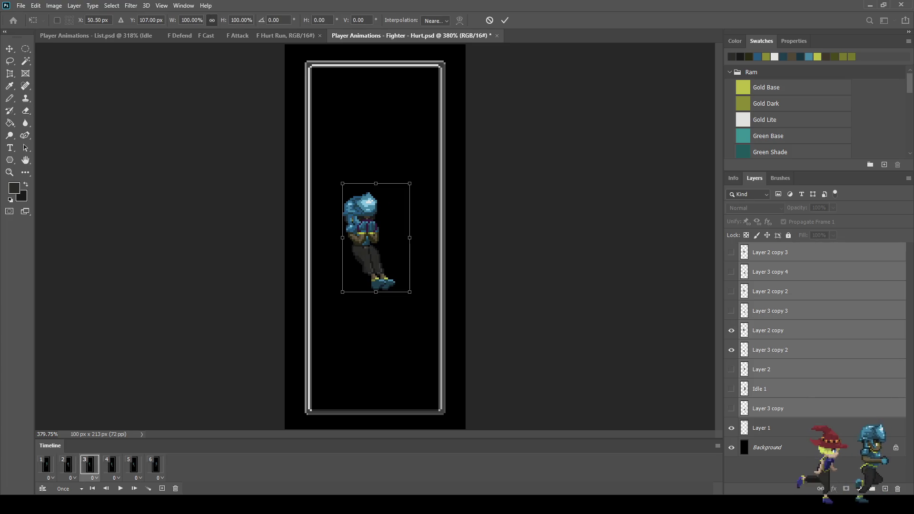
key(shift+Left)
key(shift+Left)
key(shift+Right)
key(shift+Left)
key(Left)
key(Right)
key(Right)
key(Right)
key(Return)
key(e)
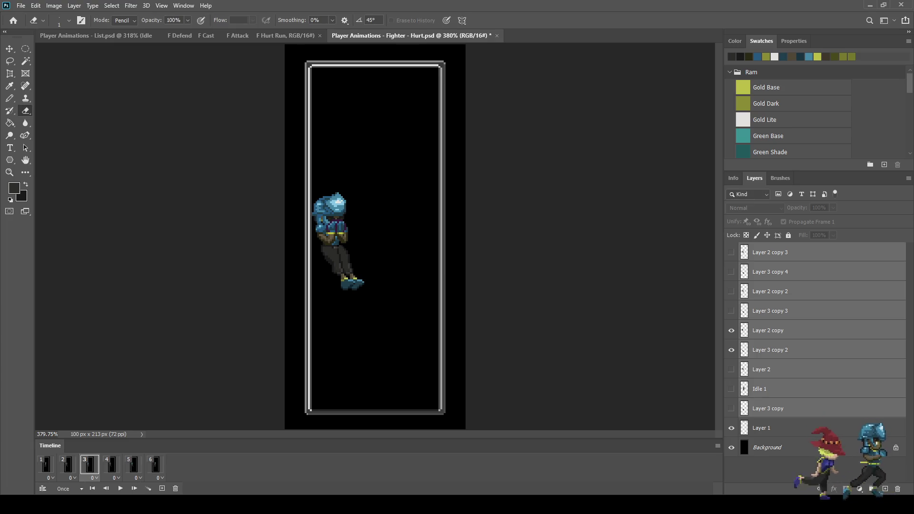
key(space)
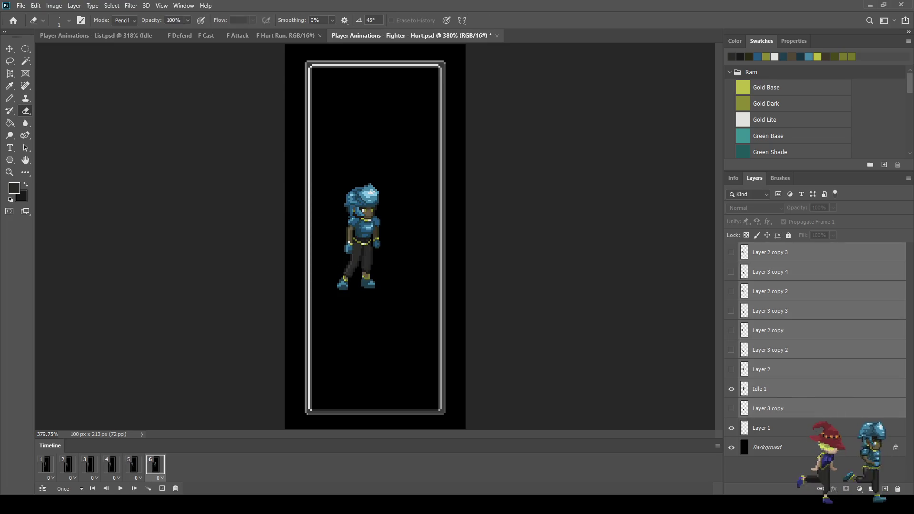
key(space)
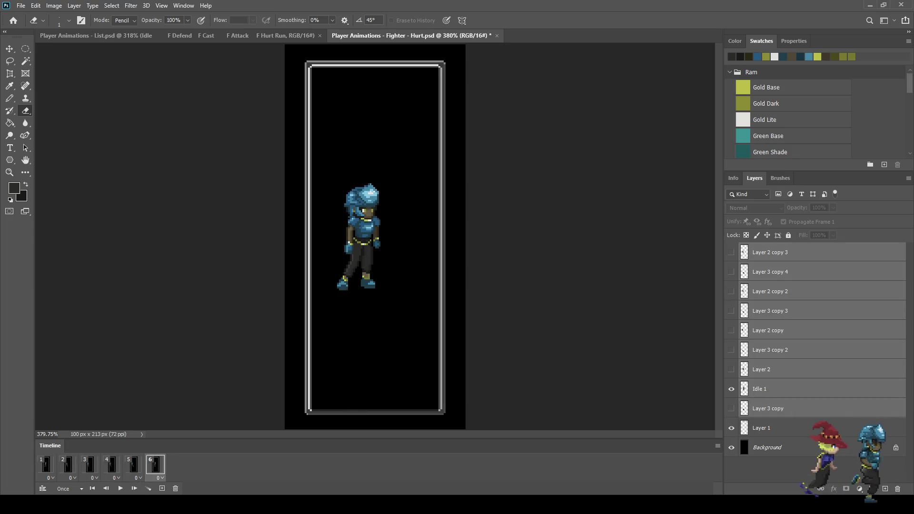
Step: Nudge the idle pose in frame 6 right and replay to check alignment
key(ctrl+t)
key(Right)
key(Right)
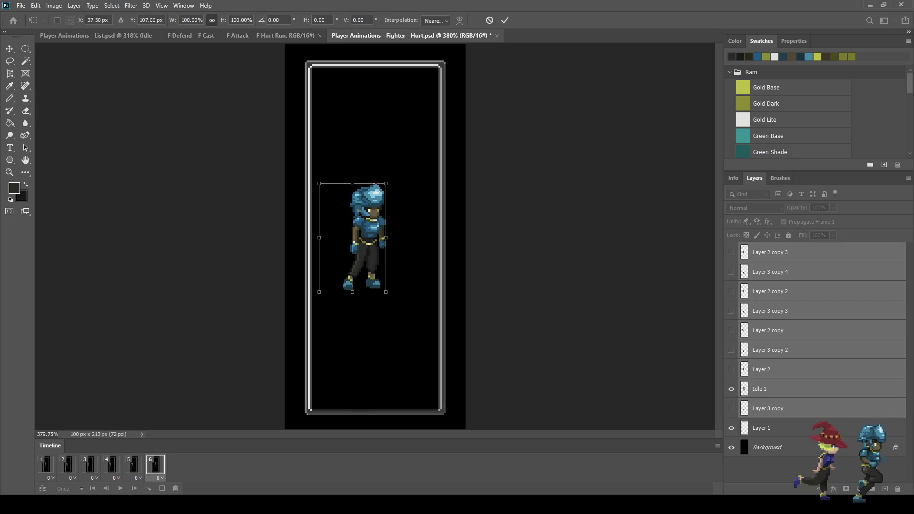
key(Return)
key(e)
key(space)
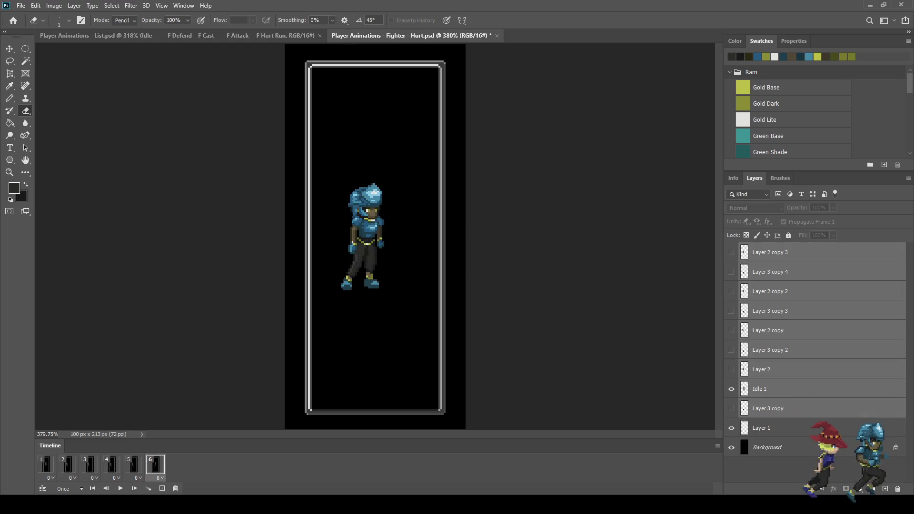
key(space)
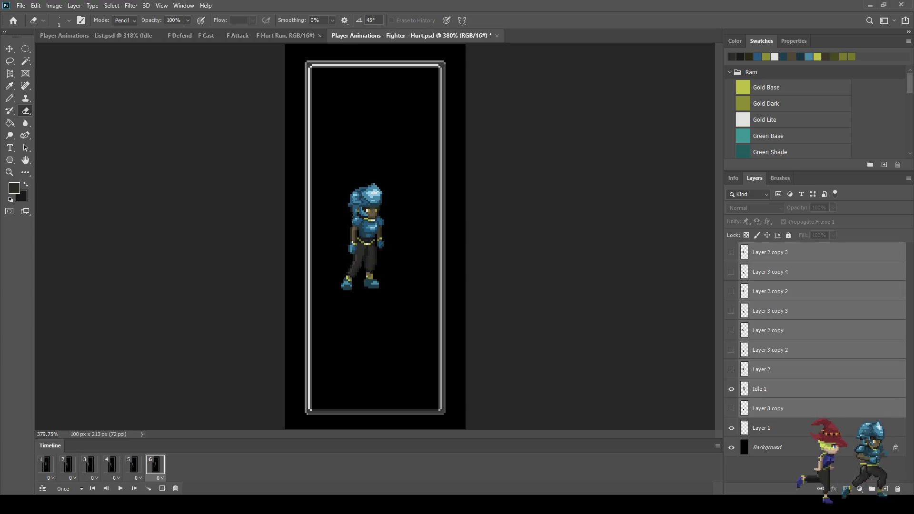
key(space)
Step: Save the Hurt animation file and preview it enlarged in full screen
key(ctrl+s)
key(ctrl+1)
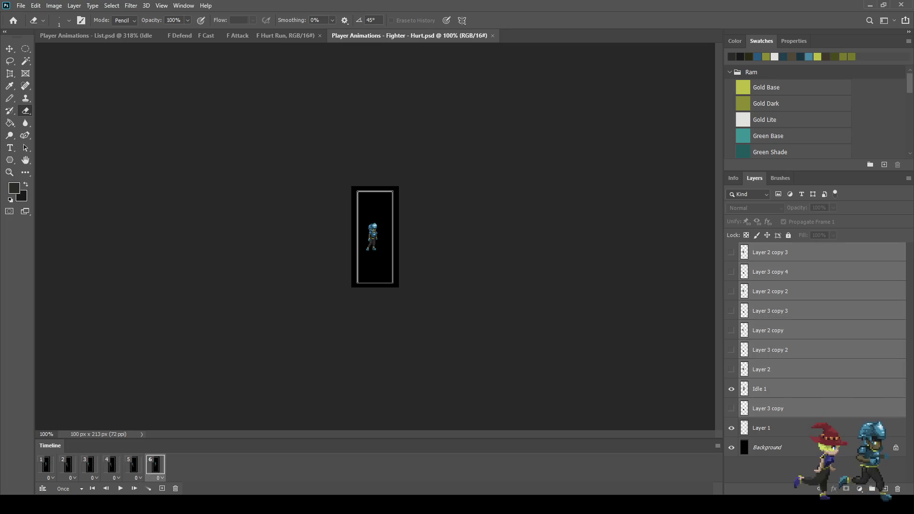
key(ctrl+plus)
key(ctrl+plus)
key(ctrl+plus)
key(space)
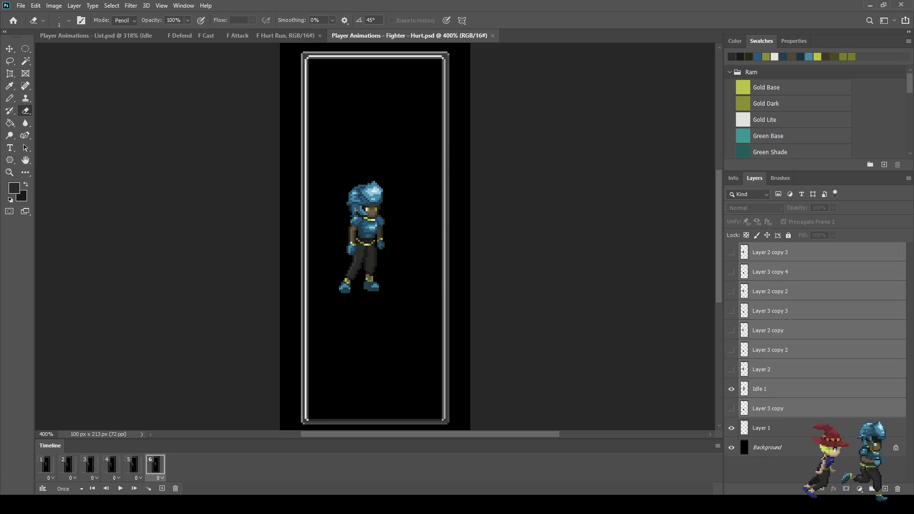
key(f)
key(f)
key(ctrl+plus)
Step: Leave full screen, nudge the frame 6 idle pose right to X 43.50 px, and save
key(space)
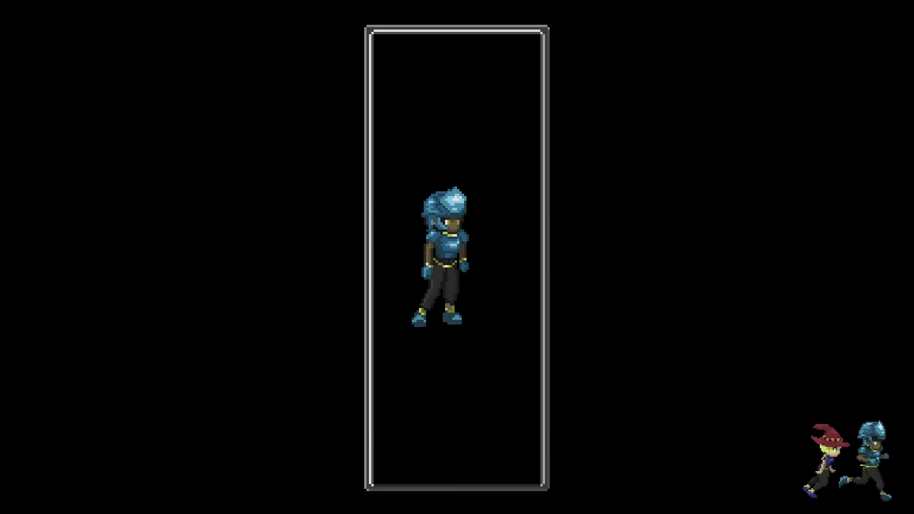
key(Escape)
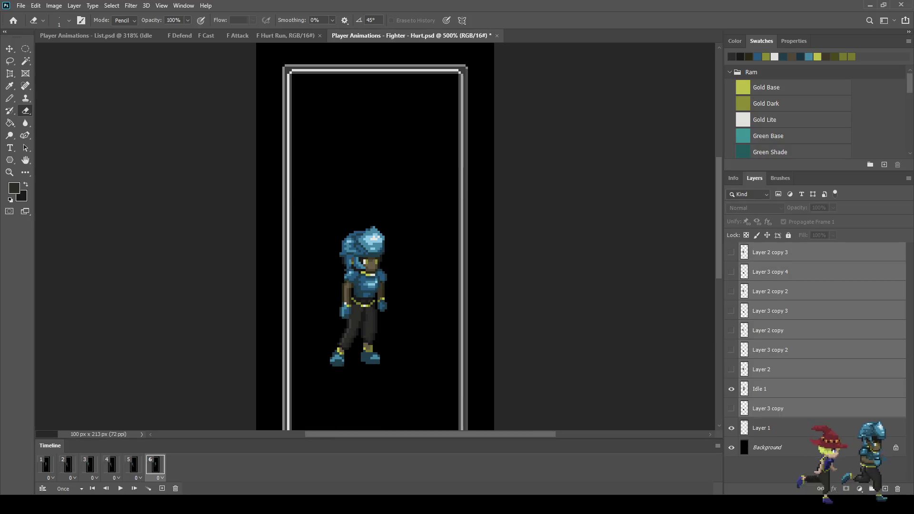
key(ctrl+0)
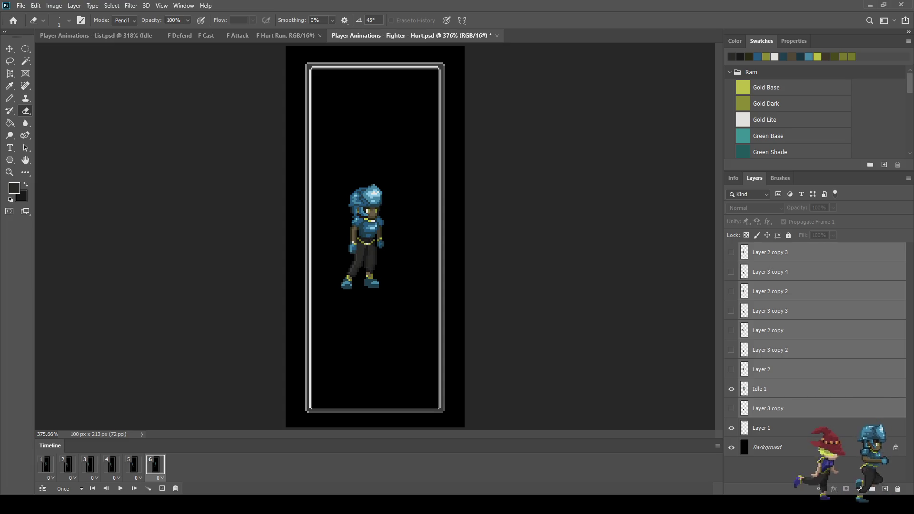
key(ctrl+t)
key(Right)
key(Right)
key(Right)
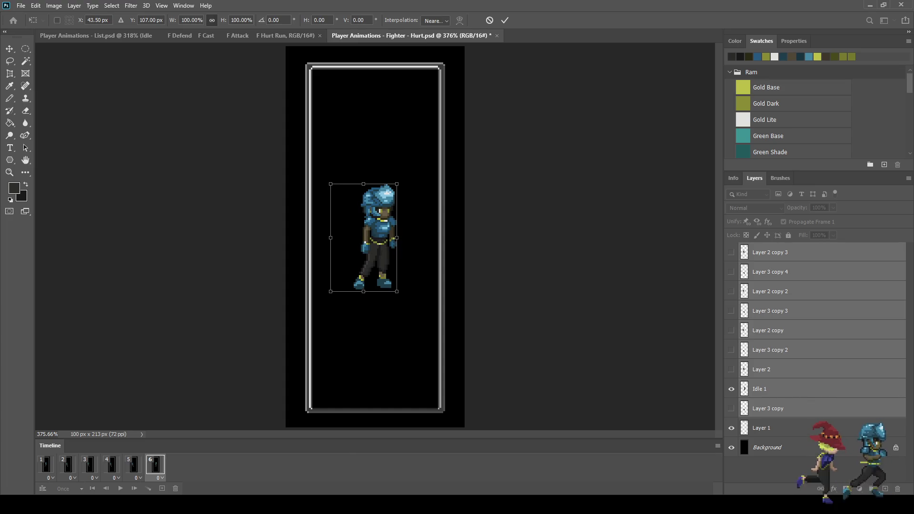
key(Return)
key(e)
key(space)
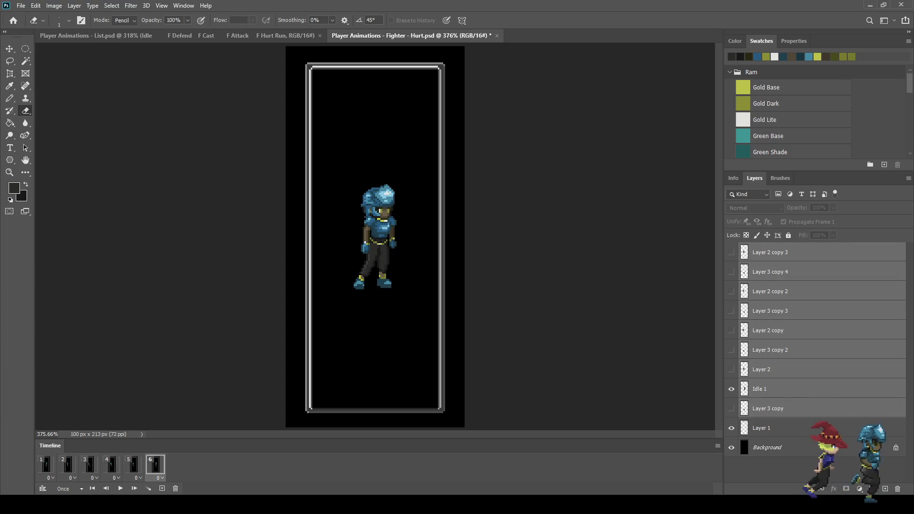
key(ctrl+s)
key(space)
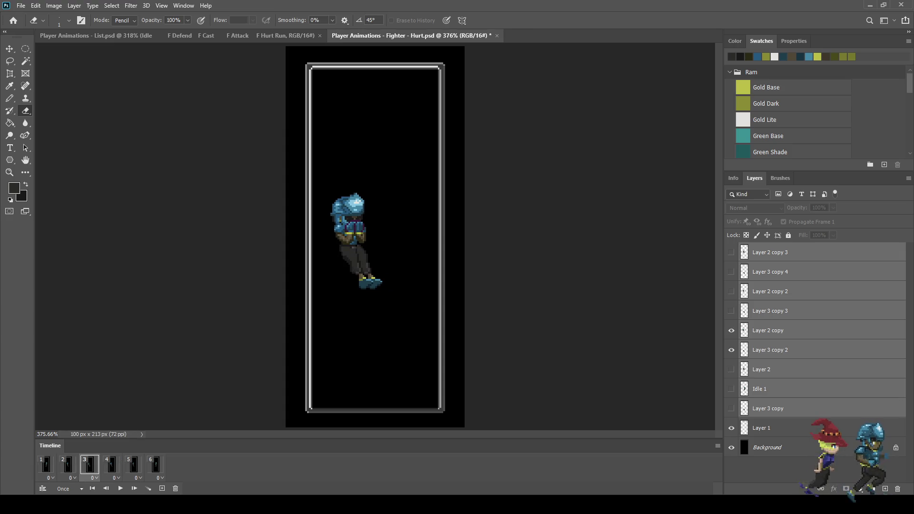
Step: Duplicate the hurt pose frame with new body layers Layer 2 copy 4 and Layer 3 copy 5
click(162, 488)
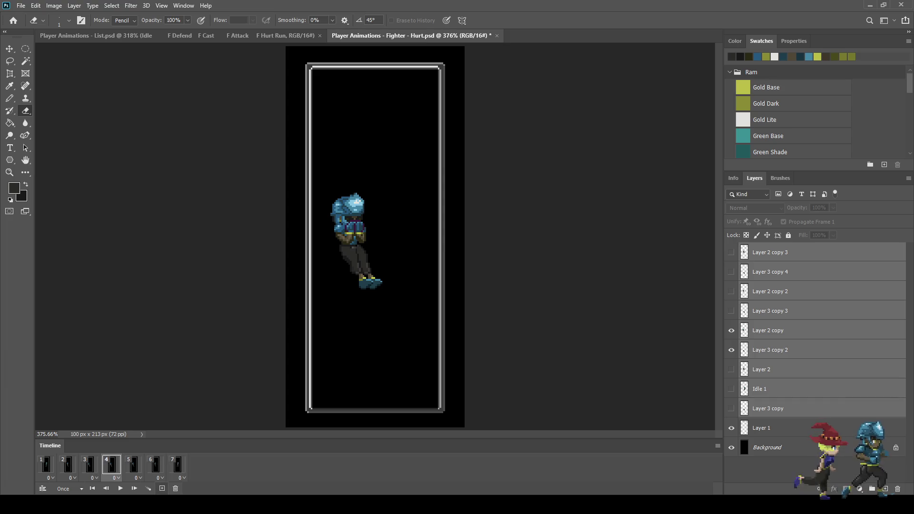
click(781, 330)
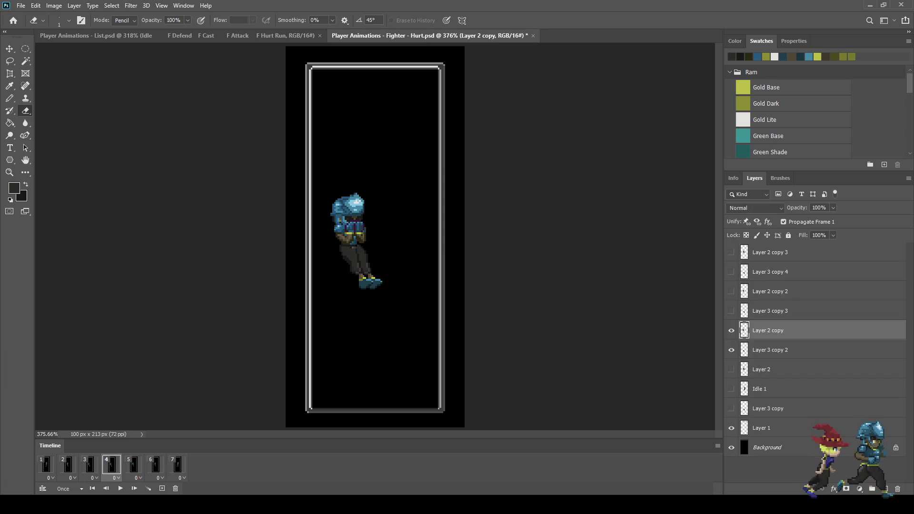
shift+click(781, 350)
click(731, 350)
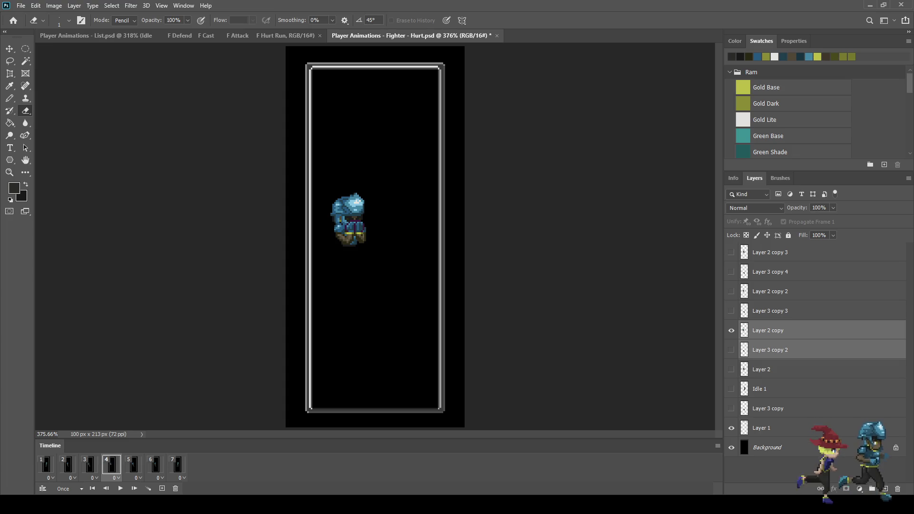
click(731, 331)
key(ctrl+j)
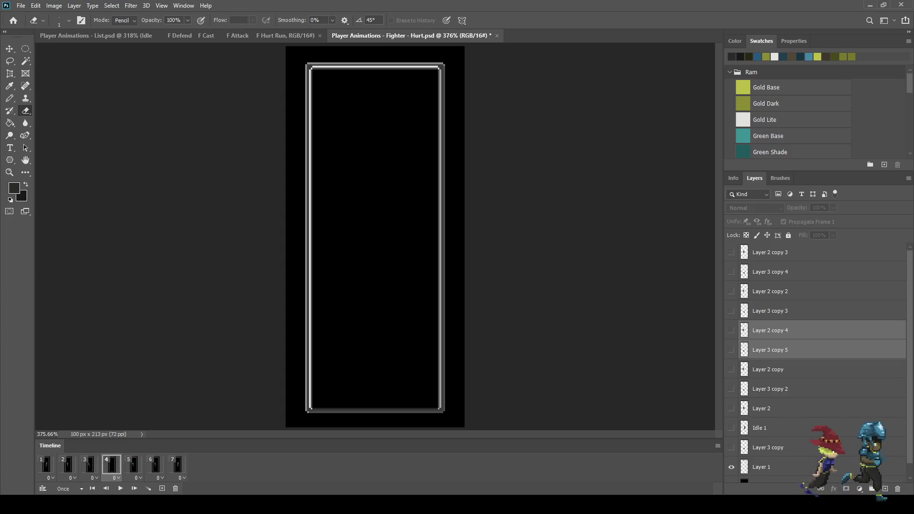
click(732, 330)
click(731, 350)
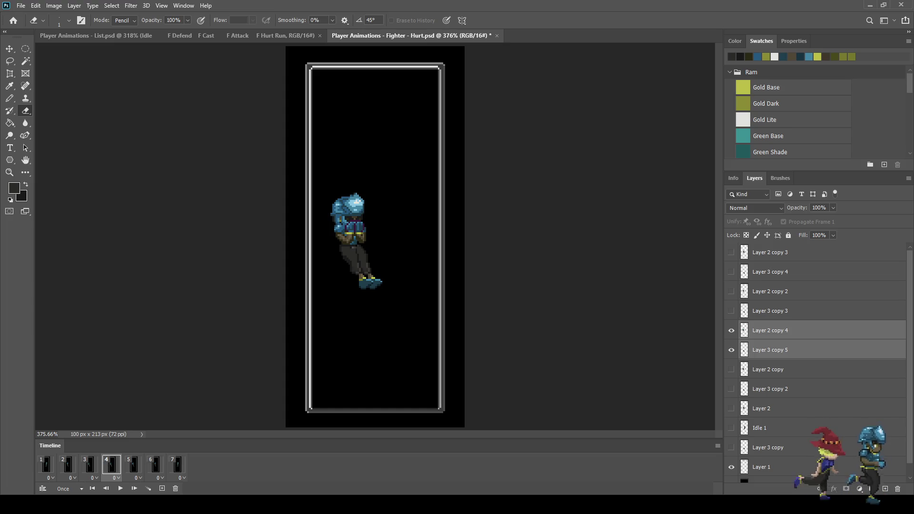
click(768, 331)
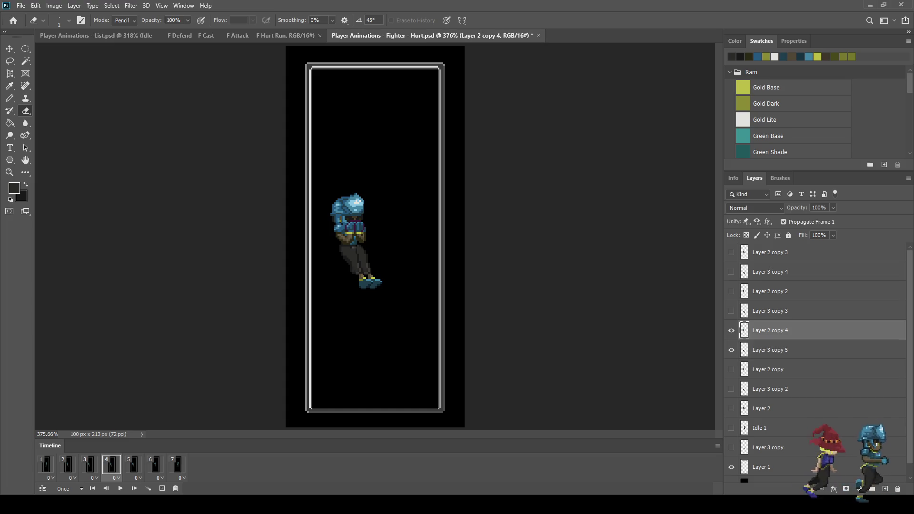
Step: Reposition the upper body and legs, touch up leg pixels, then select both new layers
key(ctrl+t)
key(Return)
key(e)
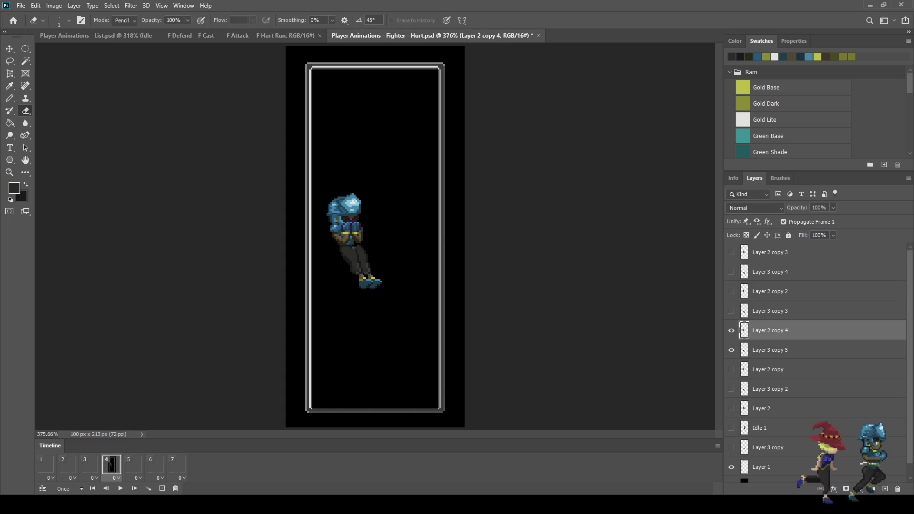
click(768, 350)
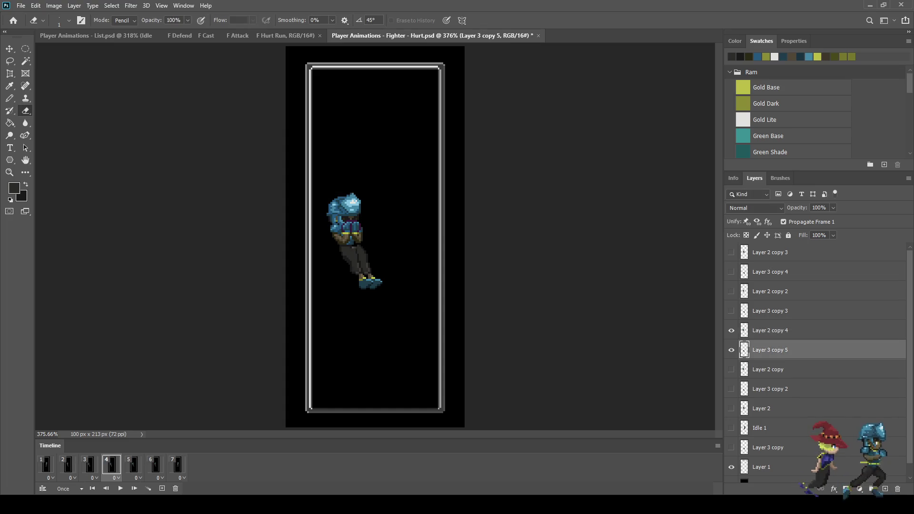
key(ctrl+t)
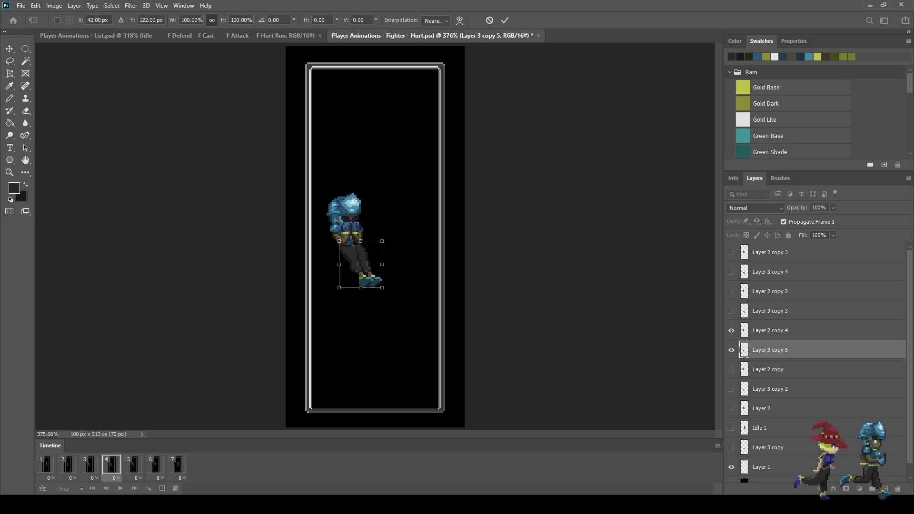
key(Return)
key(e)
scroll(351, 244, up, 10)
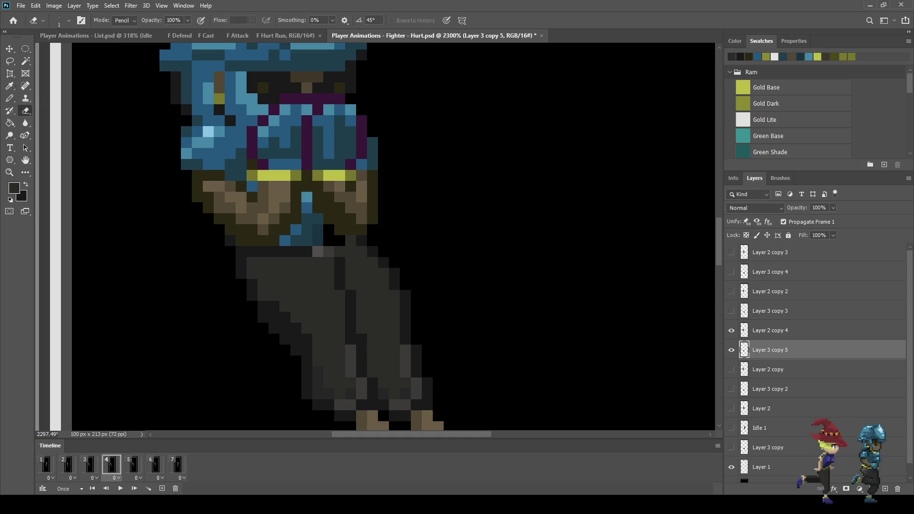
key(i)
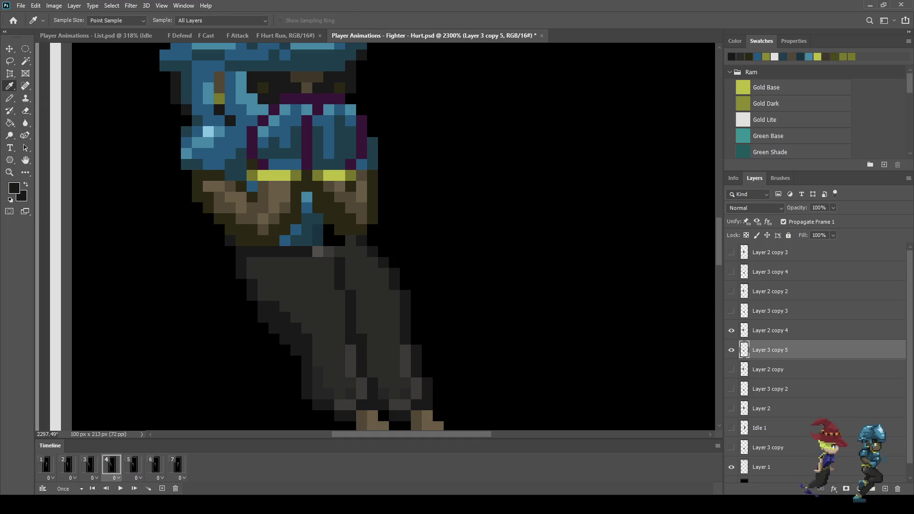
key(b)
scroll(329, 249, down, 2)
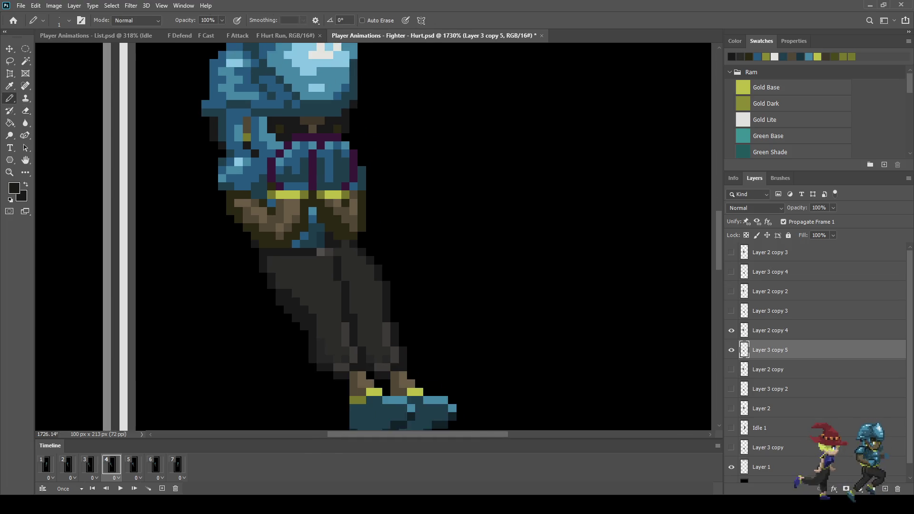
scroll(366, 240, down, 8)
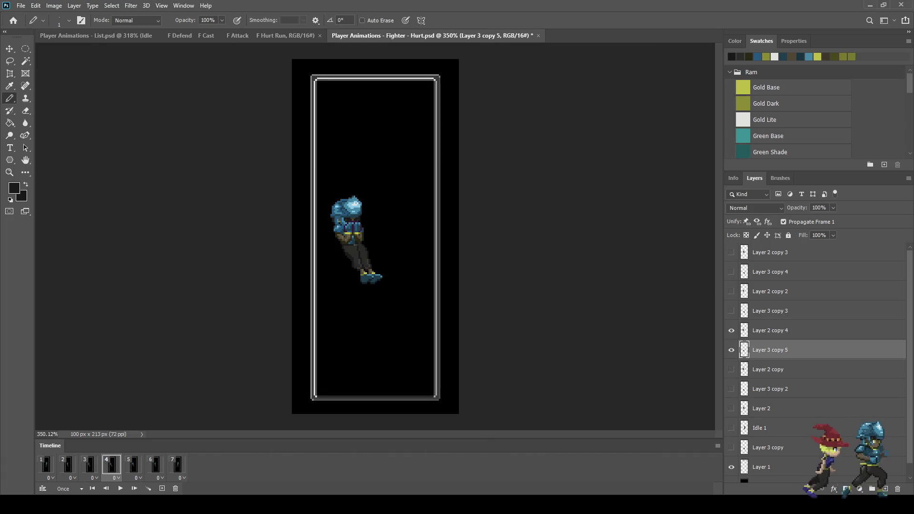
key(alt+shift+bracketright)
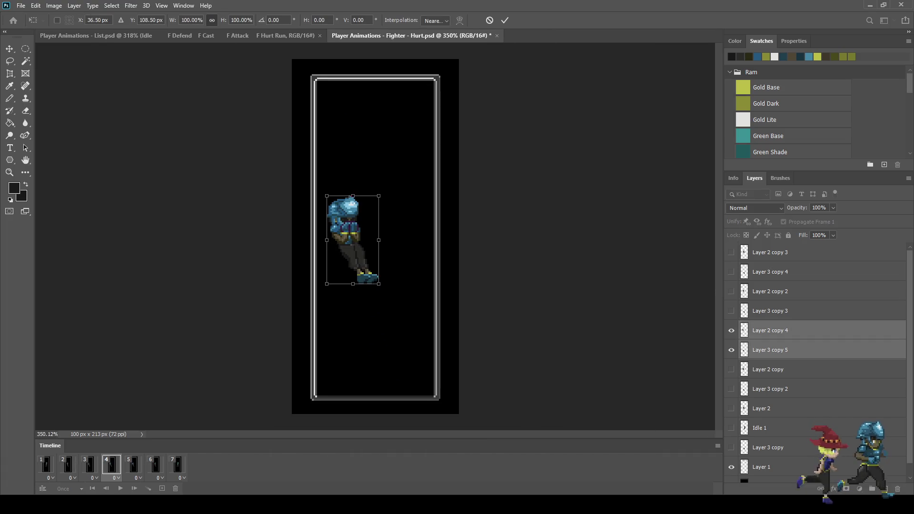
Step: Remove the extra seventh frame and its layers, then save the Hurt file
key(space)
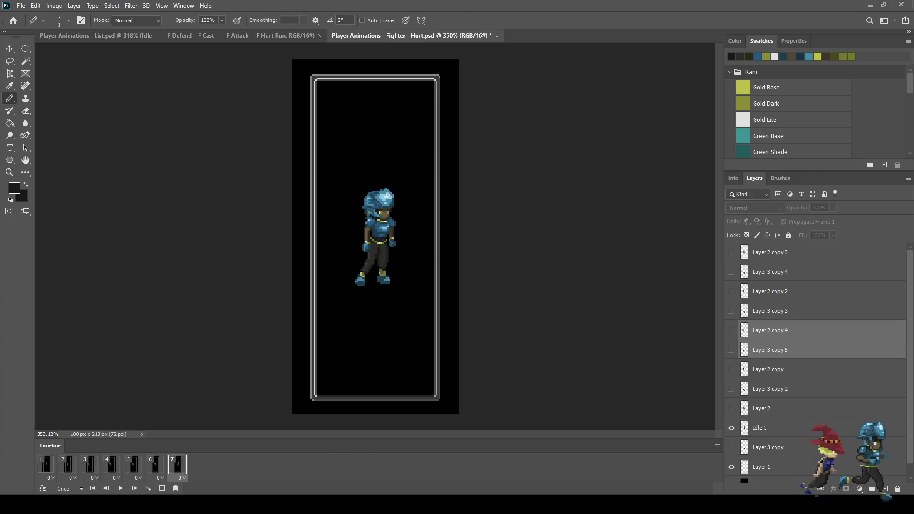
key(space)
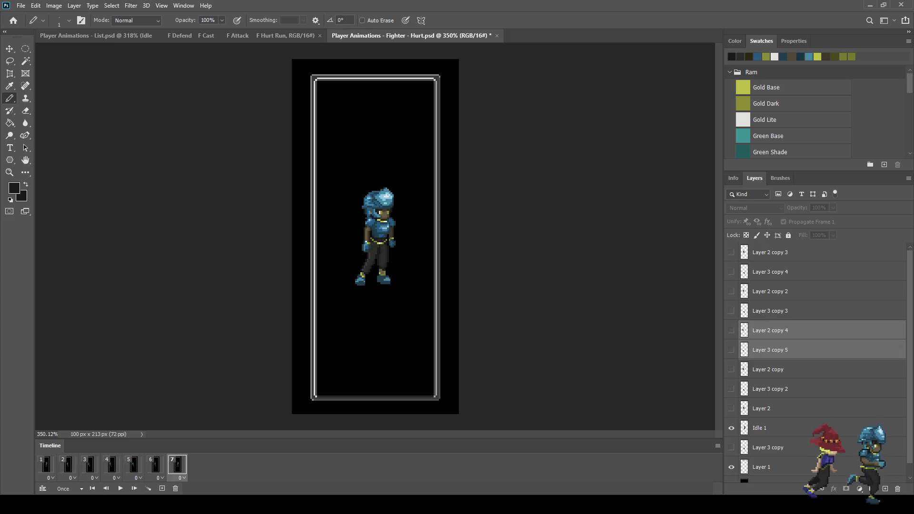
click(111, 465)
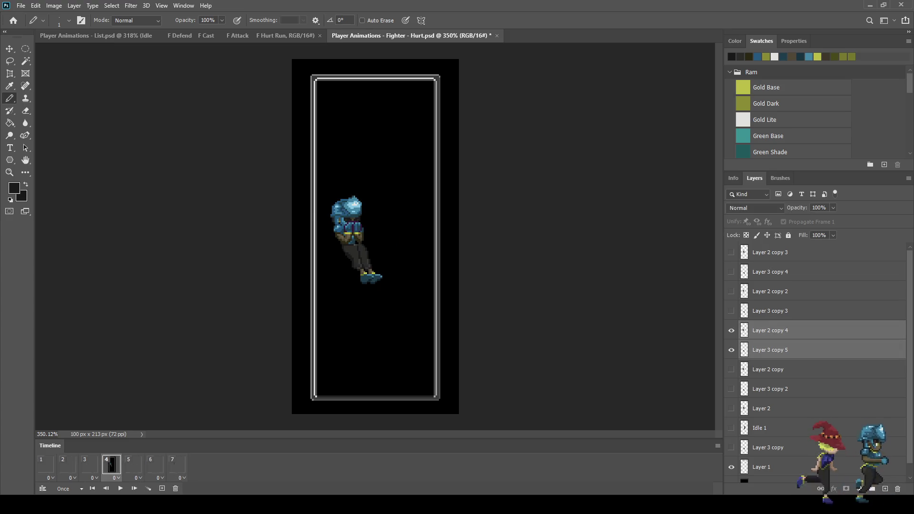
key(ctrl+z)
key(ctrl+z)
key(ctrl+z)
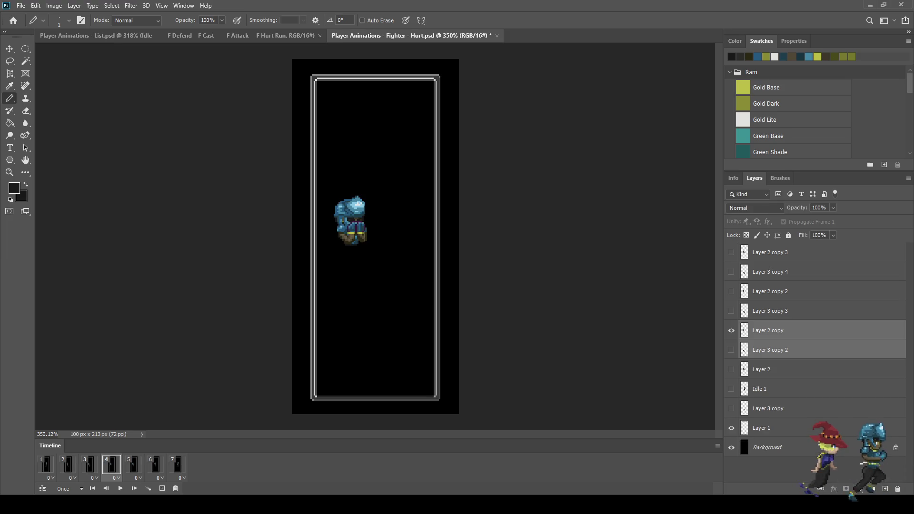
key(ctrl+s)
key(space)
key(space)
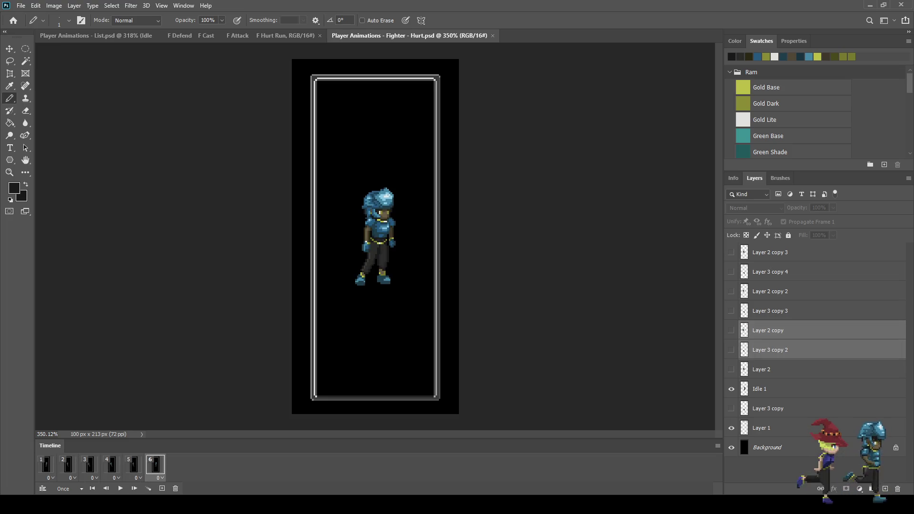
Step: Replay the six-frame Hurt animation, then bring up the Player Animations list
key(space)
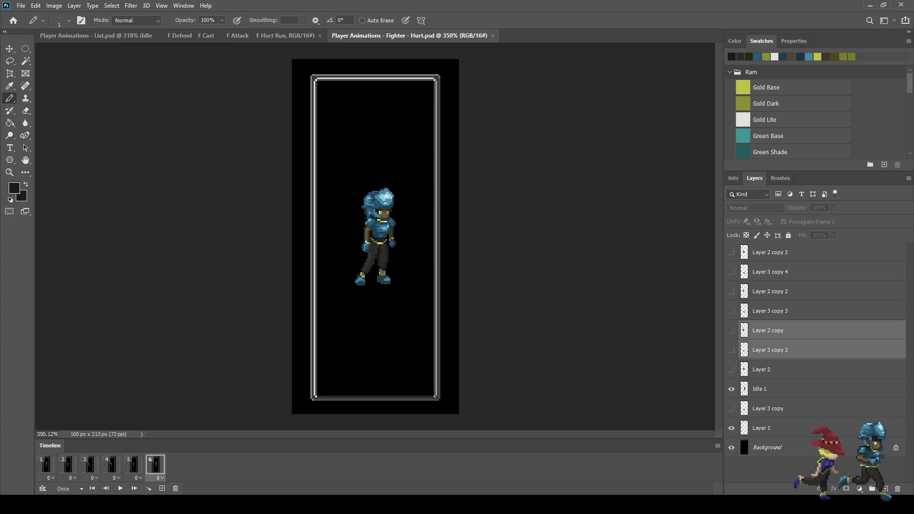
scroll(366, 238, up, 3)
scroll(366, 238, down, 4)
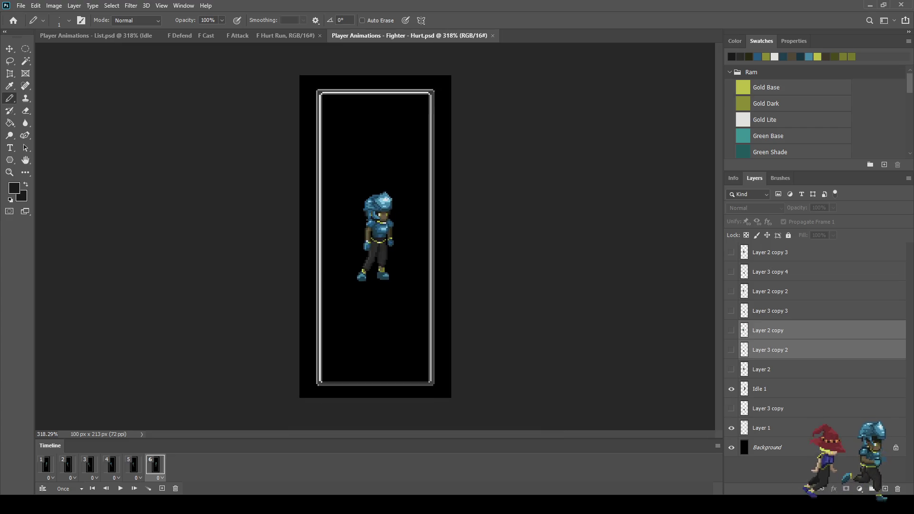
scroll(366, 238, up, 3)
key(space)
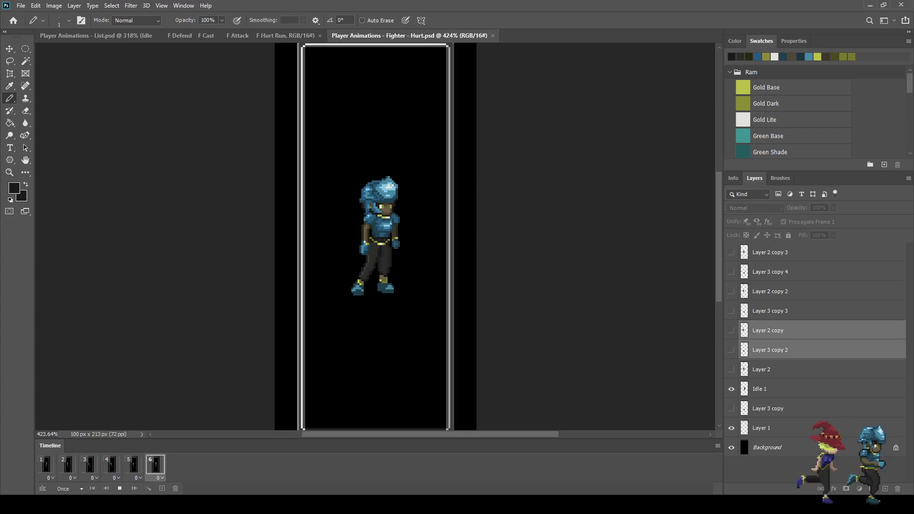
key(ctrl+Tab)
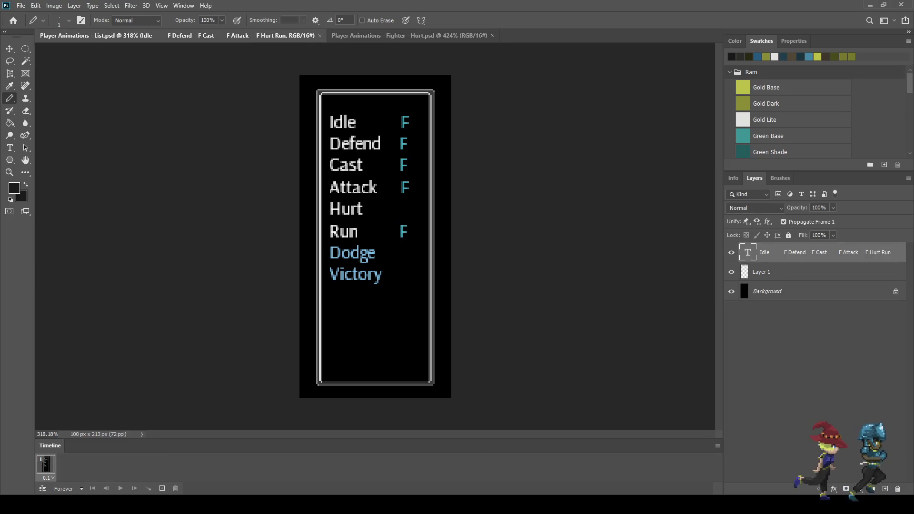
Step: Copy the teal F from the Attack line, paste it after Hurt, and save the list
key(t)
key(Return)
key(Up)
key(Right)
key(Right)
key(Right)
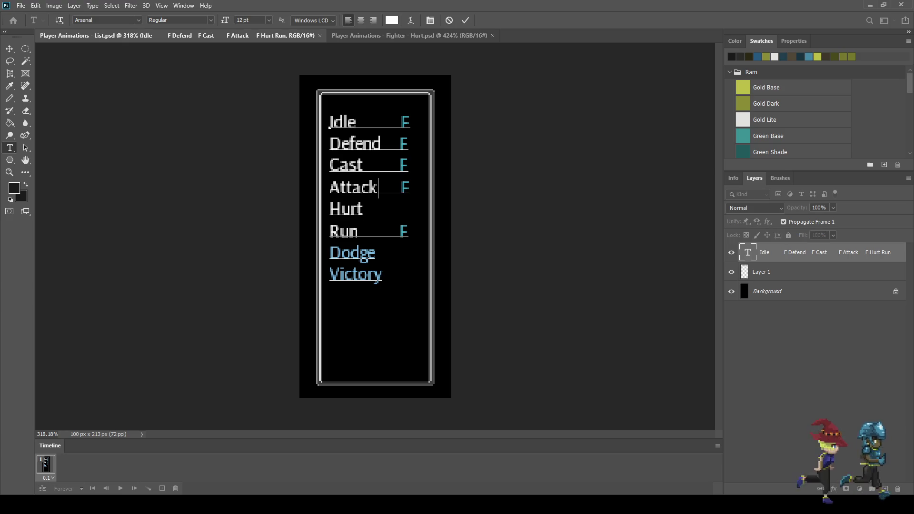
key(shift+Right)
key(ctrl+c)
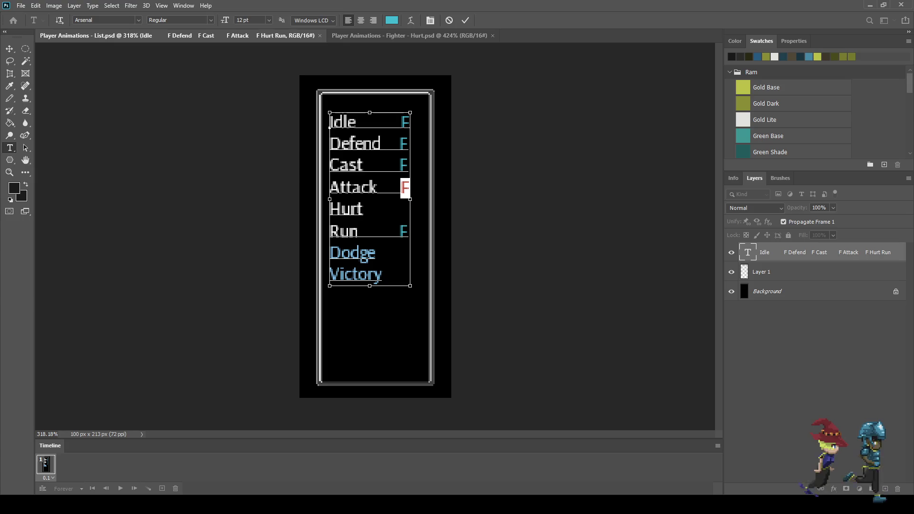
key(Down)
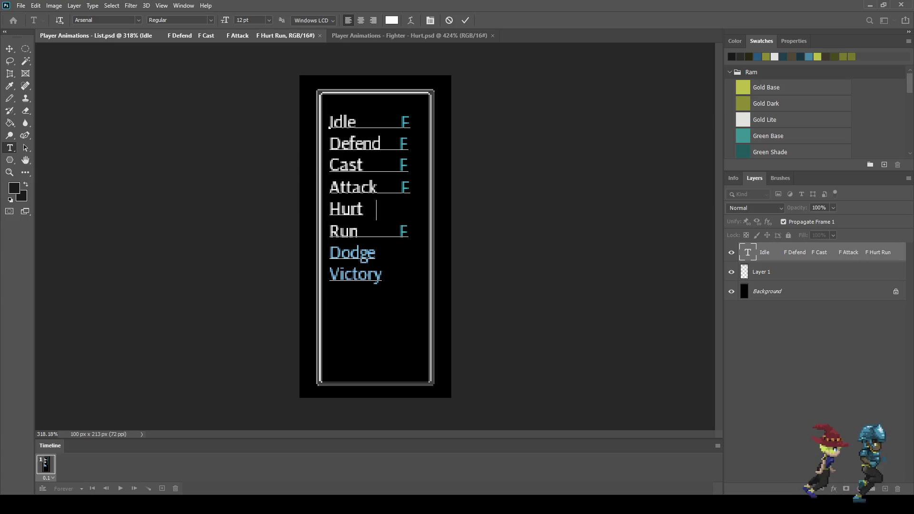
key(ctrl+v)
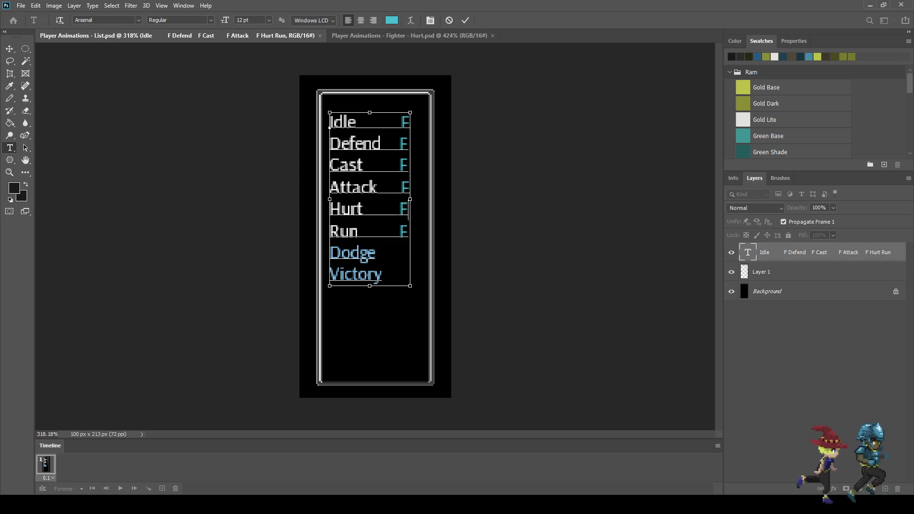
click(465, 20)
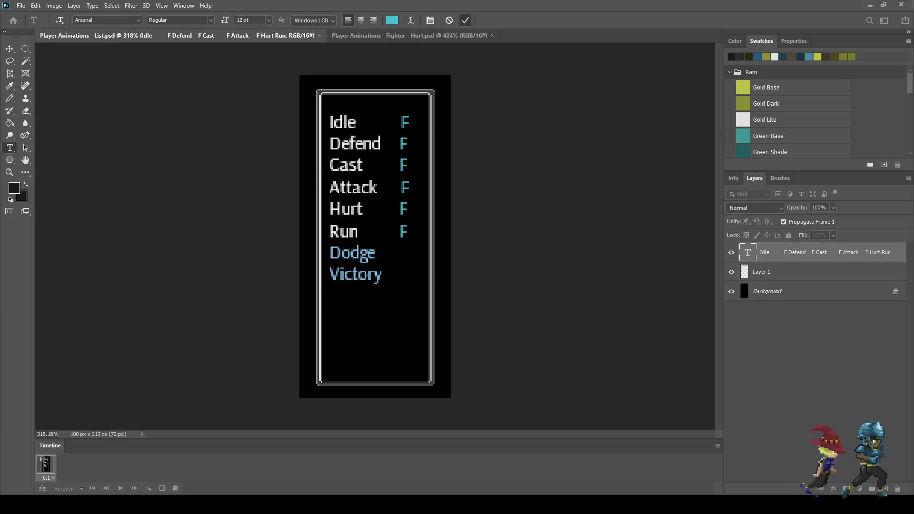
key(ctrl+s)
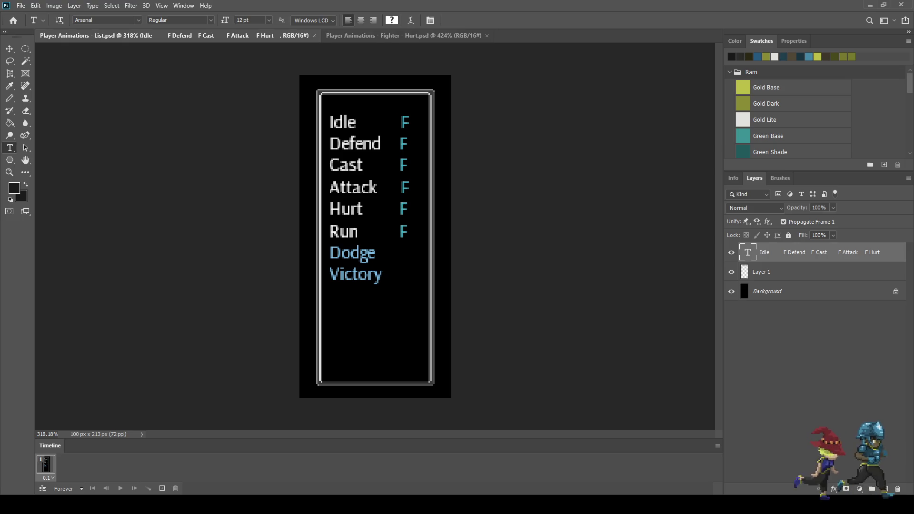
click(404, 35)
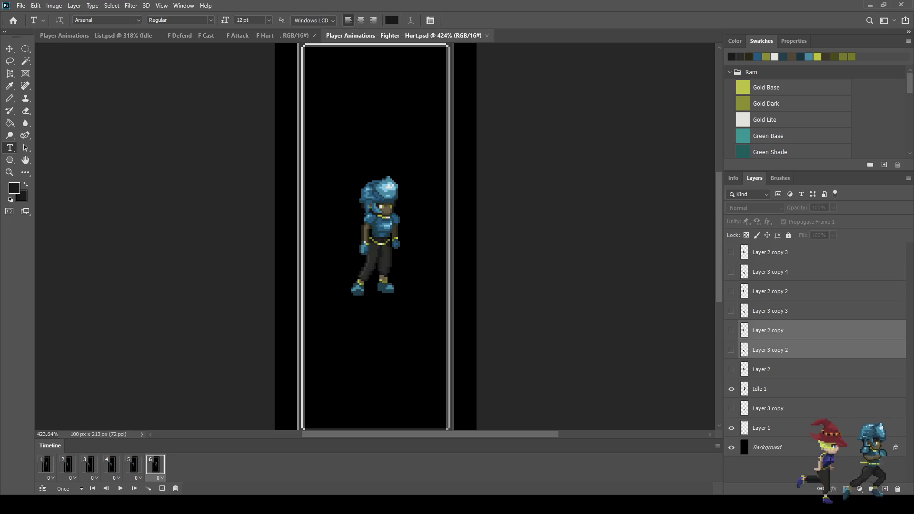
Step: Play the six-frame Hurt animation several times, ending on the idle stance
key(space)
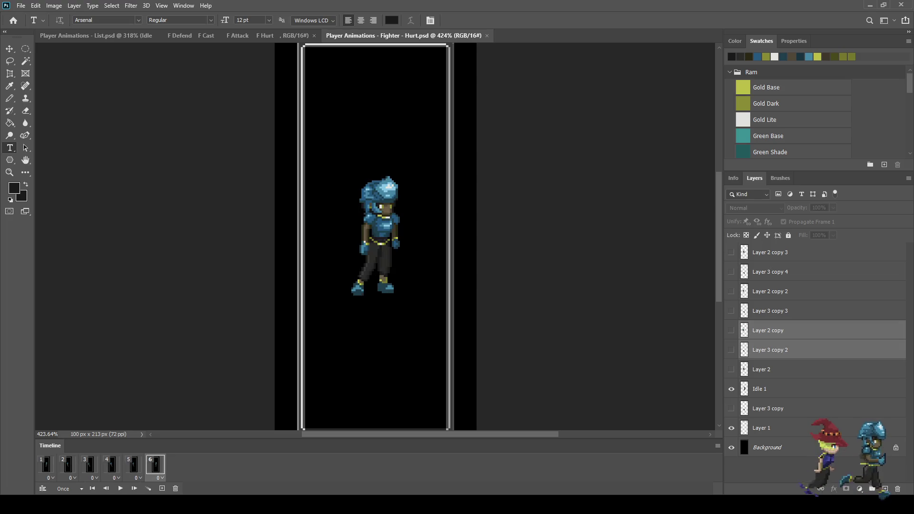
key(space)
key(space)
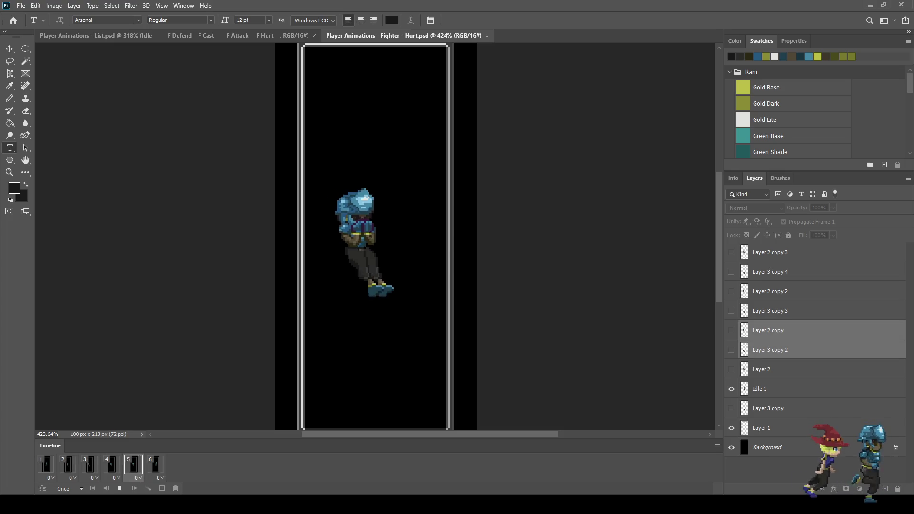
key(space)
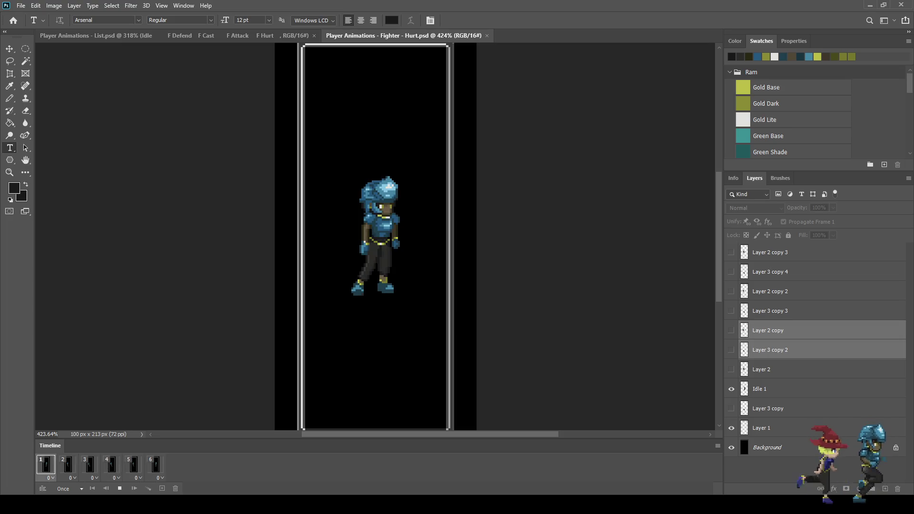
key(space)
key(space)
key(space)
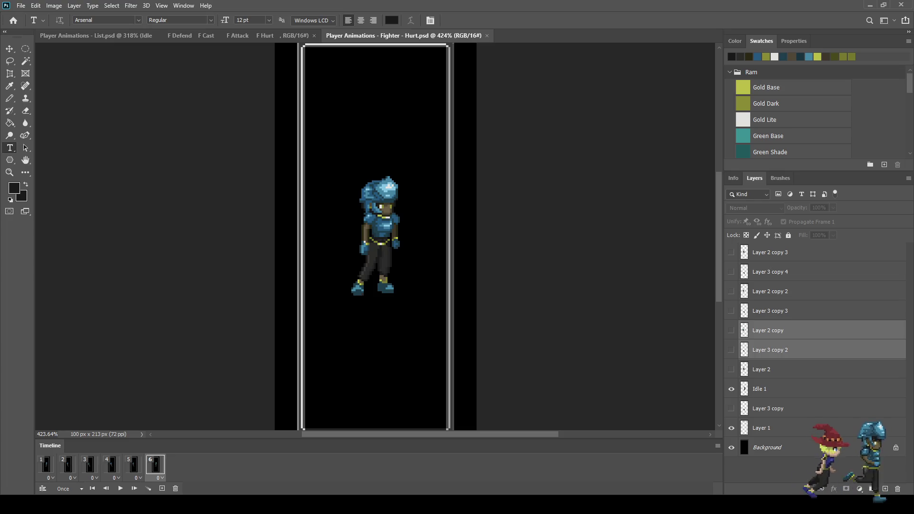
Step: Merge Layer 3 copy into Layer 2, then Layer 3 copy 2 with Layer 2 copy
click(46, 464)
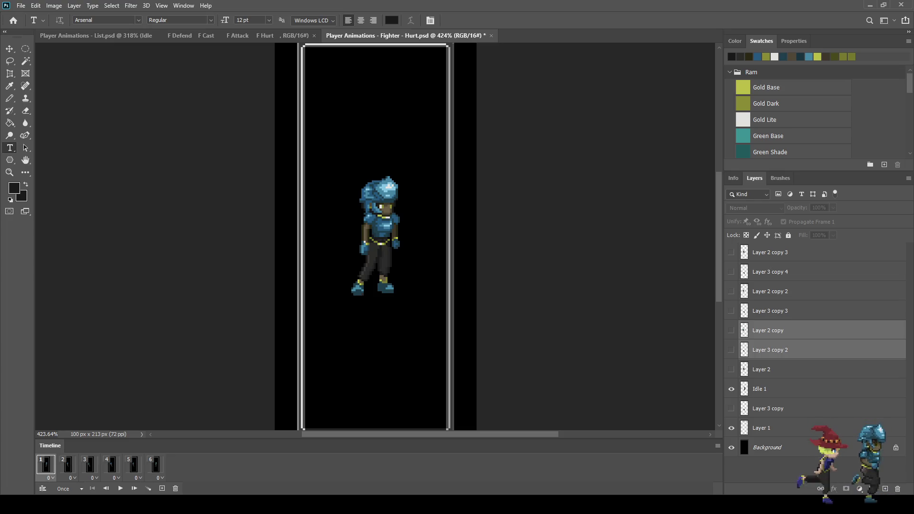
click(68, 464)
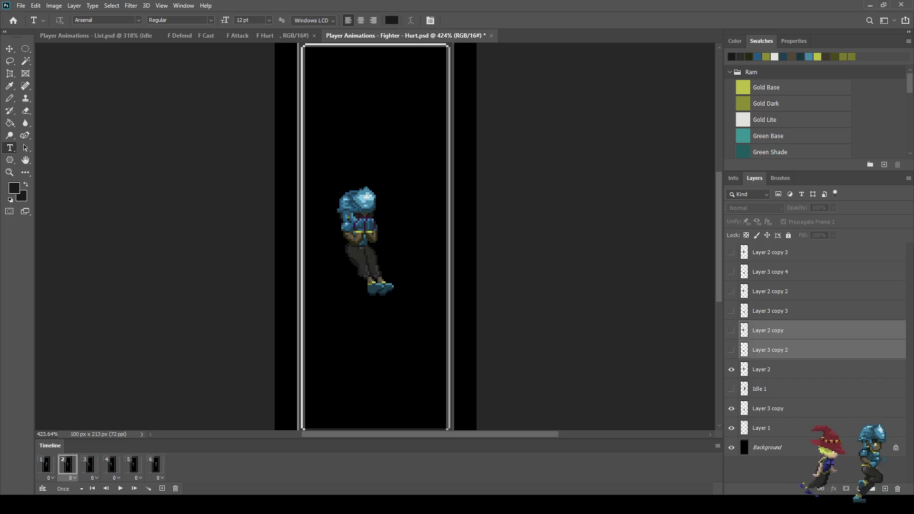
click(768, 409)
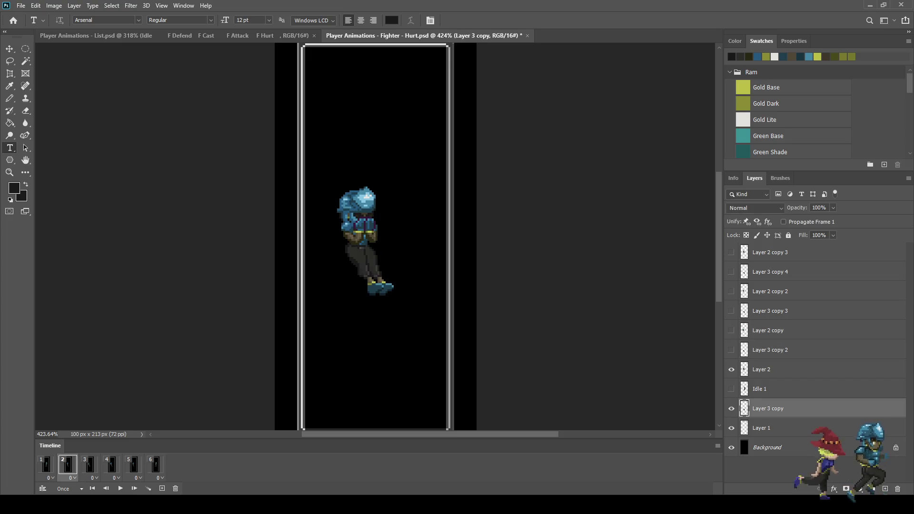
ctrl+click(768, 369)
key(ctrl+e)
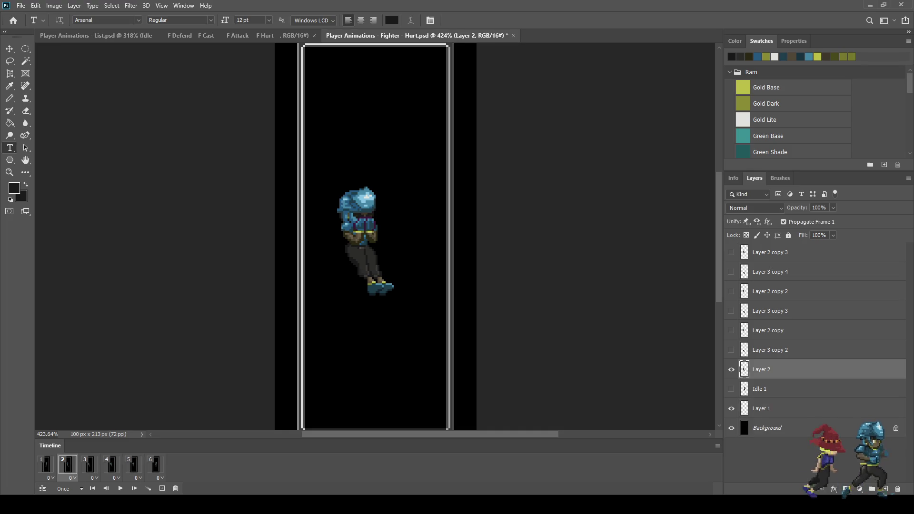
click(89, 464)
click(770, 350)
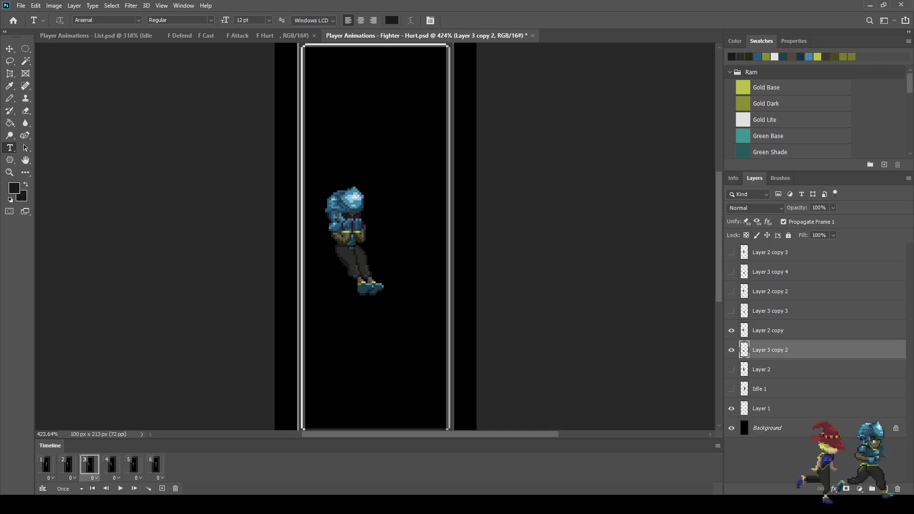
ctrl+click(768, 331)
key(ctrl+e)
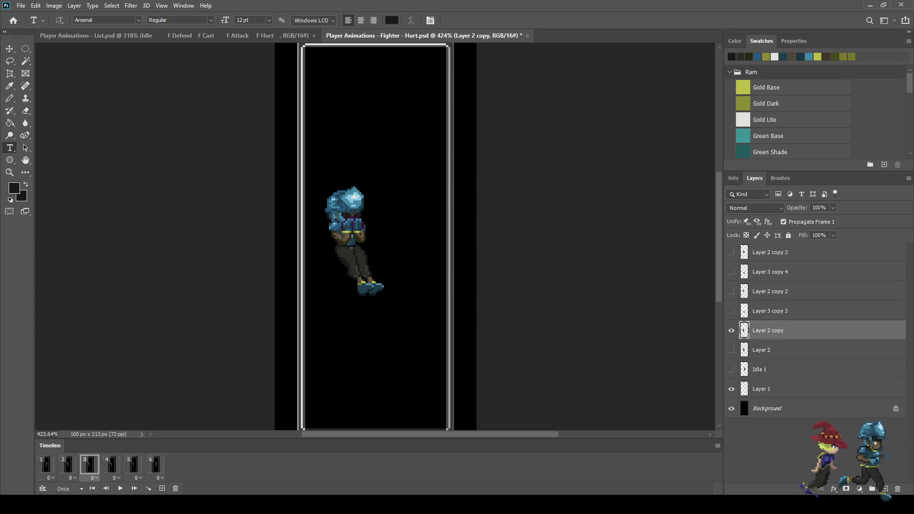
Step: Merge Layer 3 copy 3 with Layer 2 copy 2, and Layer 3 copy 4 with Layer 2 copy 3
click(110, 465)
click(770, 311)
ctrl+click(770, 291)
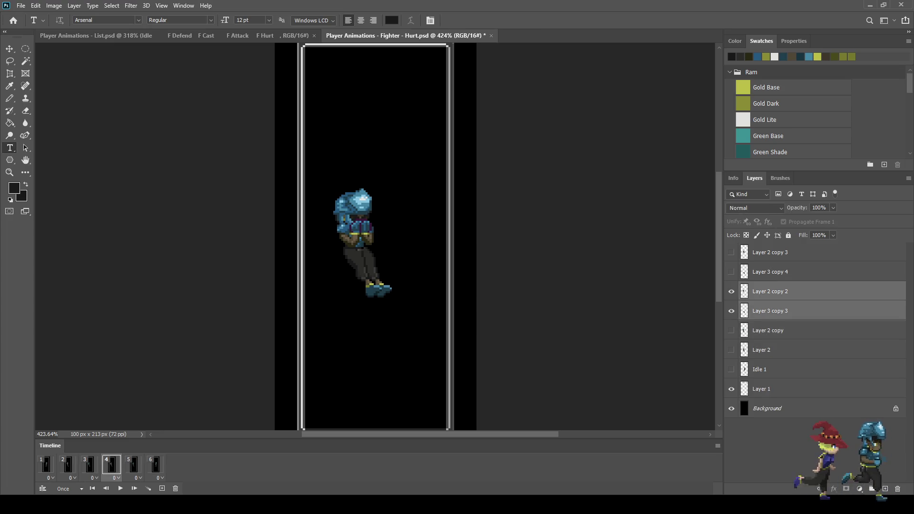
key(ctrl+e)
click(134, 464)
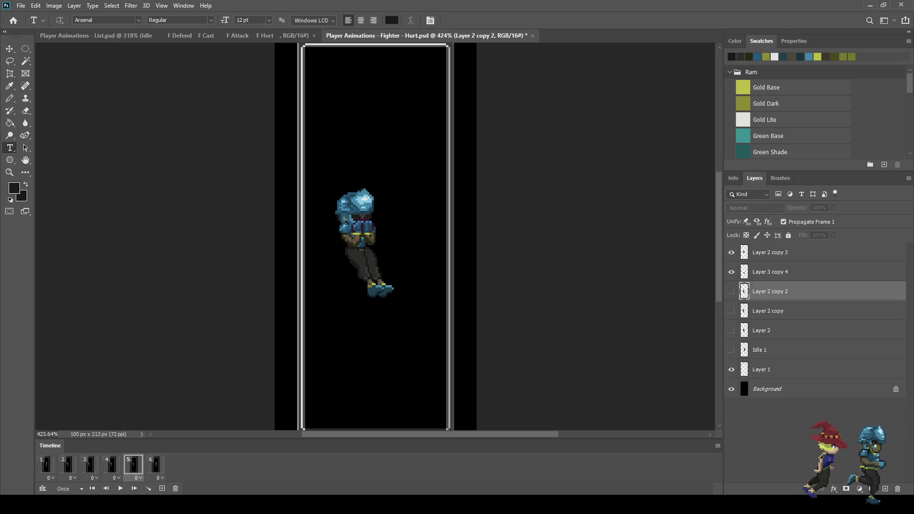
click(769, 272)
ctrl+click(769, 252)
key(ctrl+e)
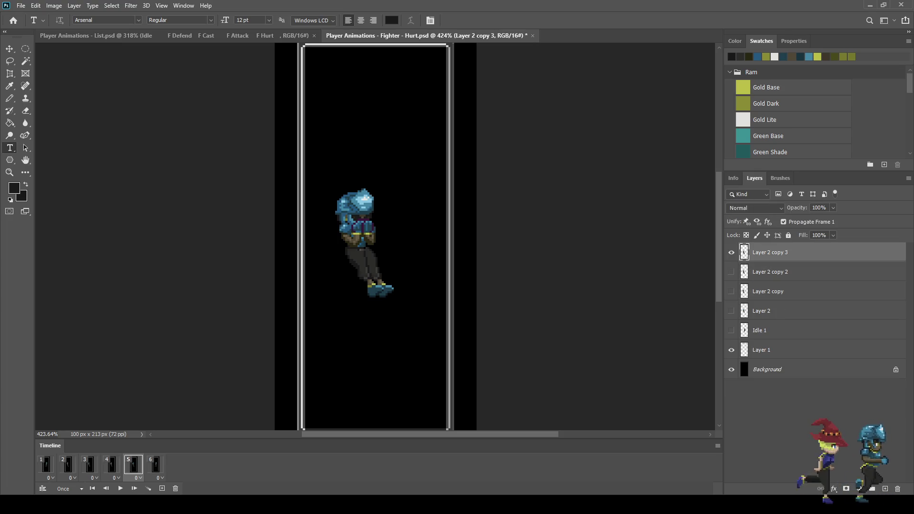
Step: Return to frame 1 and play the merged Hurt animation through
click(156, 464)
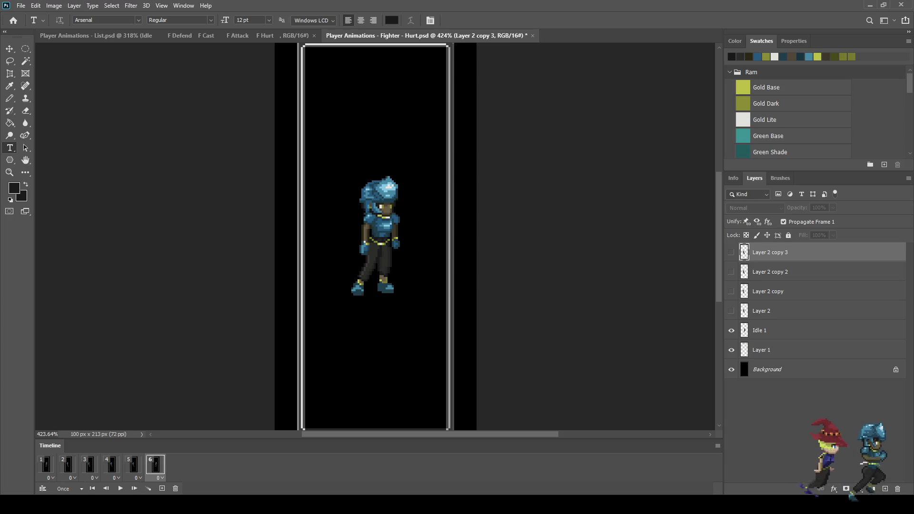
click(46, 464)
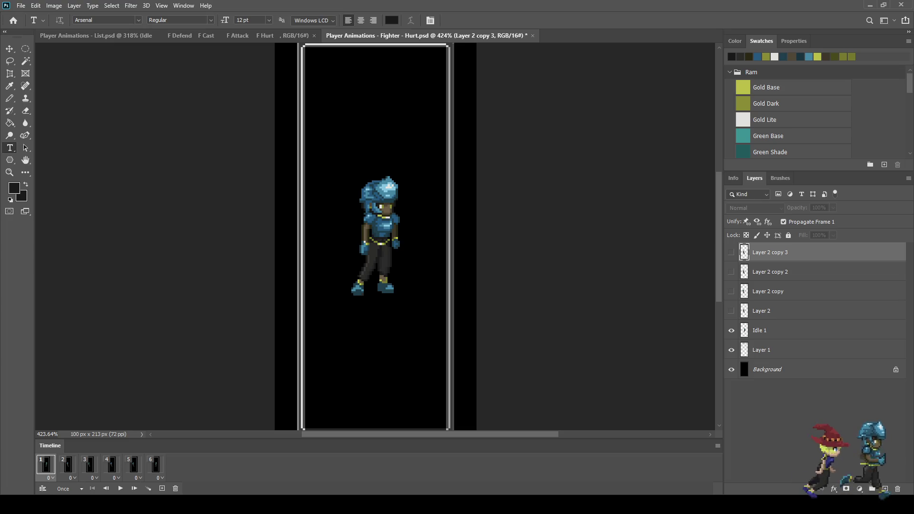
key(space)
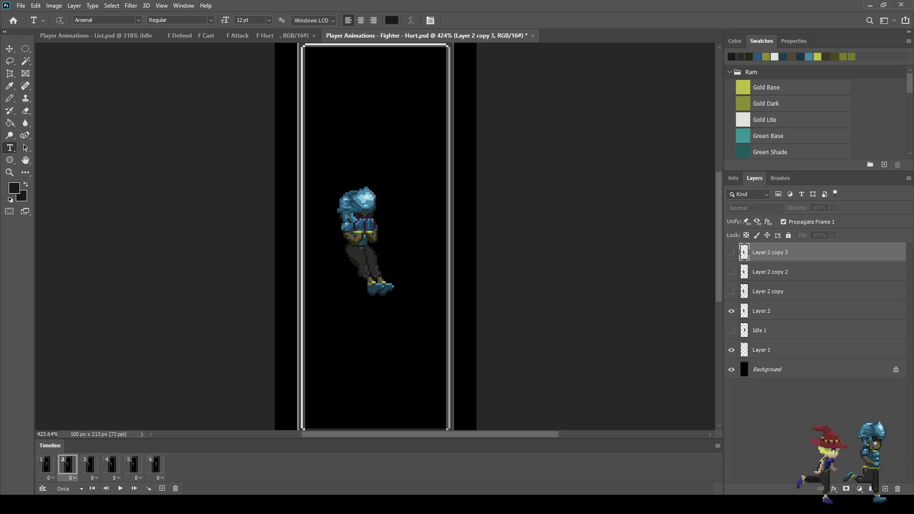
key(space)
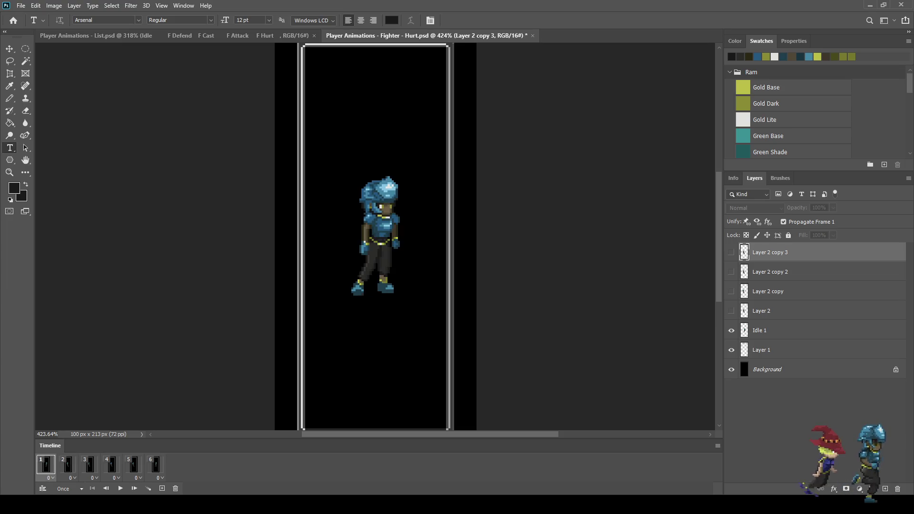
key(space)
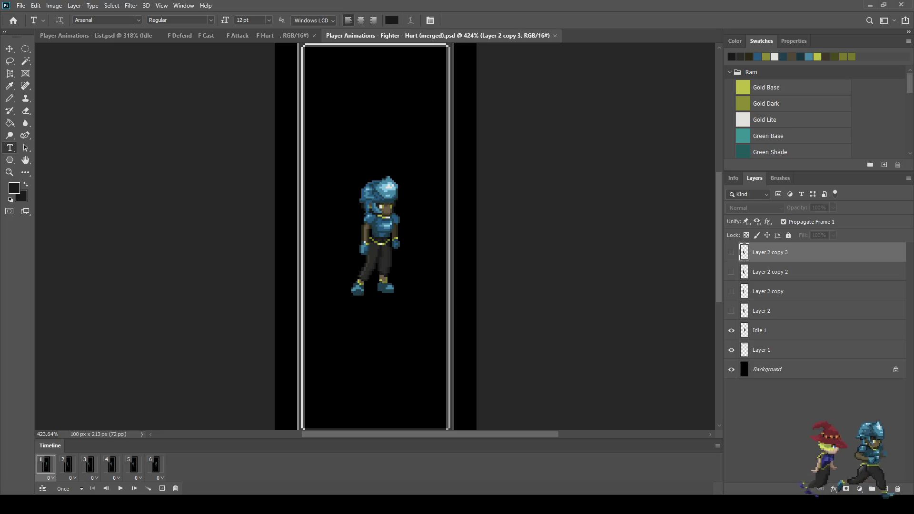
Step: Replay the merged Hurt animation, then undo to clear the hurt-pose layers and extra frames
key(space)
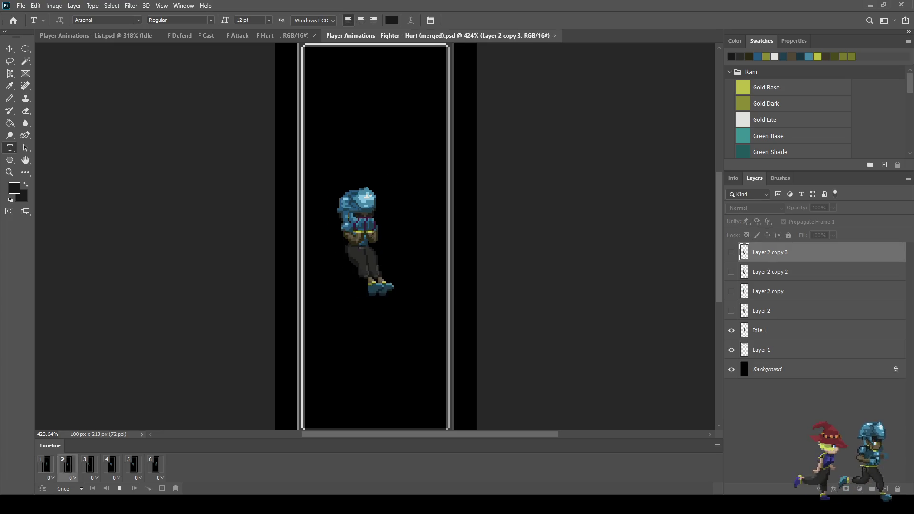
key(space)
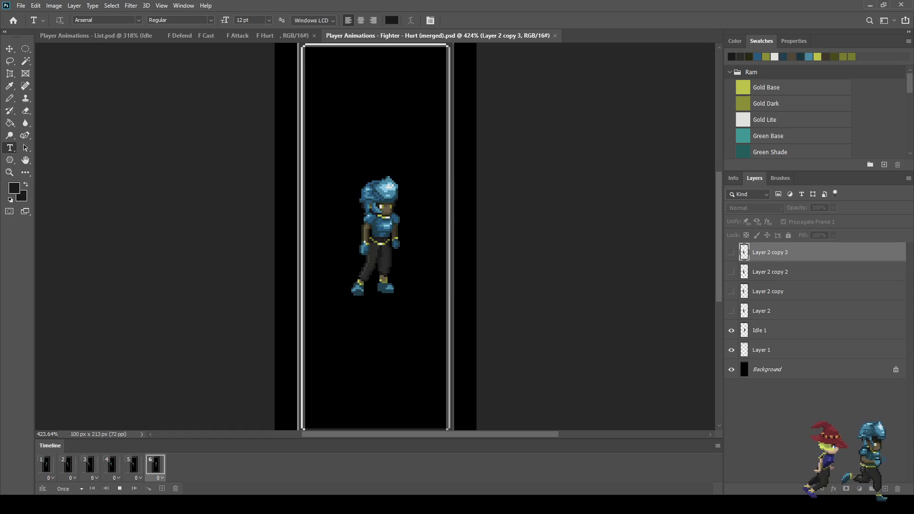
key(space)
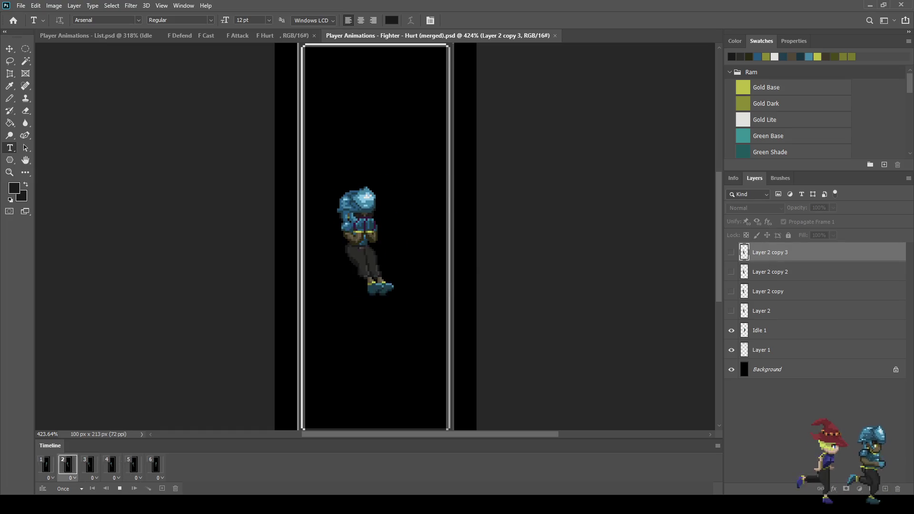
key(space)
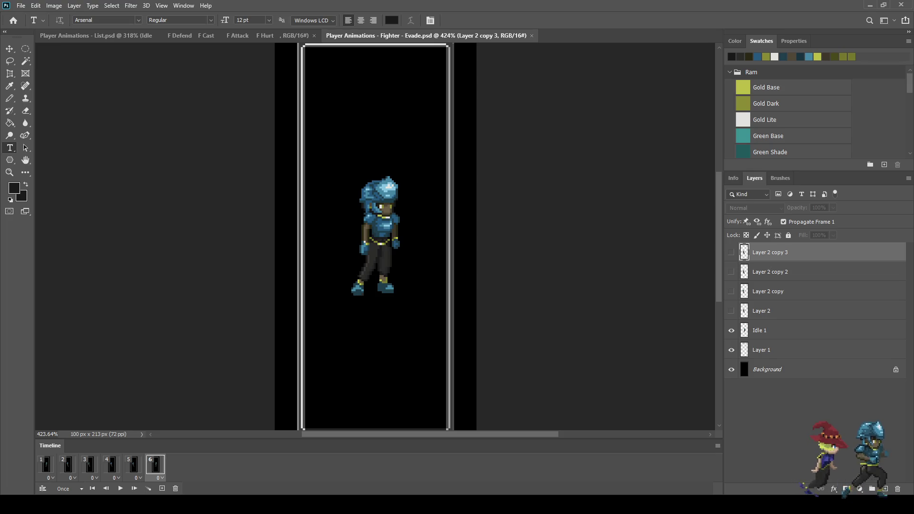
key(ctrl+z)
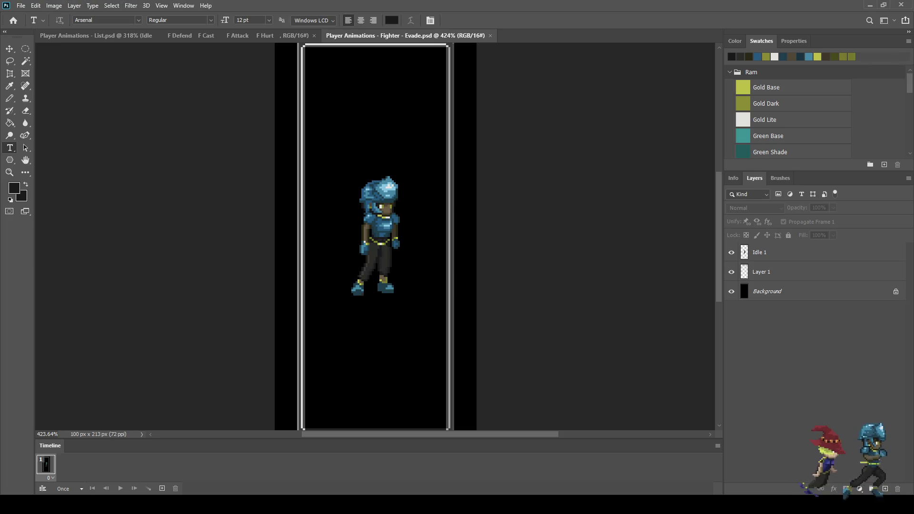
Step: Switch to the Player Animations - List document
click(95, 35)
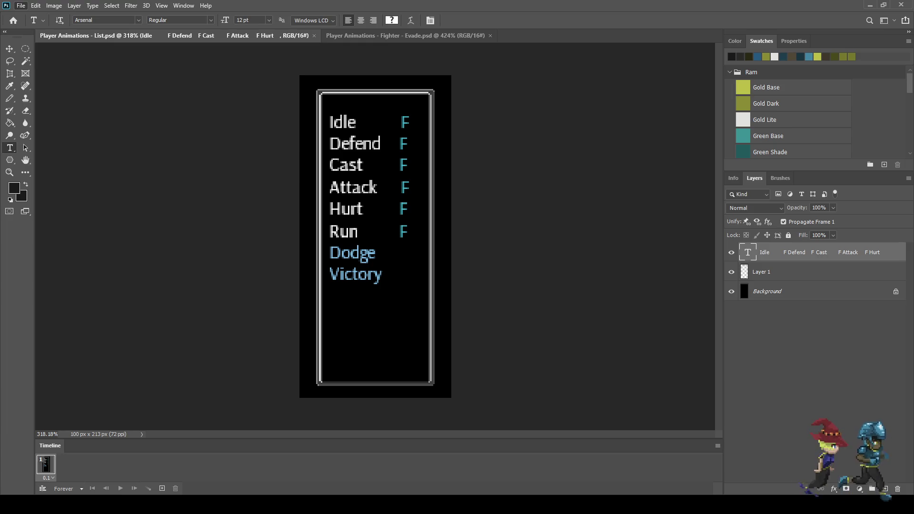
Step: Scroll the view over the Draft Document Revision E game mockup
scroll(358, 233, up, 5)
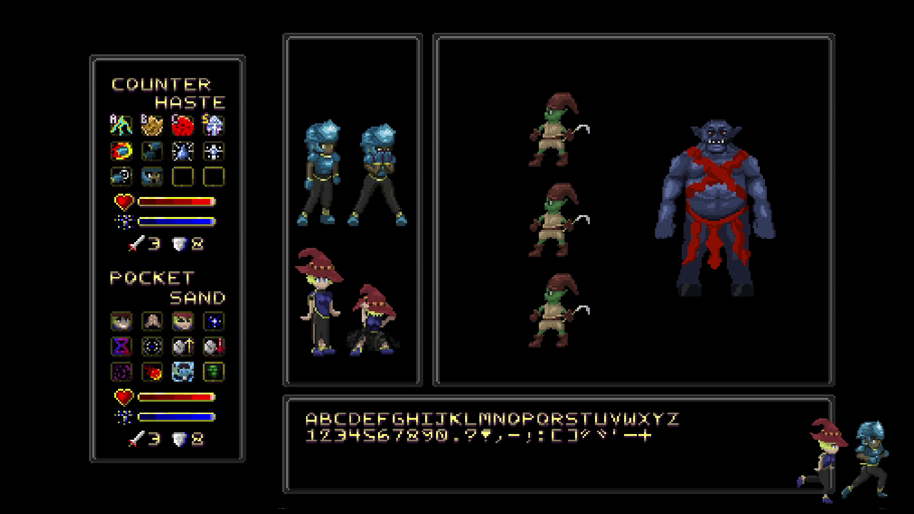
Step: Exit full-screen mode and close the Draft Document Revision E.psd mockup
key(f)
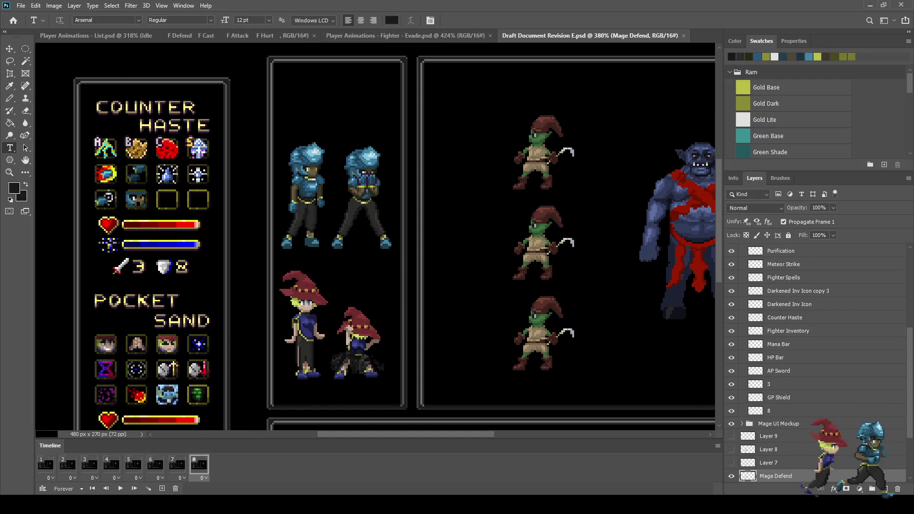
click(683, 36)
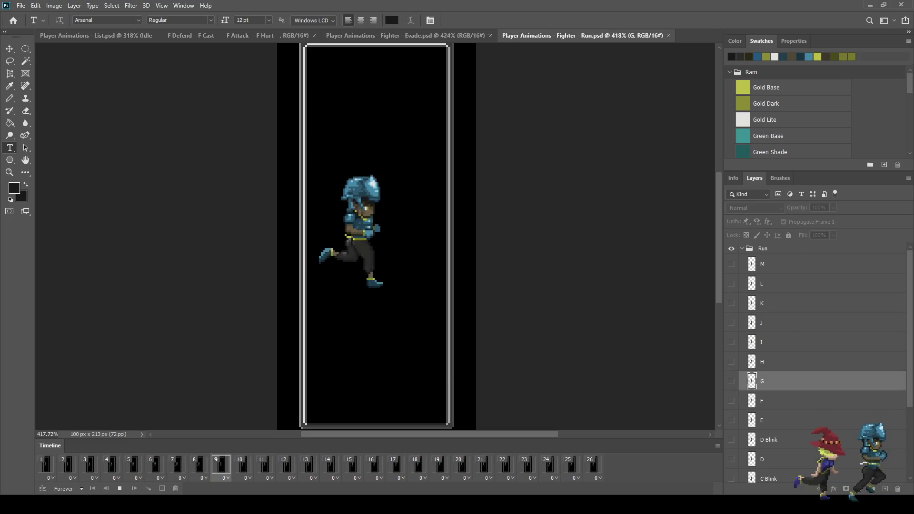
Step: Close Fighter - Run.psd, stop Defend playback and close Defend.psd, then return to Fighter - Evade.psd
click(668, 36)
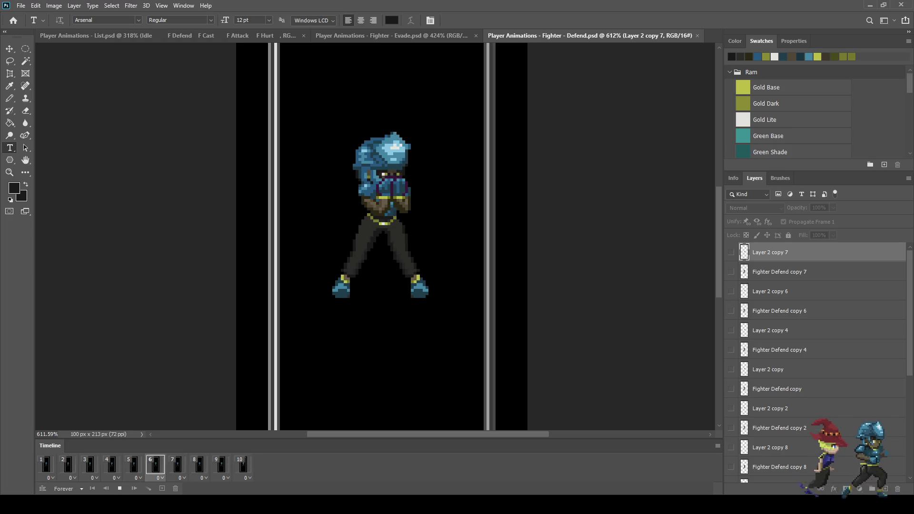
key(space)
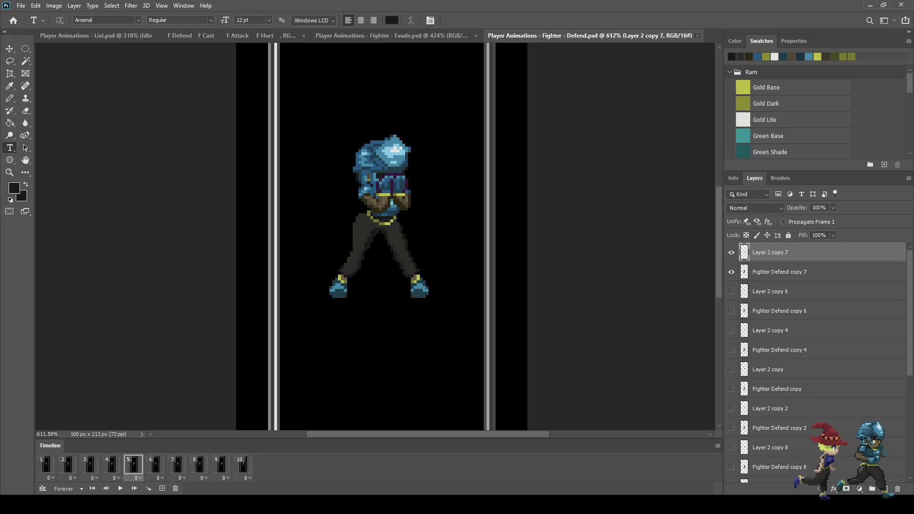
click(698, 35)
click(405, 35)
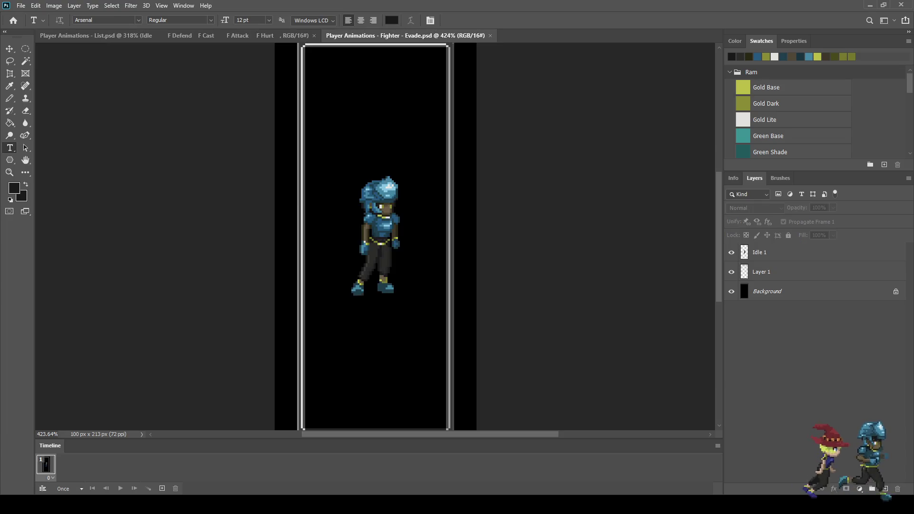
Step: Drag the 9-20-25 h.png sprite reference sheet from the desktop into Photoshop
scroll(374, 240, down, 2)
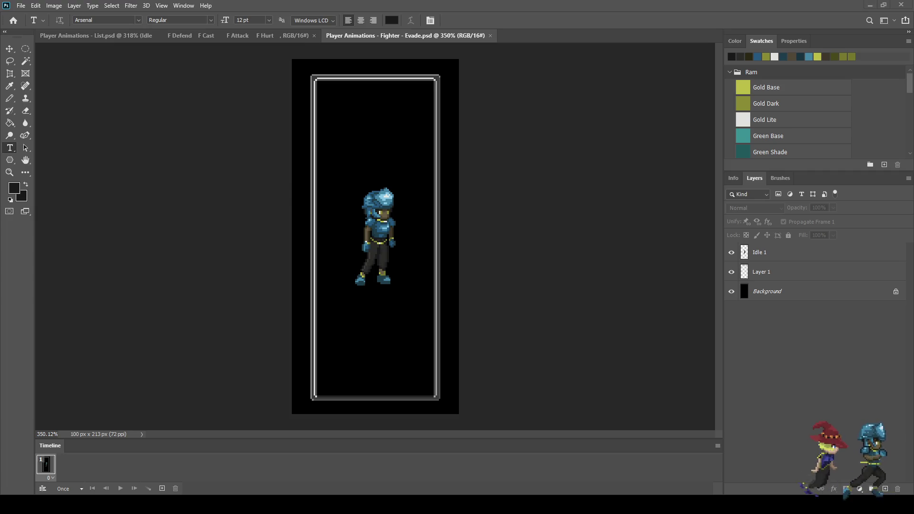
drag(375, 237, 375, 237)
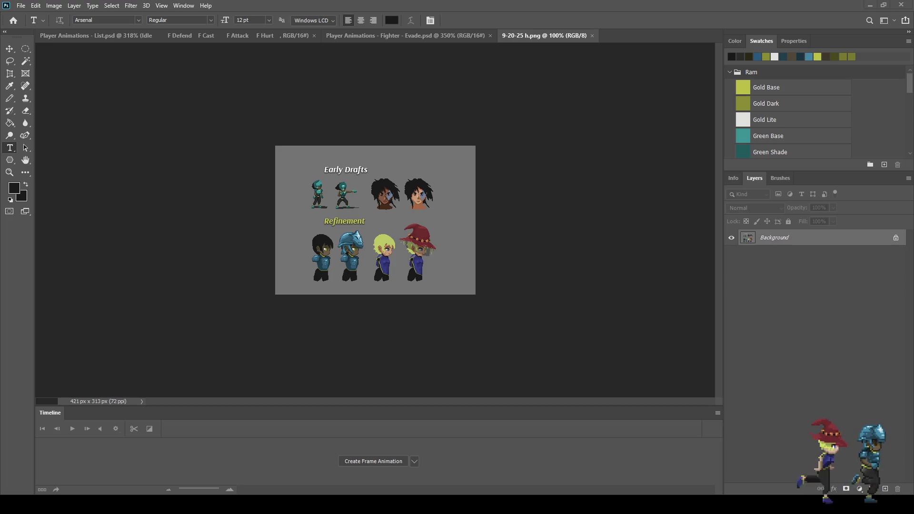
Step: Zoom around the 9-20-25 h.png sprite sheet, then close it with Ctrl+W
scroll(365, 223, up, 5)
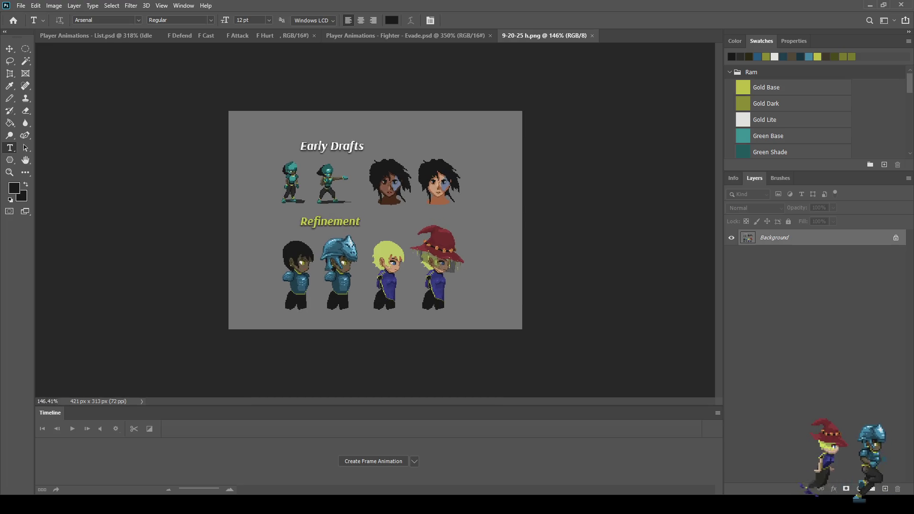
scroll(300, 243, down, 2)
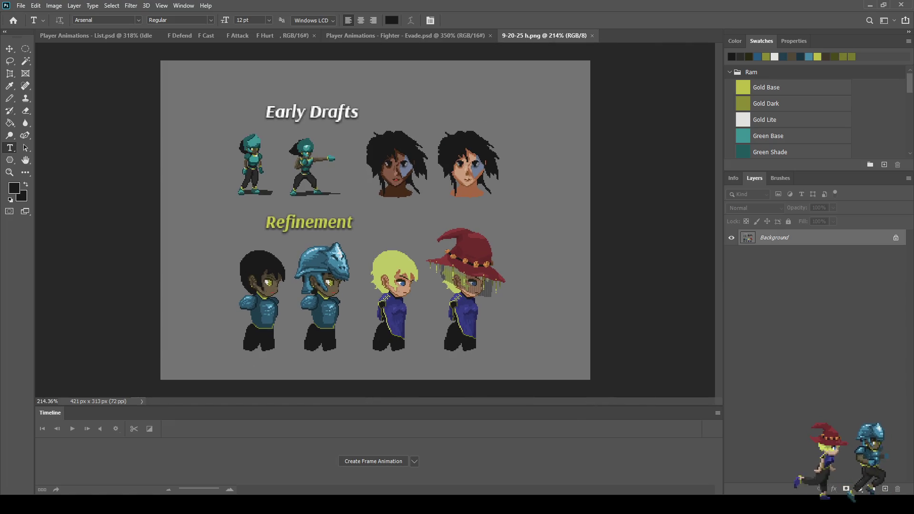
scroll(428, 298, up, 4)
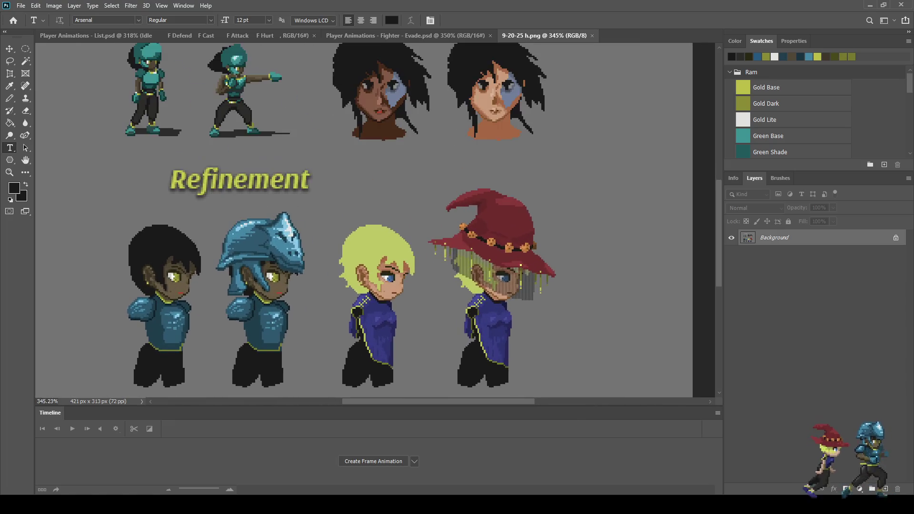
scroll(309, 209, down, 3)
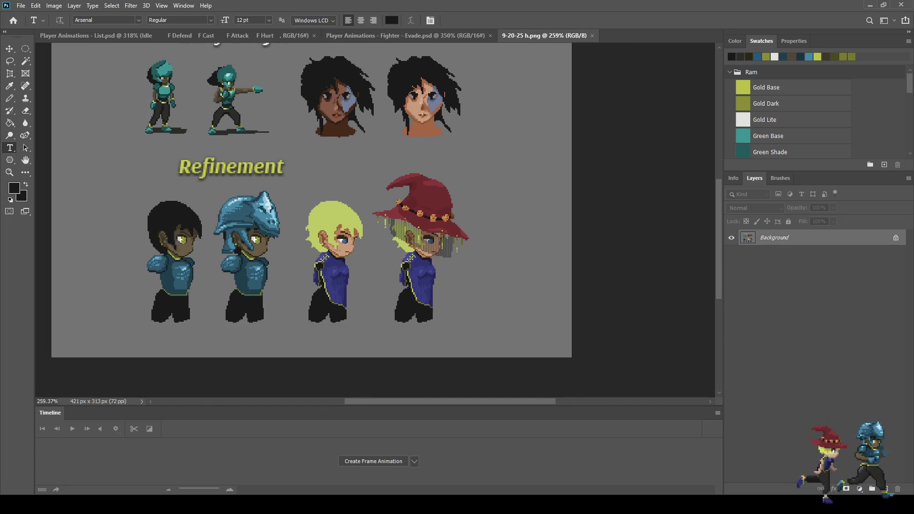
scroll(381, 219, down, 1)
scroll(381, 219, up, 2)
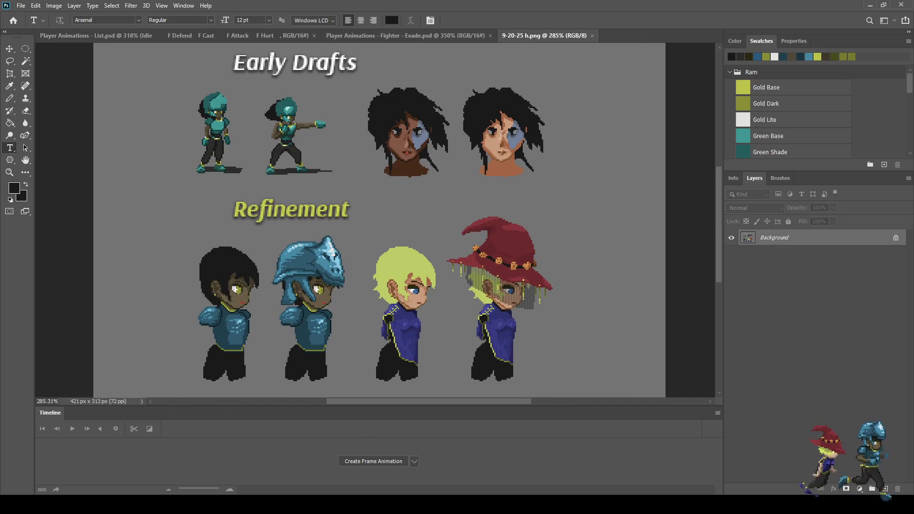
key(ctrl+w)
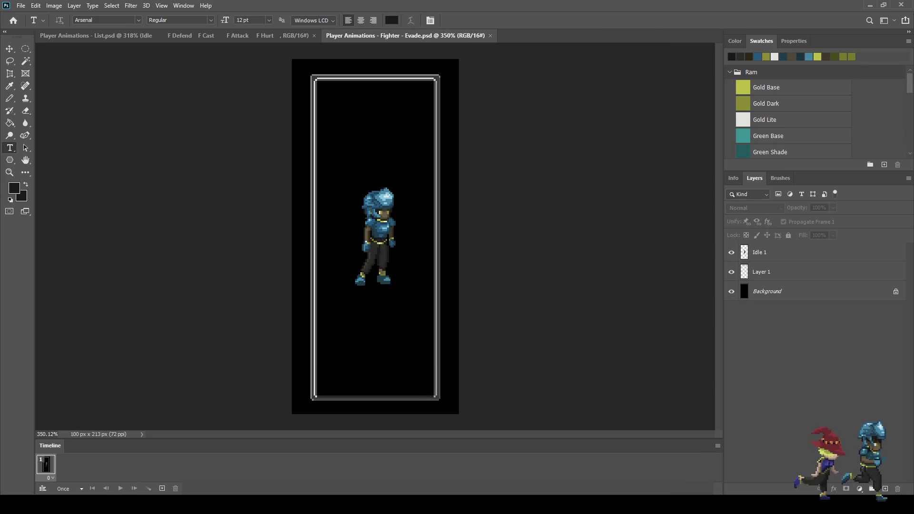
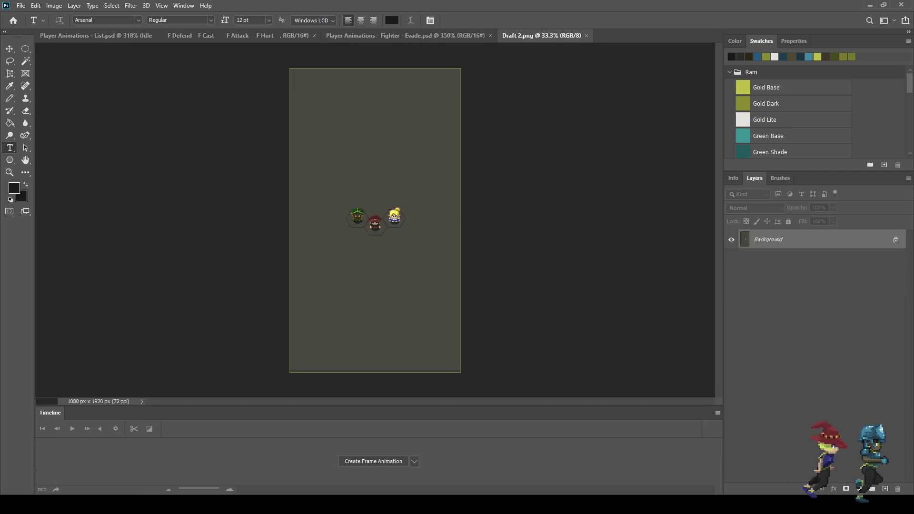
Step: Close the Draft 2.png mockup so Random_Character_Designs.png comes to the front
scroll(375, 219, up, 5)
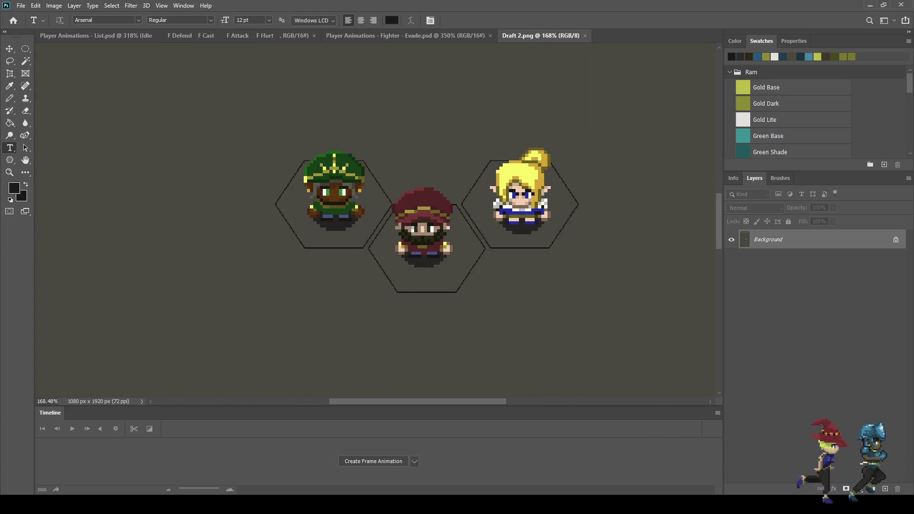
scroll(387, 273, up, 2)
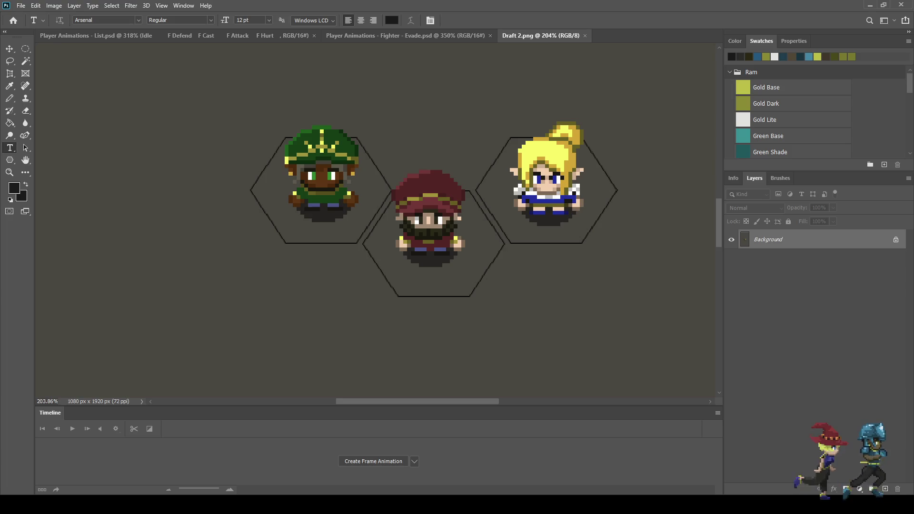
scroll(253, 181, up, 3)
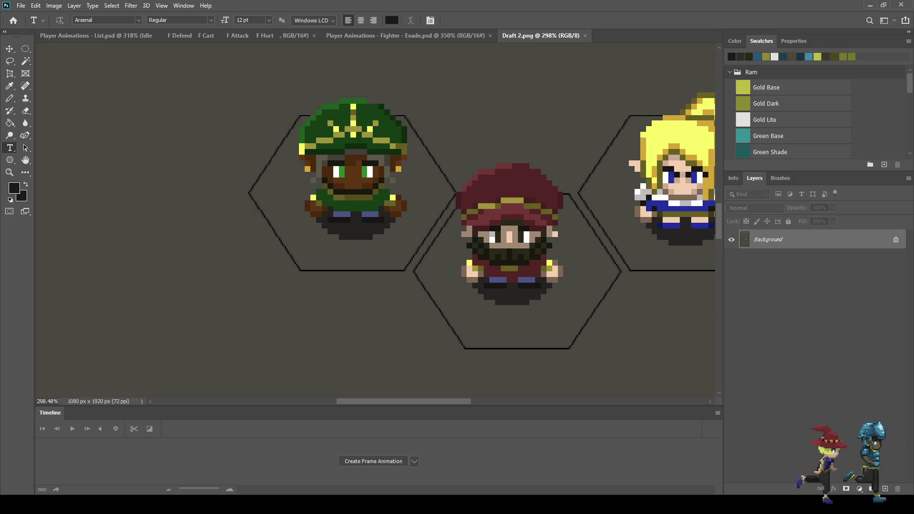
scroll(367, 195, down, 2)
scroll(347, 161, down, 1)
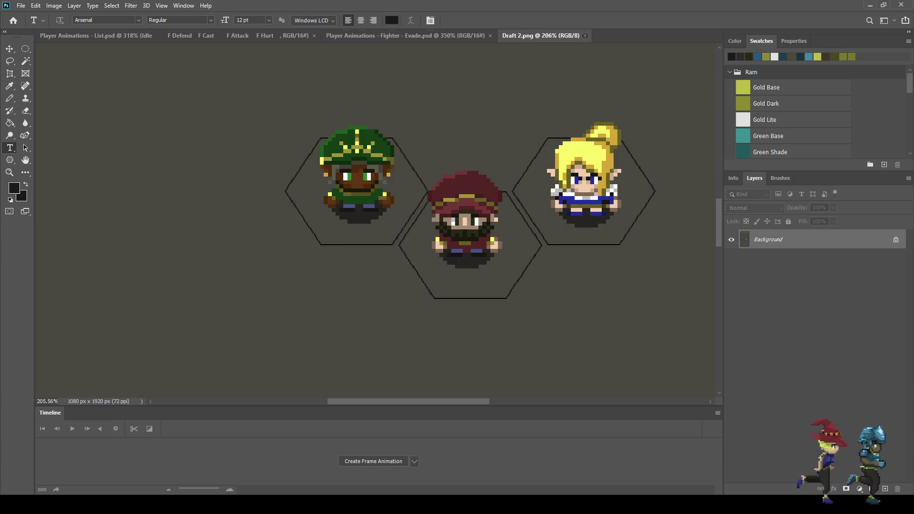
click(585, 36)
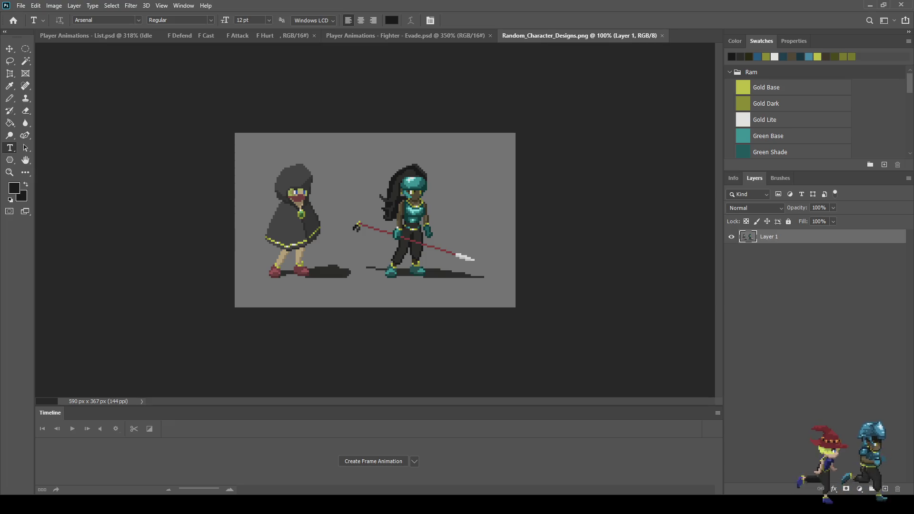
Step: Zoom in on the Random_Character_Designs image of the hooded and armored characters
scroll(375, 220, up, 4)
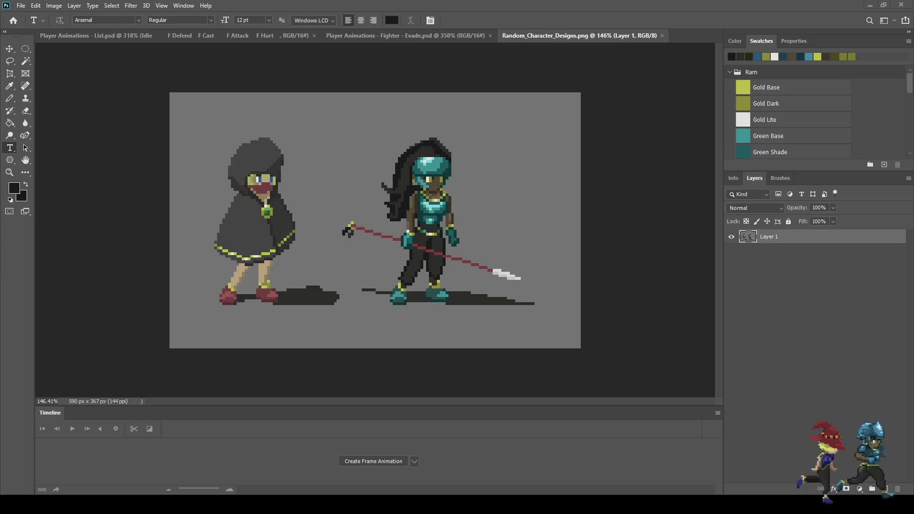
scroll(375, 237, up, 5)
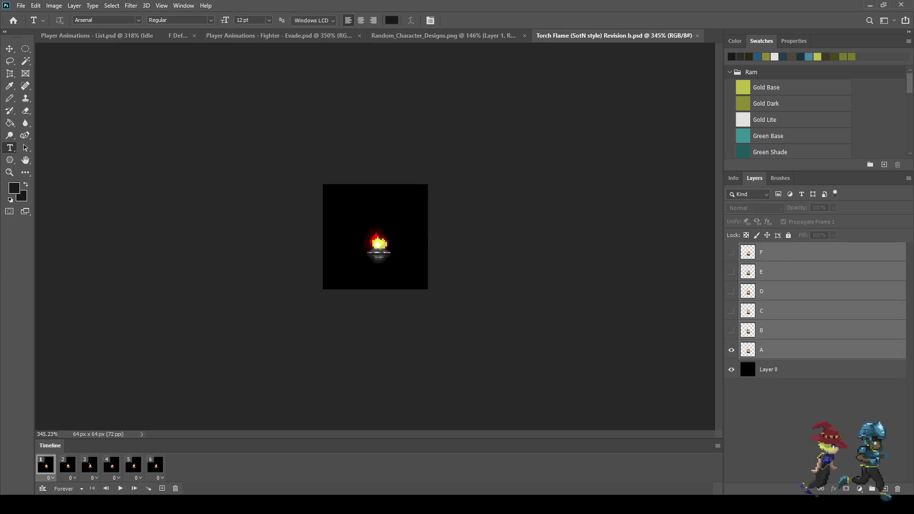
Step: Play and stop the six-frame torch flame animation, then close the Torch Flame file
scroll(375, 237, up, 4)
key(space)
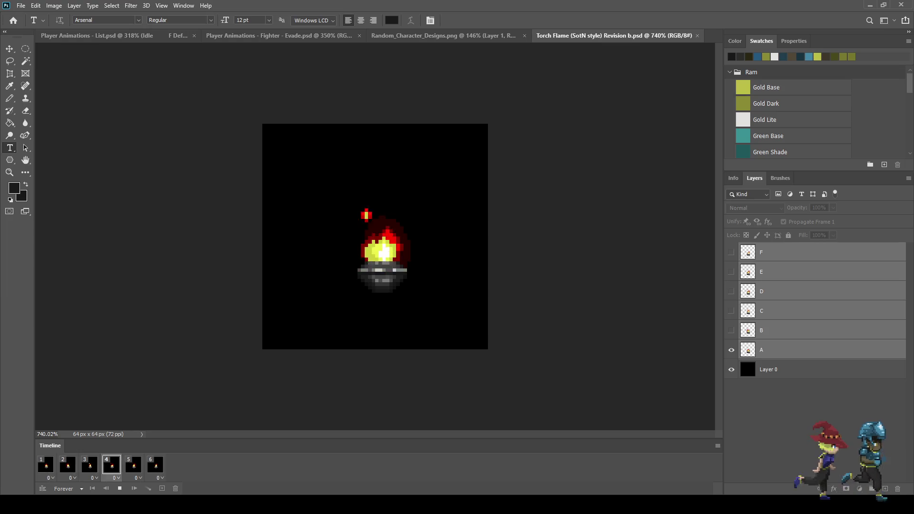
scroll(375, 237, up, 2)
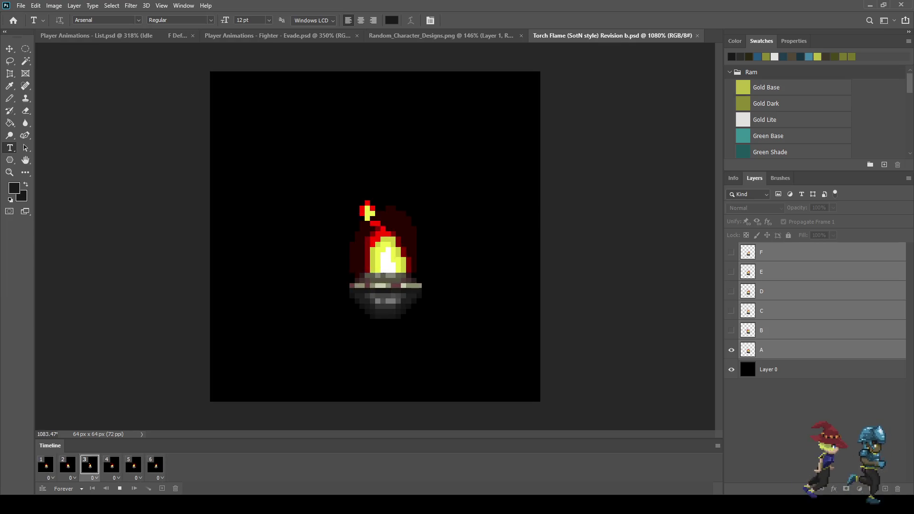
key(space)
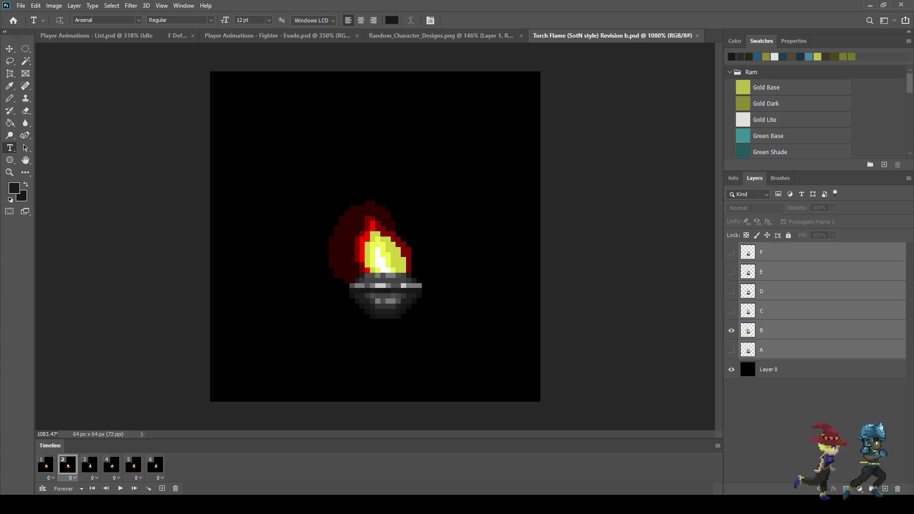
key(space)
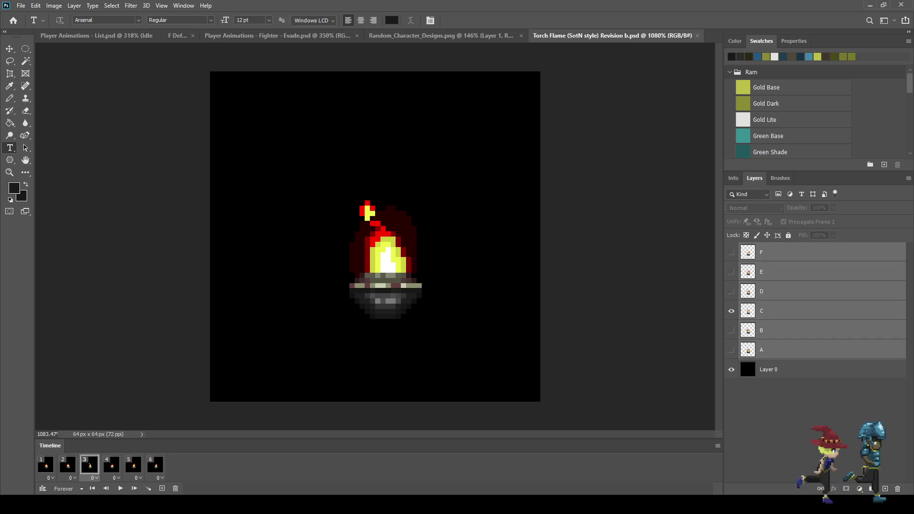
click(697, 36)
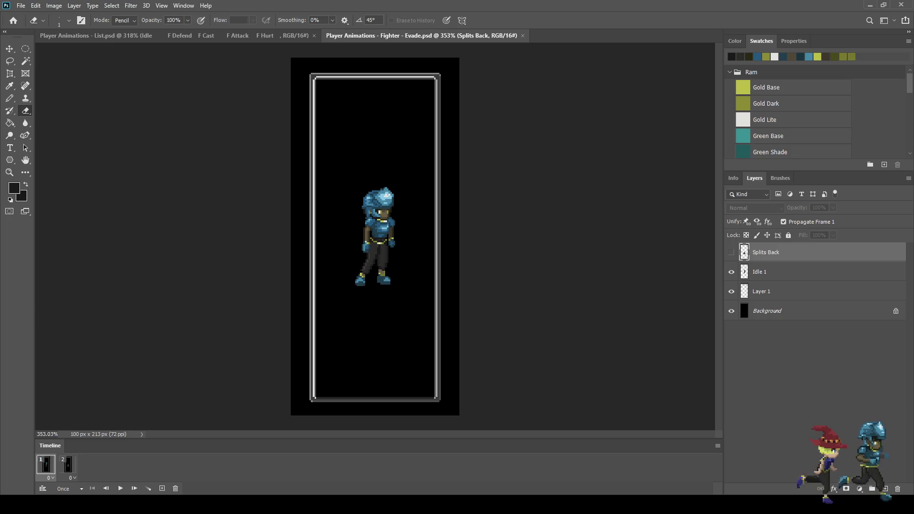
Step: Preview the Splits Back pose, then save Evade.psd
key(ctrl+comma)
key(ctrl+comma)
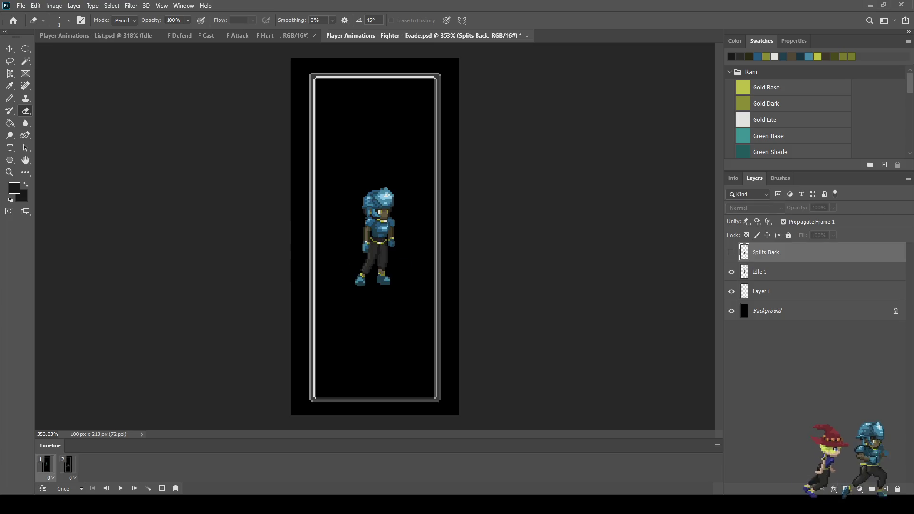
scroll(377, 255, up, 3)
key(ctrl+s)
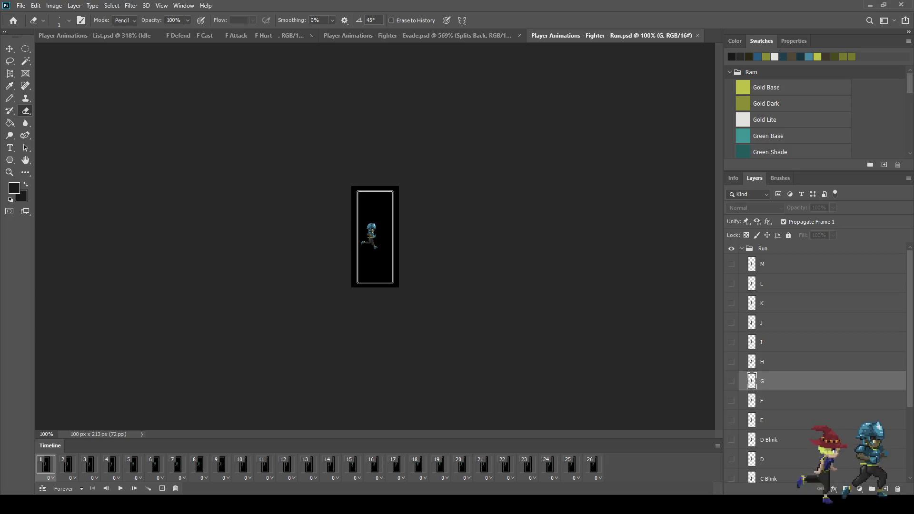
Step: Stop the playing animation at frame 1 and close the Defend document
scroll(375, 237, up, 3)
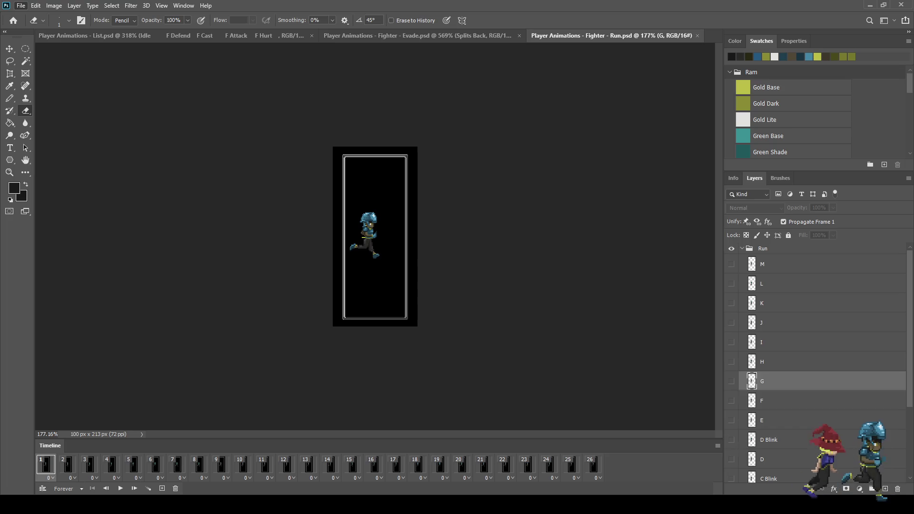
scroll(374, 237, up, 5)
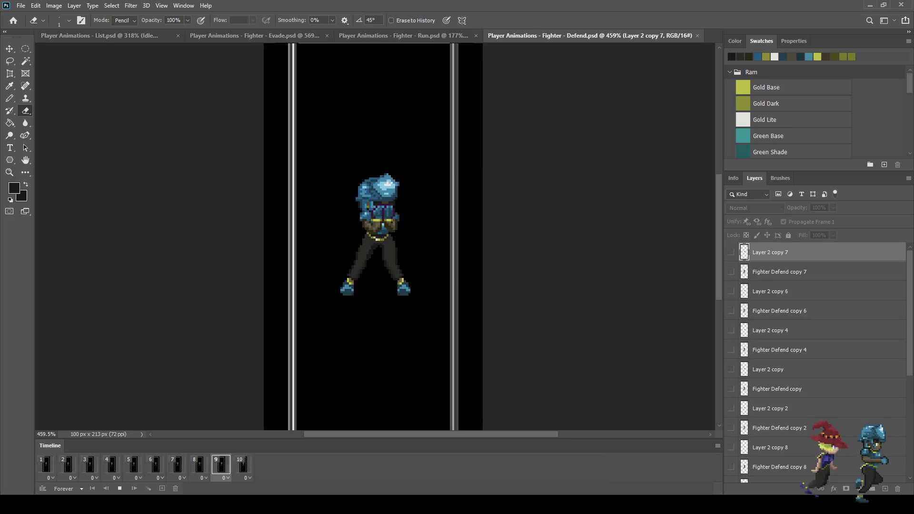
scroll(524, 231, up, 2)
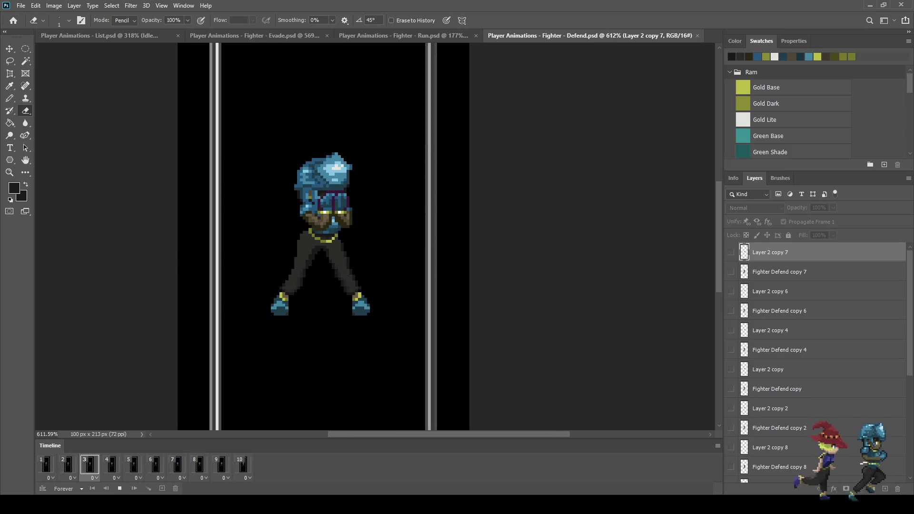
key(space)
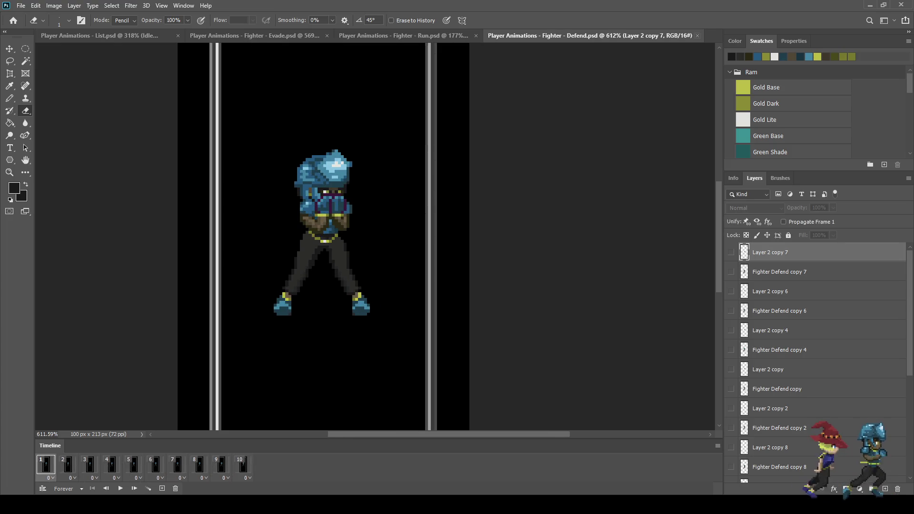
key(ctrl+w)
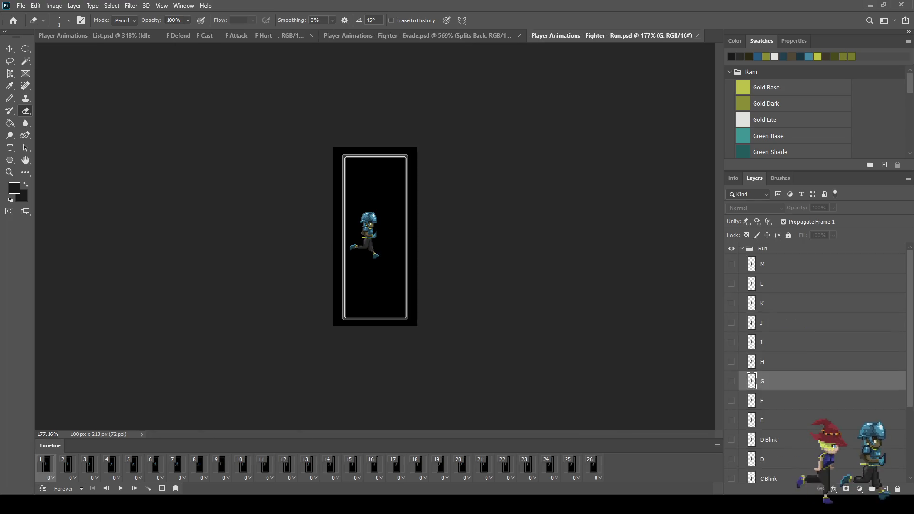
Step: Step through the run frames and make layer L the active layer
scroll(359, 231, up, 10)
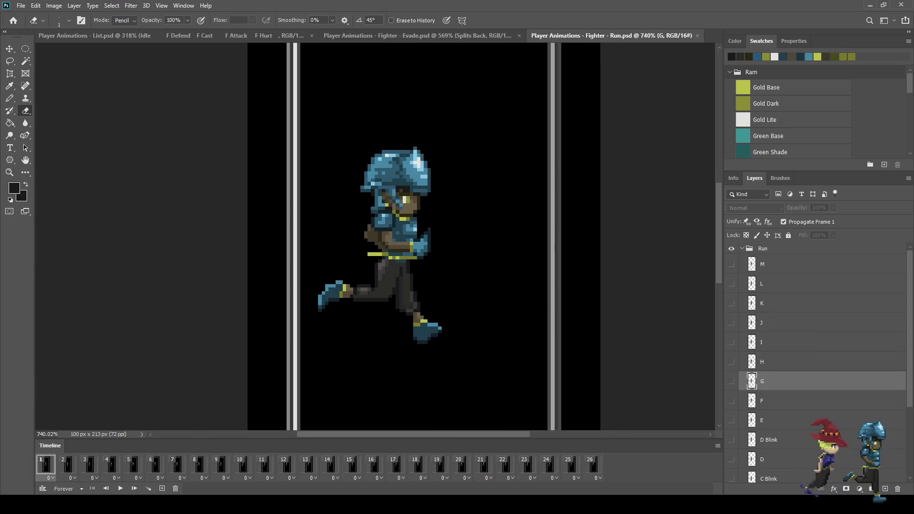
key(Right)
key(Right)
key(Right)
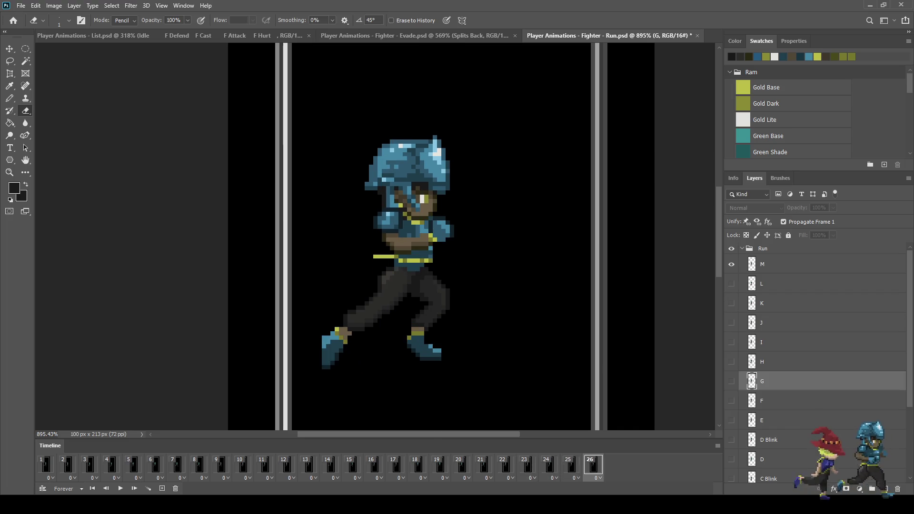
key(Left)
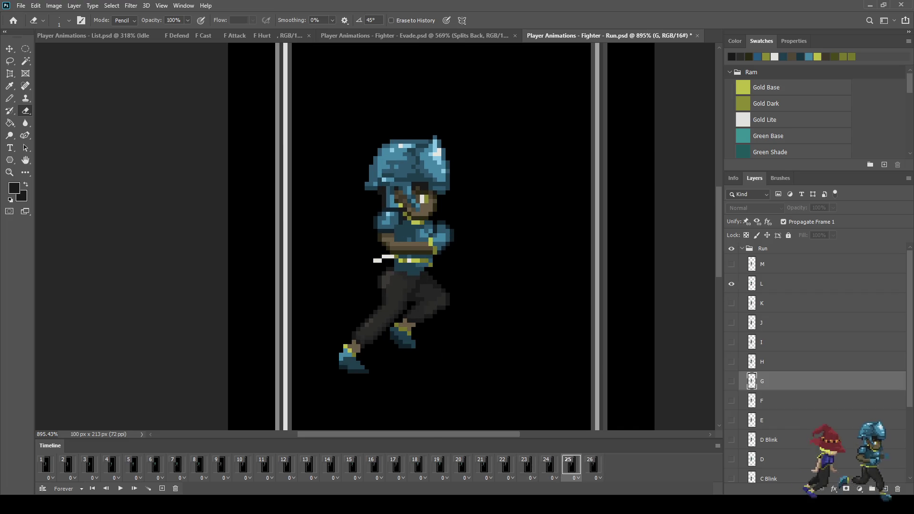
click(785, 284)
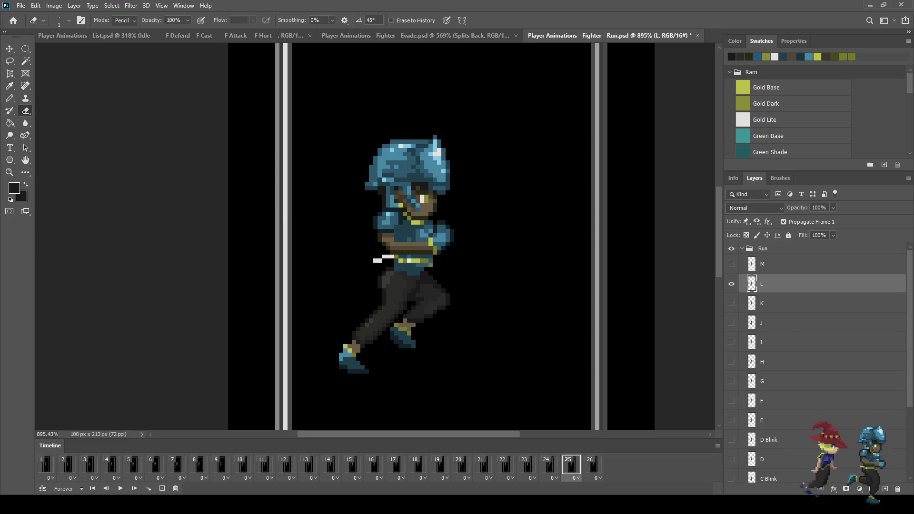
Step: Lasso the fighter's blue helmeted head in the run frame
scroll(422, 193, up, 3)
key(l)
mouse_move(314, 108)
mouse_down()
mouse_move(367, 68)
mouse_move(518, 155)
mouse_move(486, 225)
mouse_move(454, 237)
mouse_up()
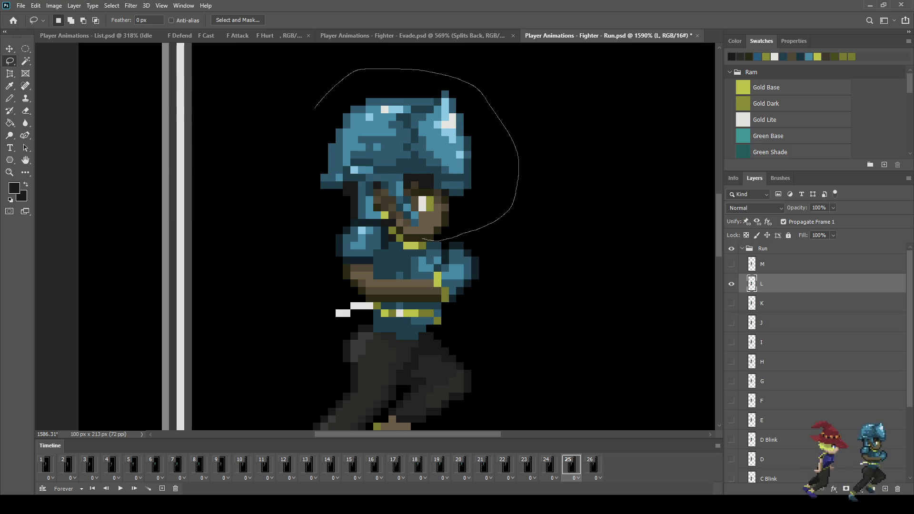
mouse_move(396, 230)
mouse_down()
mouse_move(338, 222)
mouse_move(300, 118)
mouse_move(312, 110)
mouse_up()
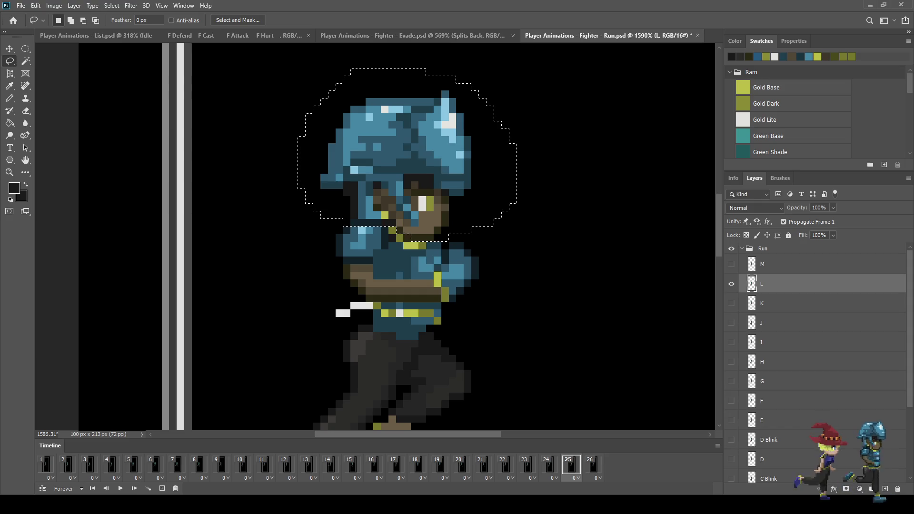
Step: Close the Run document and show Evade's second frame with the Splits Back pose
key(ctrl+w)
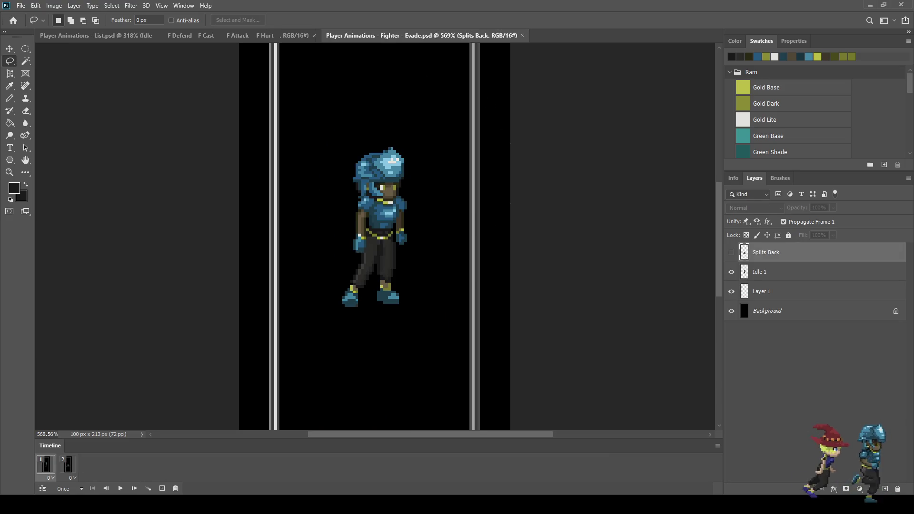
scroll(376, 238, down, 3)
scroll(375, 238, up, 5)
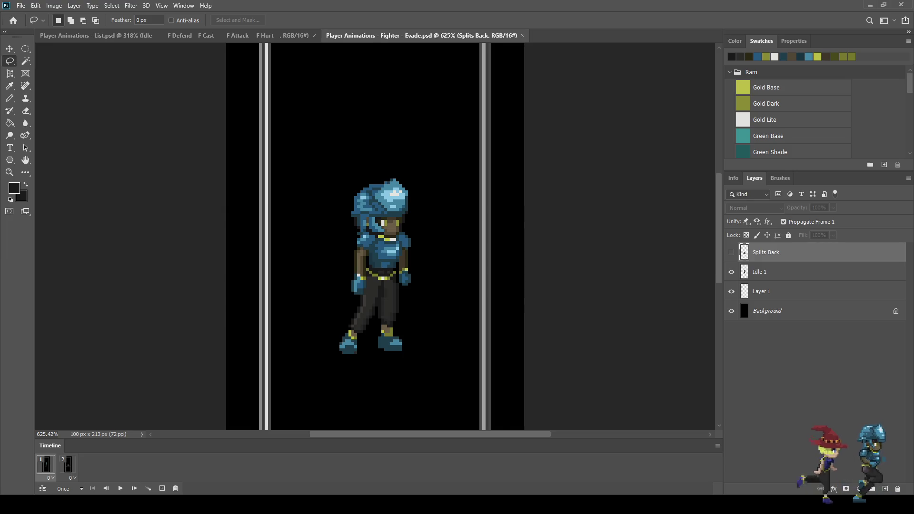
scroll(365, 193, up, 1)
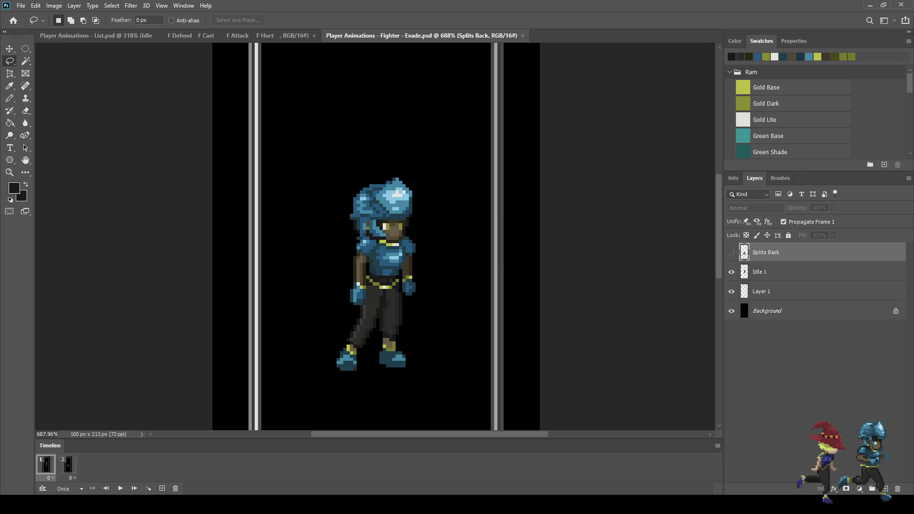
click(67, 465)
scroll(368, 335, up, 5)
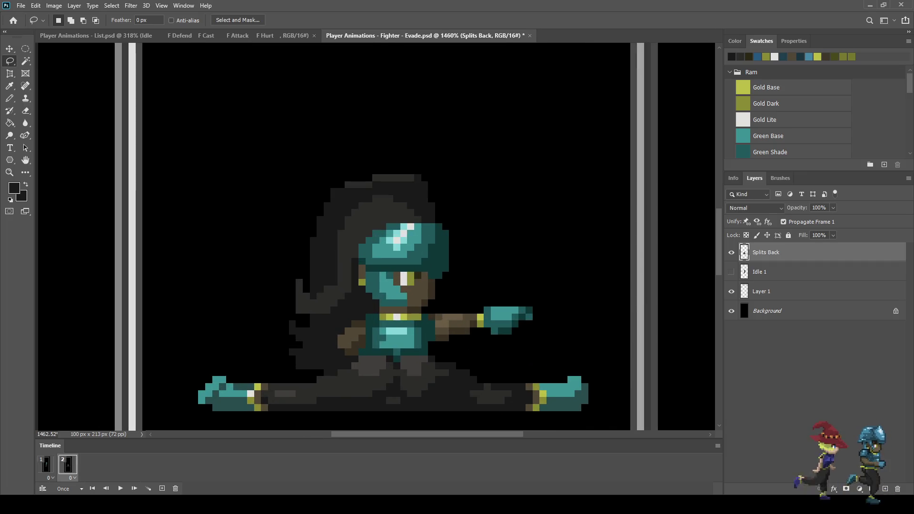
Step: Delete the old teal head and hair, then paste the blue helmeted head as a new layer
mouse_move(289, 356)
mouse_down()
mouse_move(334, 315)
mouse_move(469, 301)
mouse_move(326, 130)
mouse_move(247, 289)
mouse_move(270, 362)
mouse_up()
key(Delete)
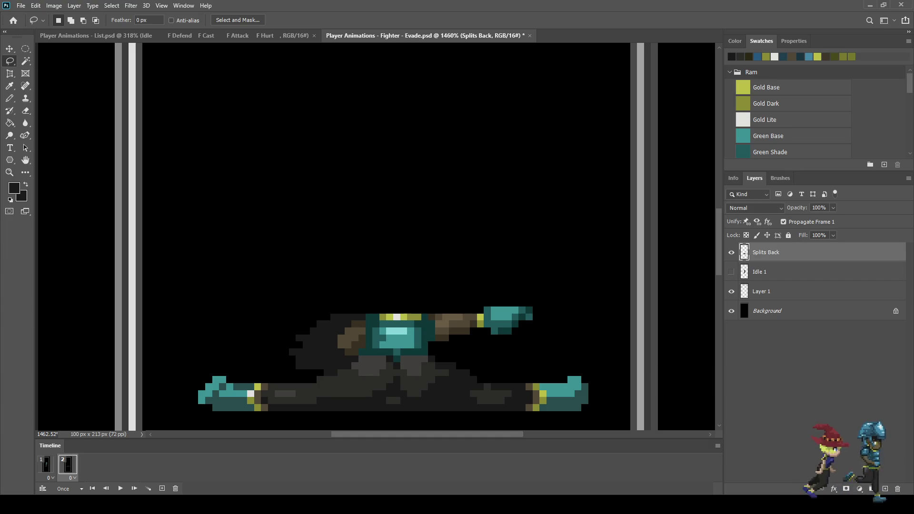
key(ctrl+v)
Step: Nudge the pasted head pixel by pixel onto the neck and commit the transform
key(ctrl+t)
key(shift+Down)
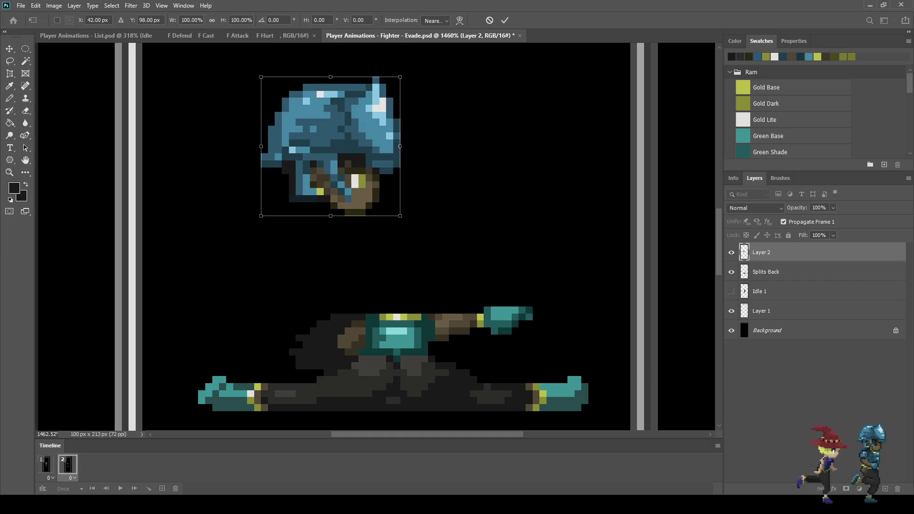
key(shift+Right)
key(Down)
key(Down)
key(Down)
key(Down)
key(Down)
key(Down)
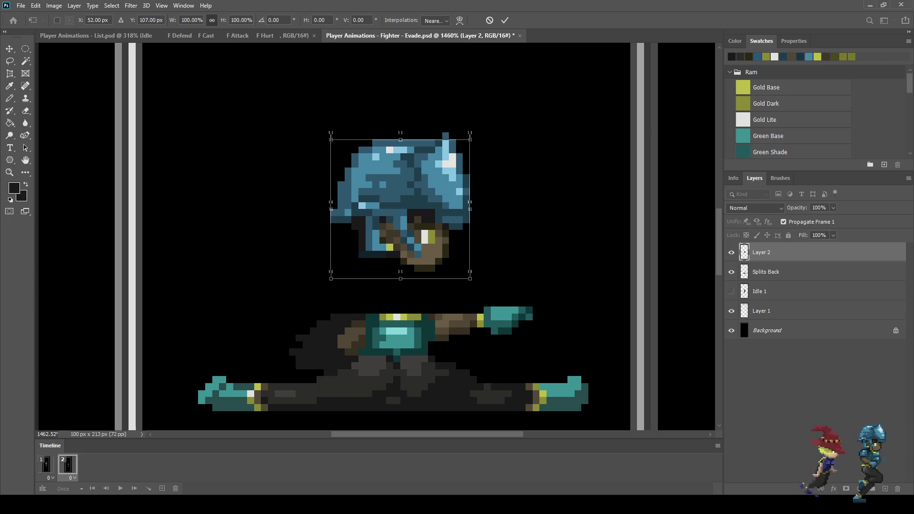
key(Down)
key(Right)
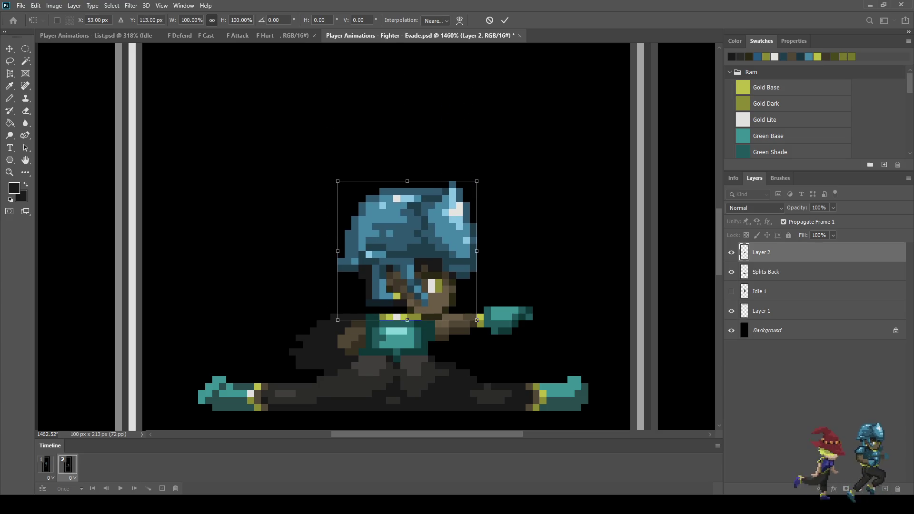
key(Down)
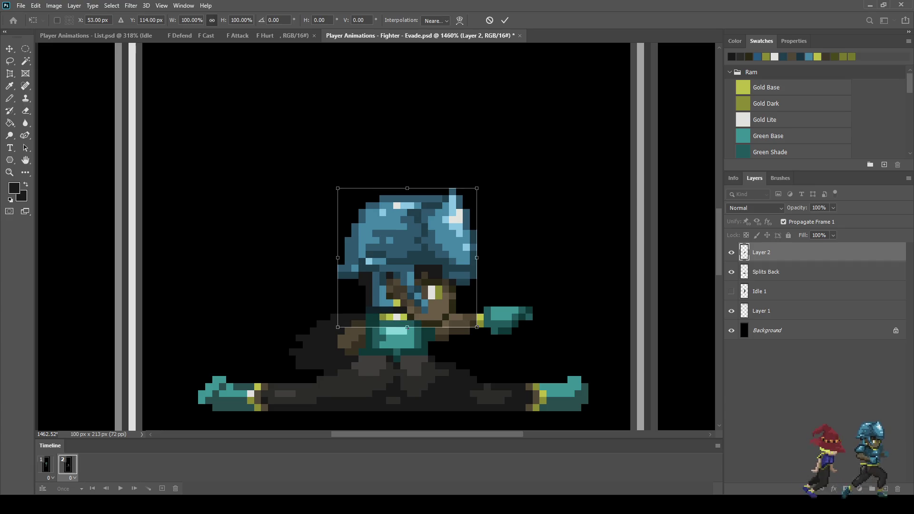
key(Up)
key(Up)
key(Up)
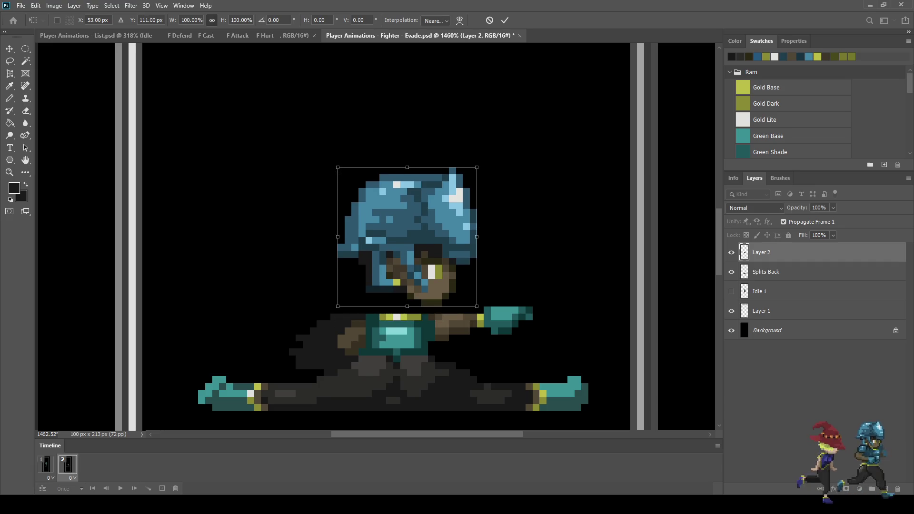
key(Down)
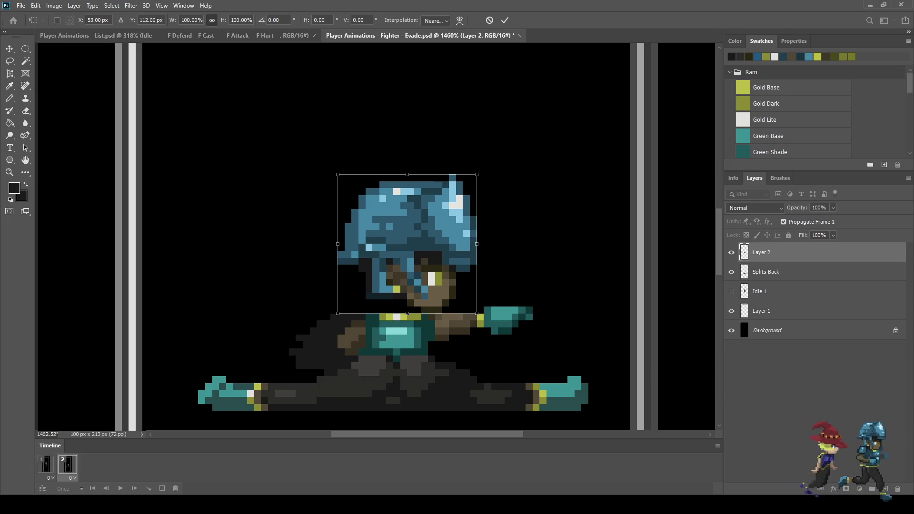
key(Return)
Step: Lasso and delete the dark hair behind the shoulder on the Splits Back layer, then deselect
key(l)
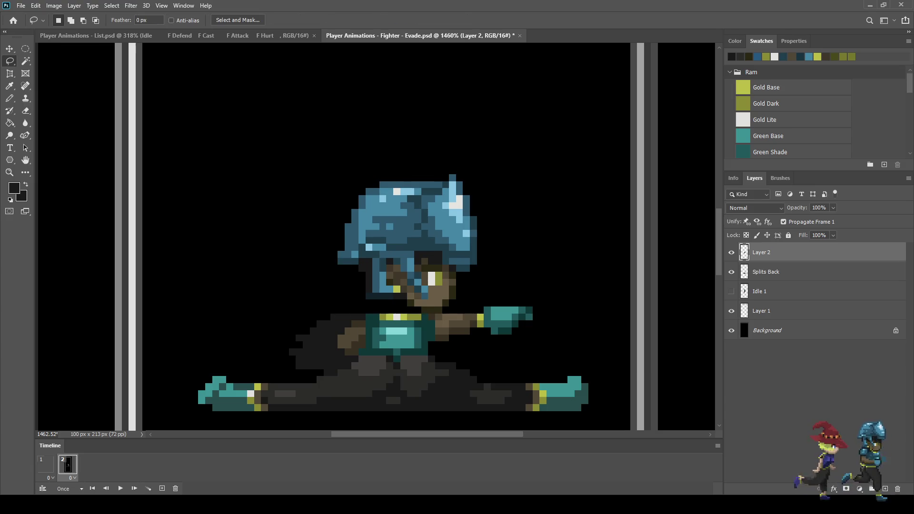
scroll(305, 362, down, 3)
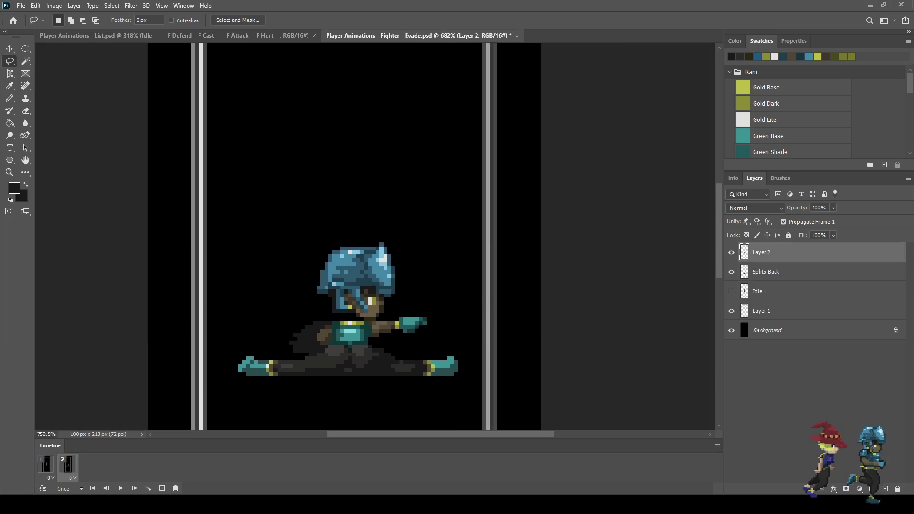
scroll(305, 362, up, 6)
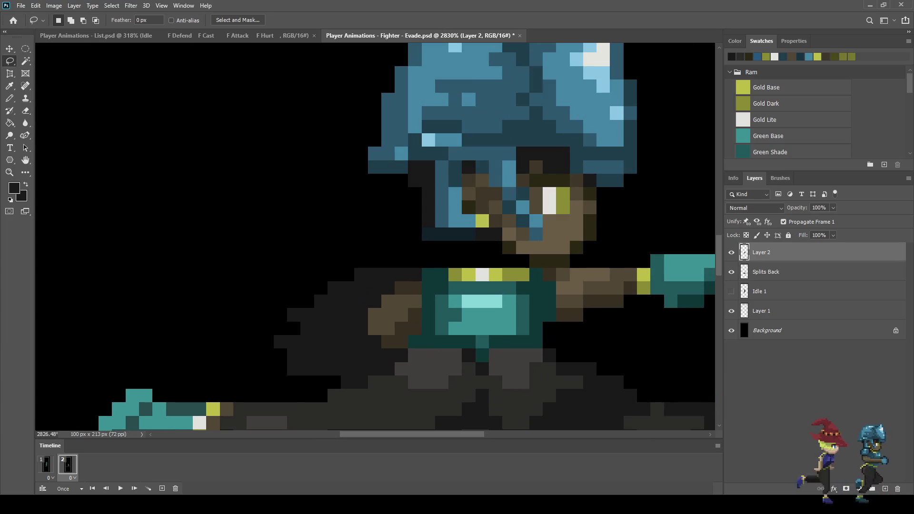
mouse_move(261, 294)
mouse_down()
mouse_move(402, 263)
mouse_move(398, 285)
mouse_move(375, 308)
mouse_up()
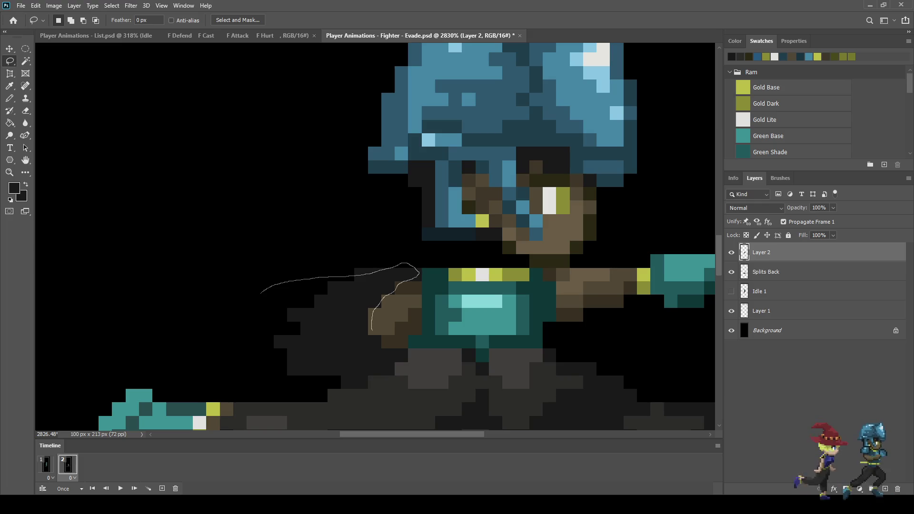
mouse_move(398, 364)
mouse_down()
mouse_move(361, 386)
mouse_move(290, 387)
mouse_move(257, 296)
mouse_up()
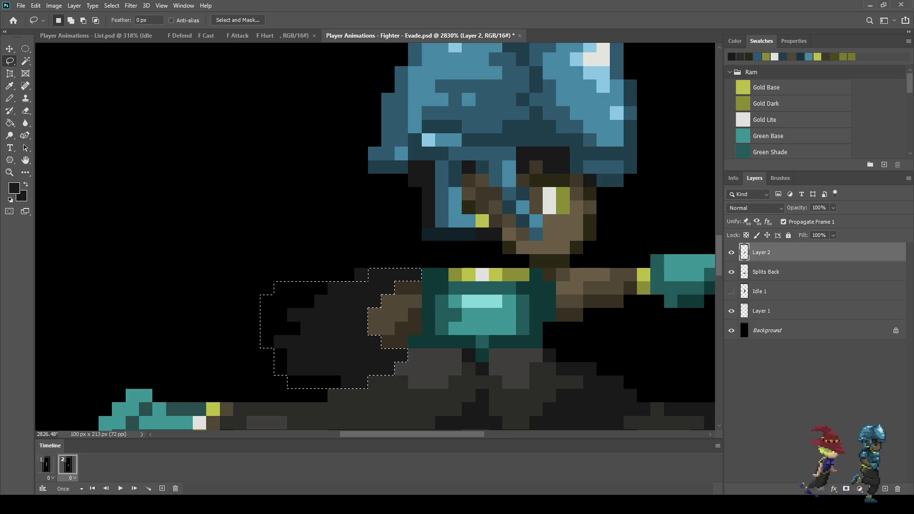
click(766, 272)
key(Delete)
scroll(579, 280, down, 5)
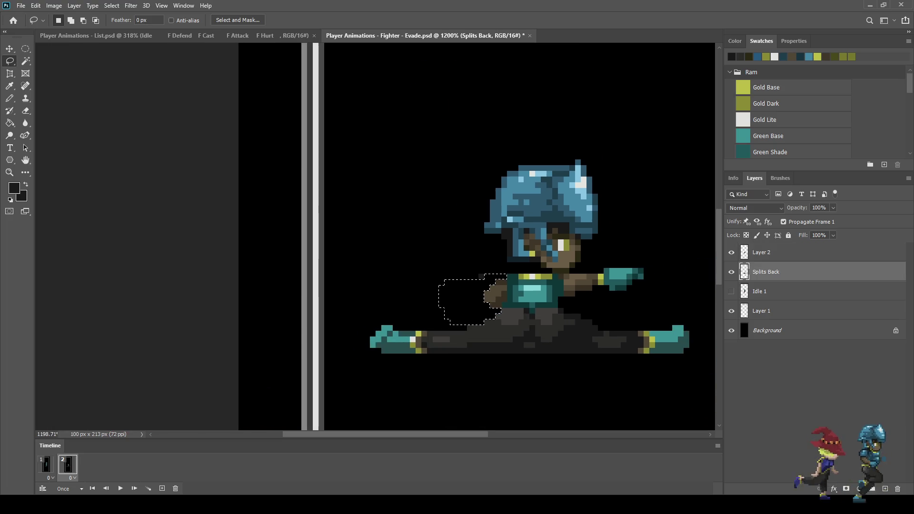
key(ctrl+d)
scroll(526, 241, up, 2)
scroll(539, 227, up, 1)
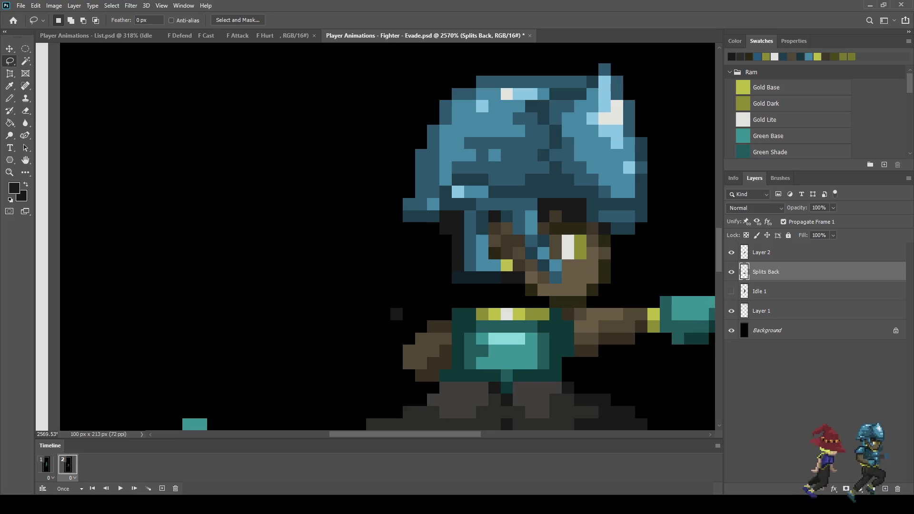
Step: Sample the dark teal and set the Paint Bucket to non-contiguous fills at 100% opacity
key(i)
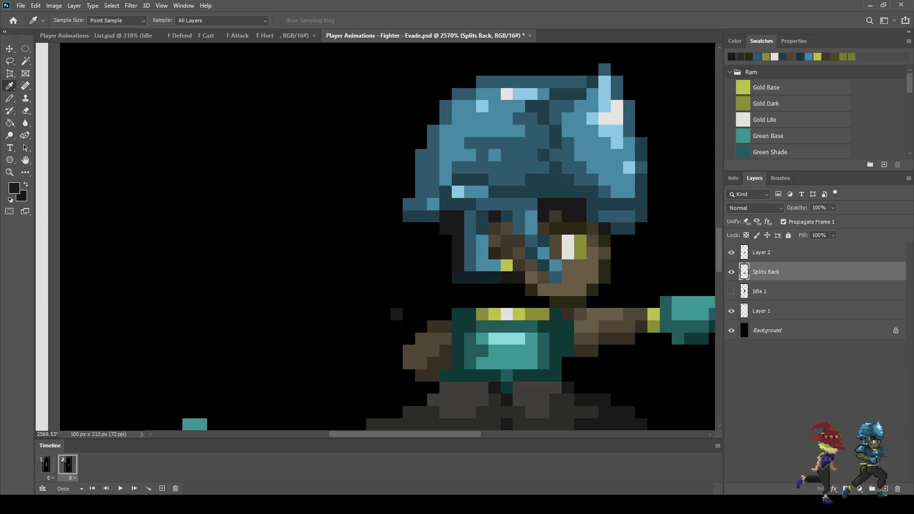
key(g)
click(326, 21)
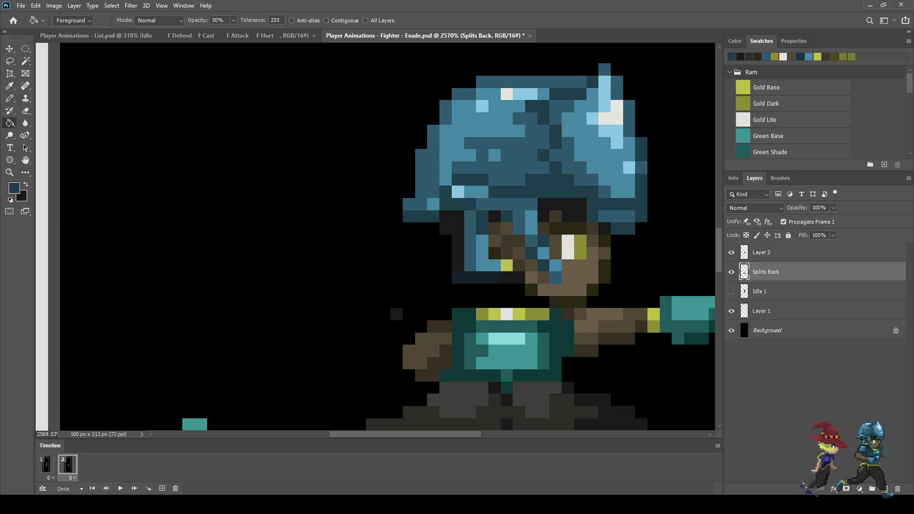
click(507, 352)
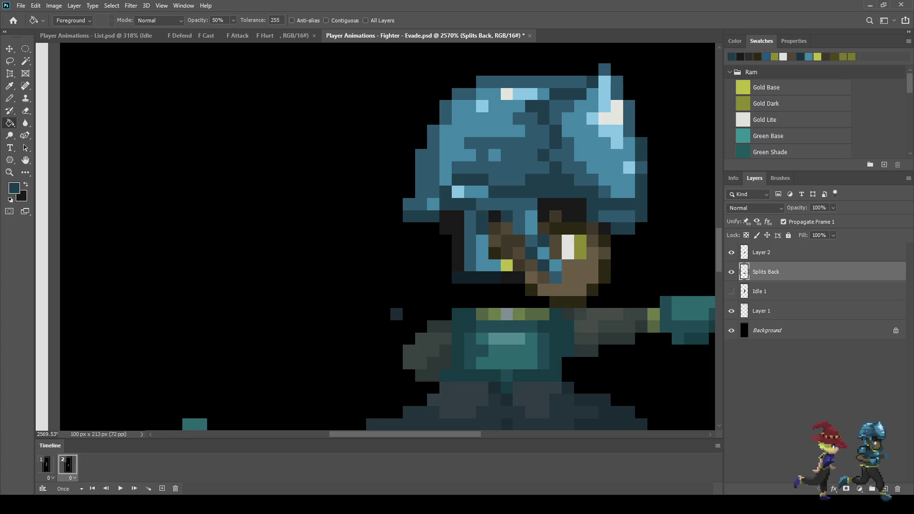
key(ctrl+z)
click(275, 20)
text(1)
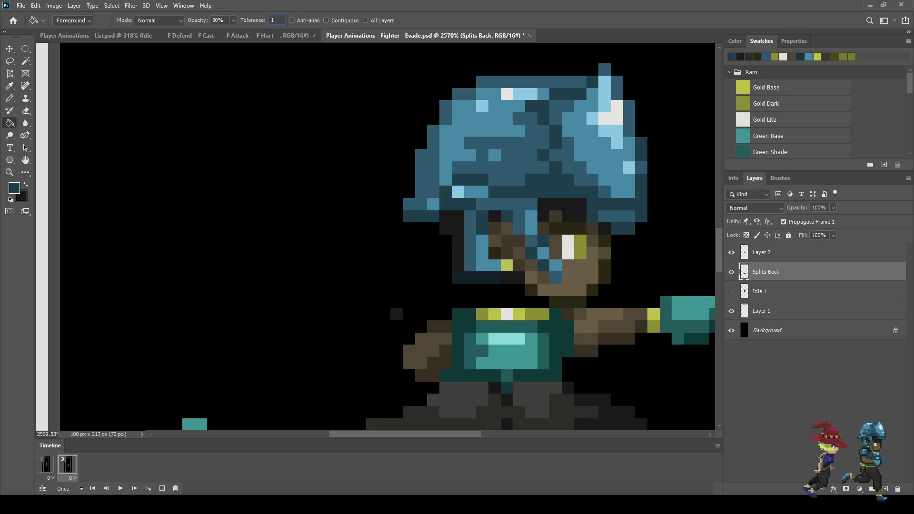
text(100)
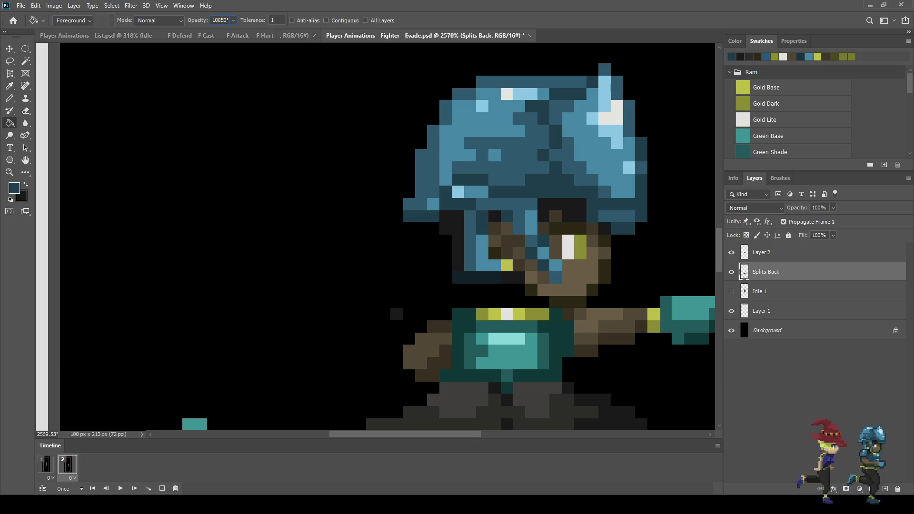
key(Return)
Step: Recolour the shirt's dark green pixels dark blue and the chest plate and gauntlets lighter blue
click(458, 343)
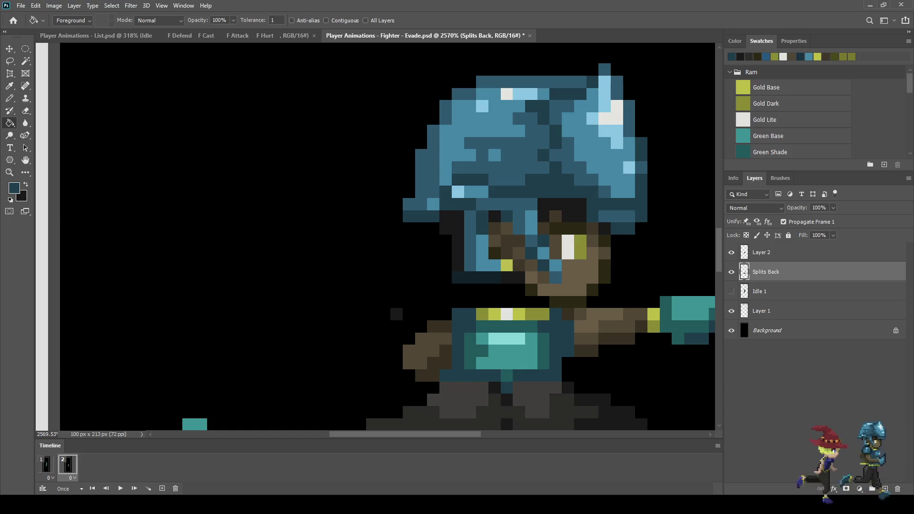
key(i)
key(g)
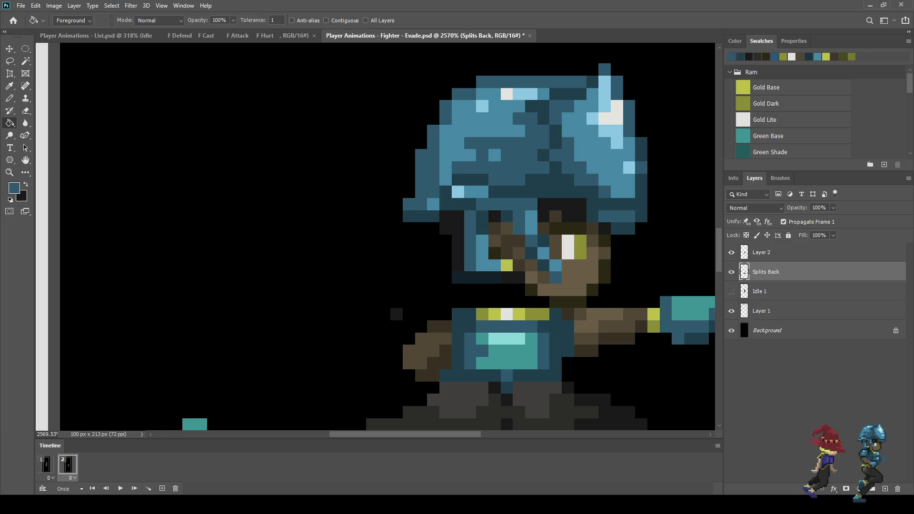
key(i)
key(g)
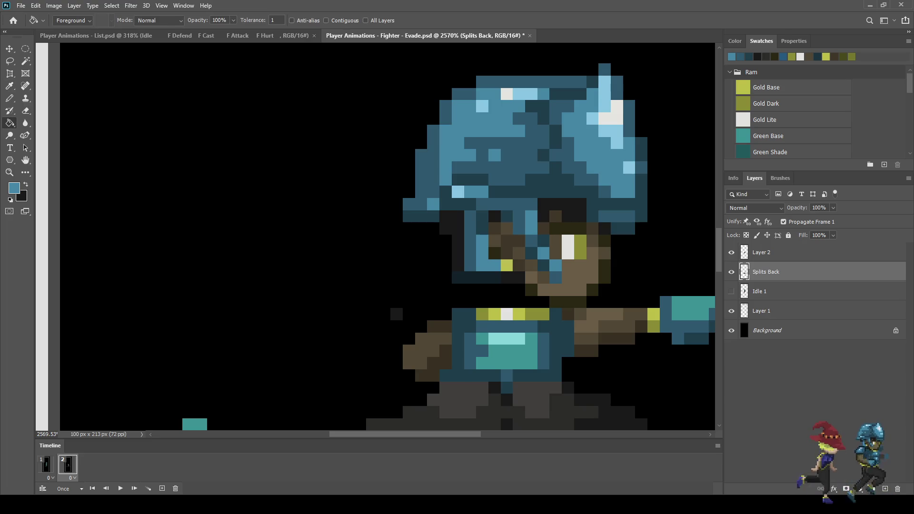
click(470, 353)
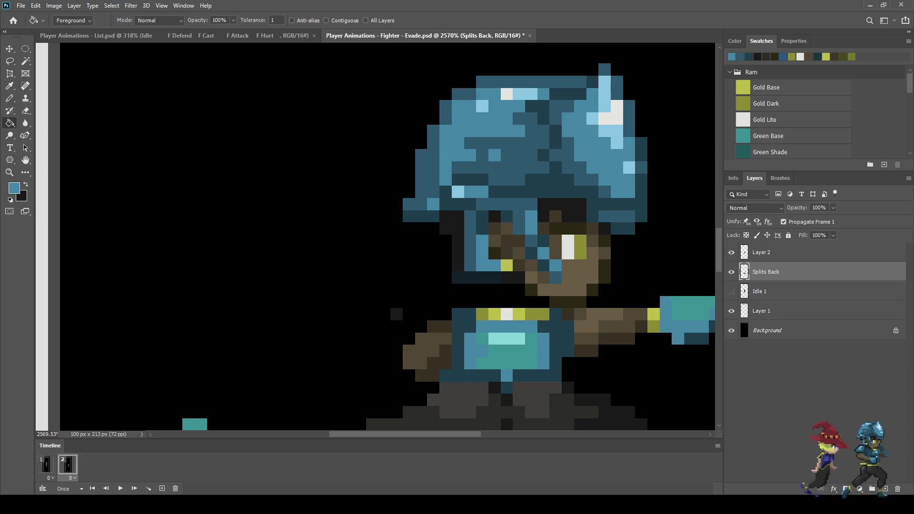
key(i)
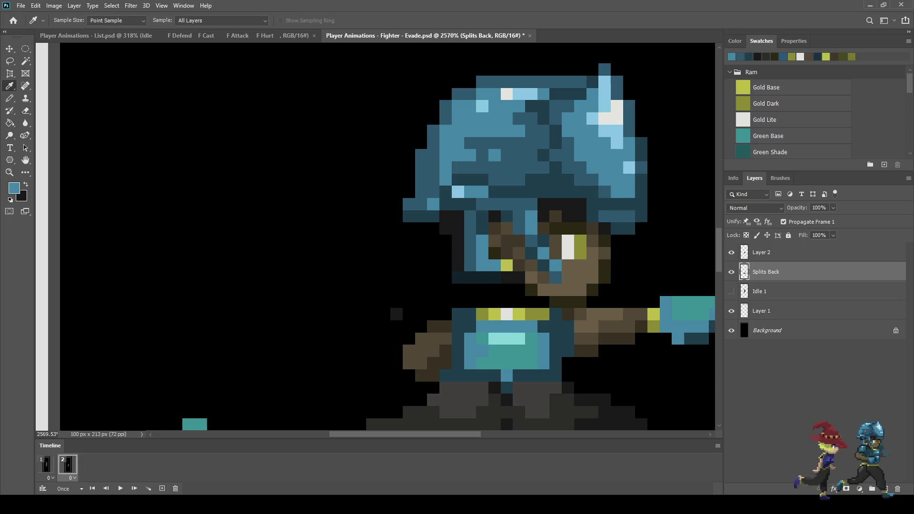
key(g)
click(507, 357)
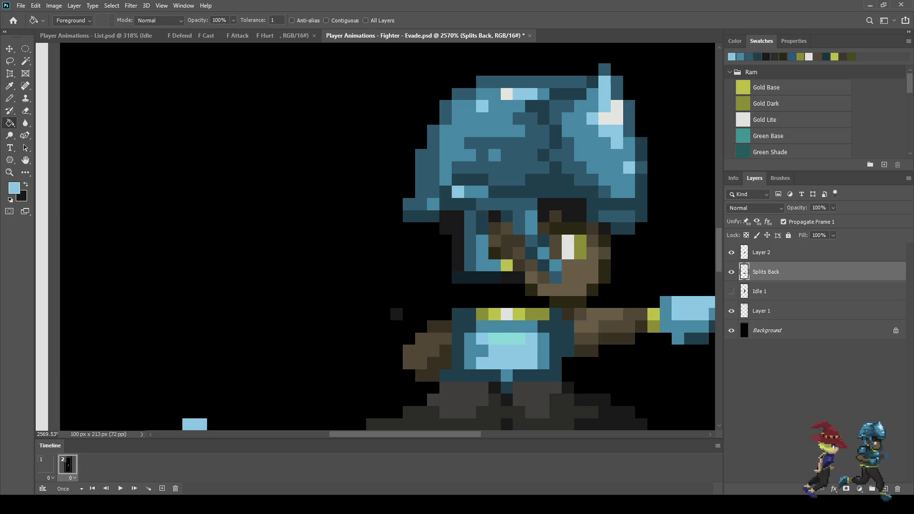
Step: Sample the near-white from the sprite and fill the chest pixels with it
key(i)
click(507, 314)
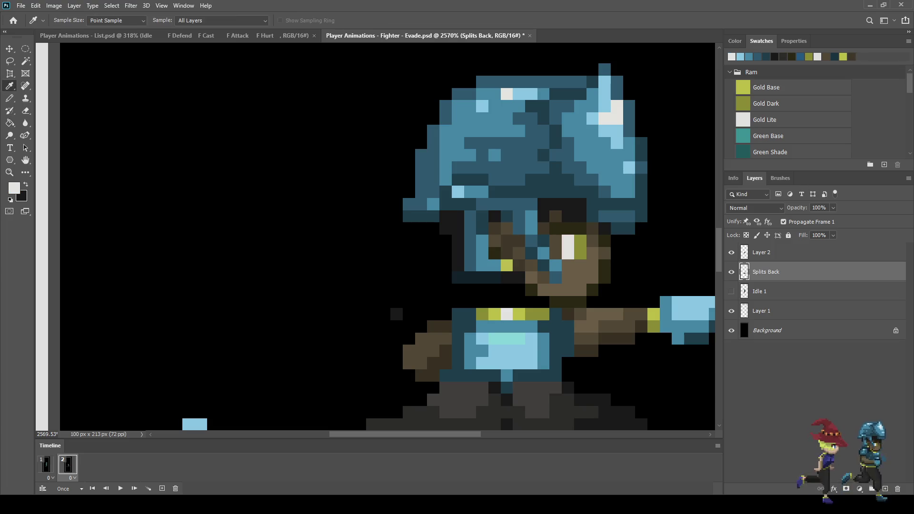
key(g)
click(508, 339)
scroll(507, 336, down, 5)
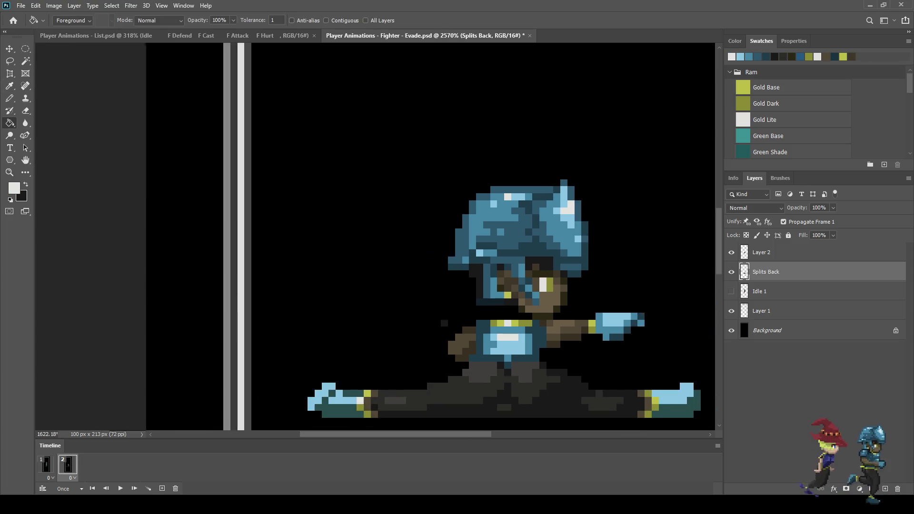
scroll(502, 367, down, 2)
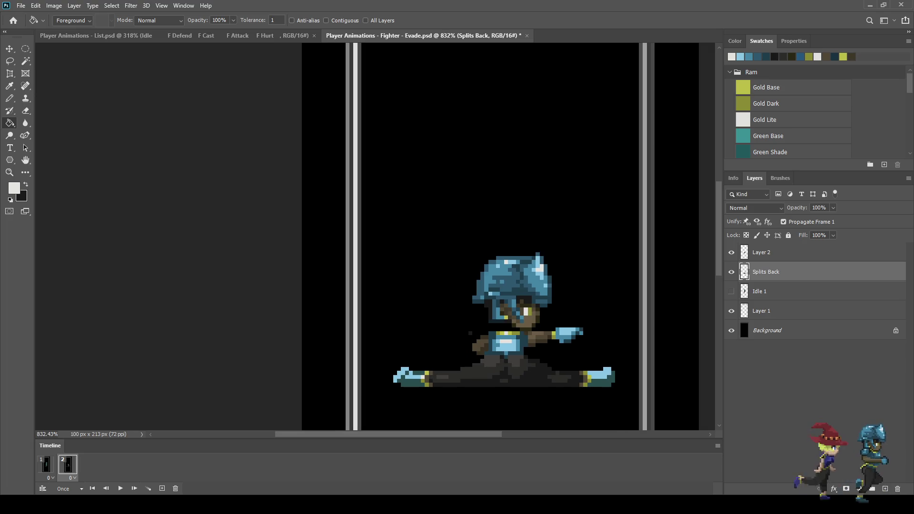
scroll(511, 360, up, 5)
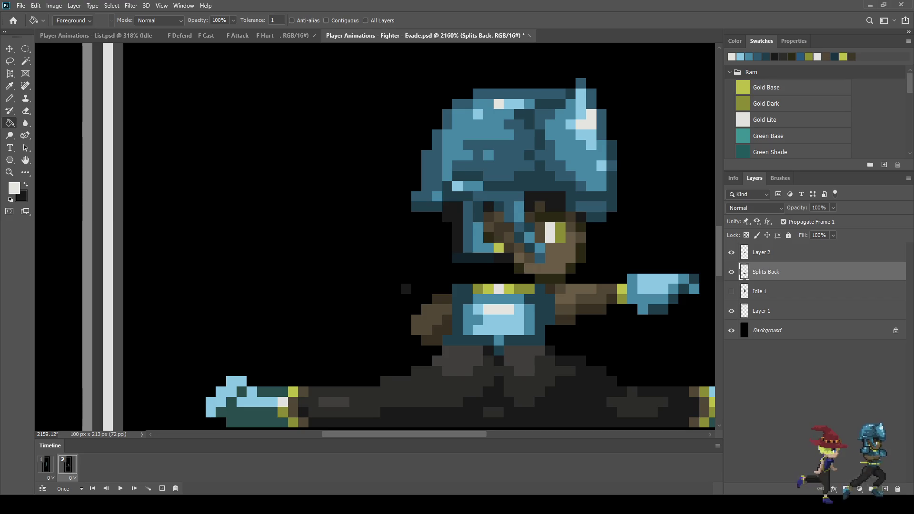
Step: Recolour the boot, chest and hand pixels mid blue and the white chest pixels light blue
key(i)
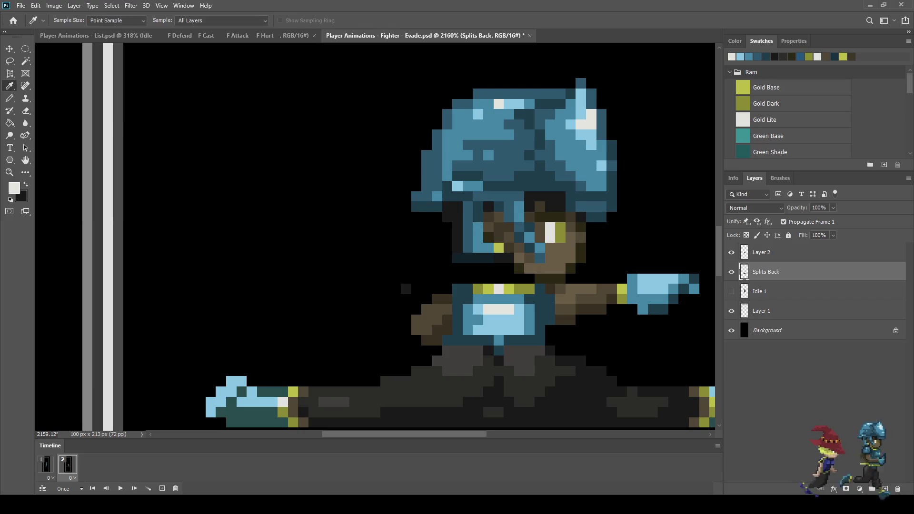
click(476, 142)
key(g)
click(229, 405)
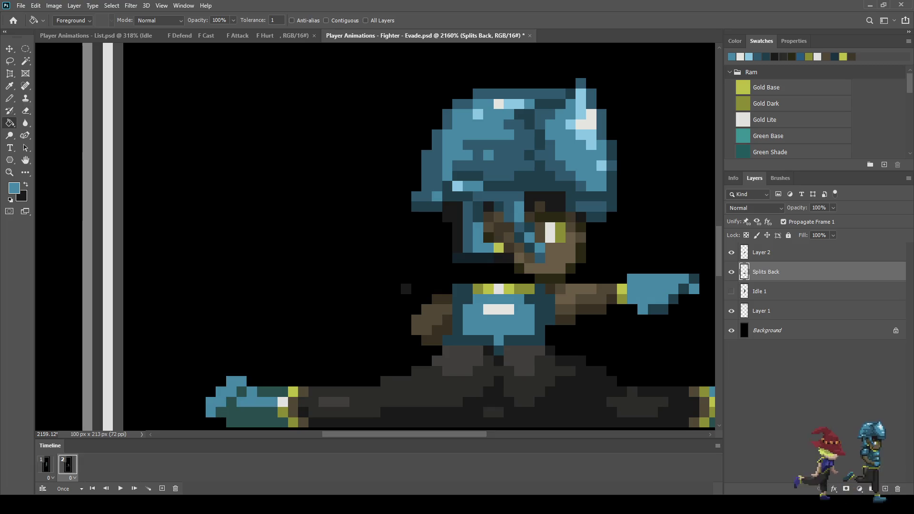
key(i)
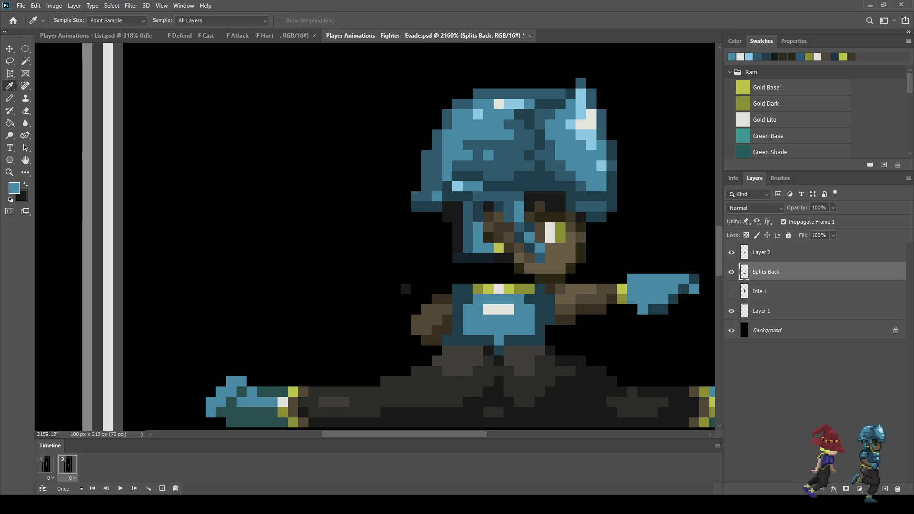
click(514, 104)
key(g)
click(498, 310)
scroll(487, 312, down, 6)
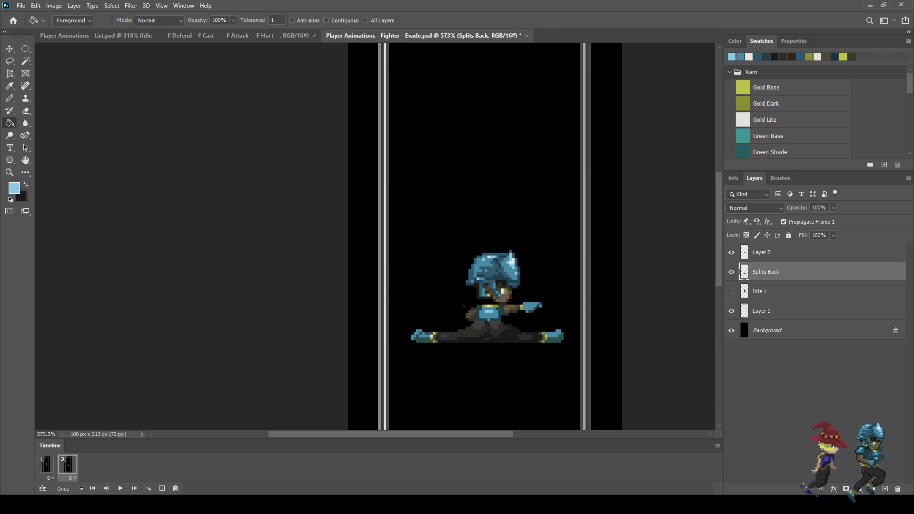
scroll(461, 316, up, 3)
Step: Sample the light grey and pencil a highlight pixel onto the chin, correcting it one pixel higher
key(e)
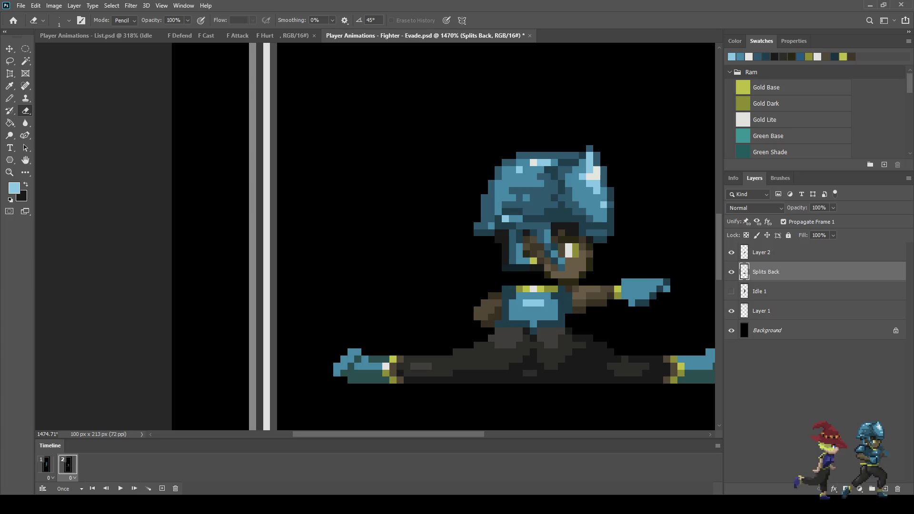
scroll(466, 286, down, 3)
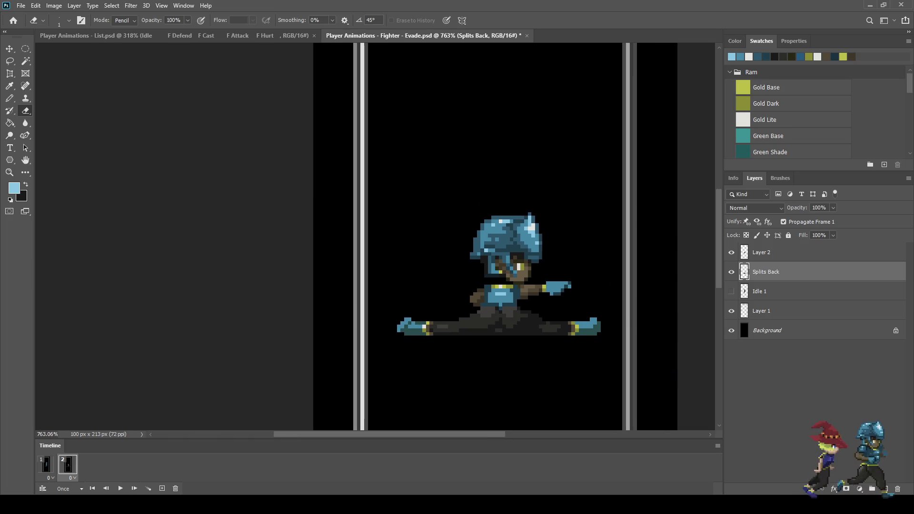
scroll(519, 276, up, 4)
key(i)
click(522, 240)
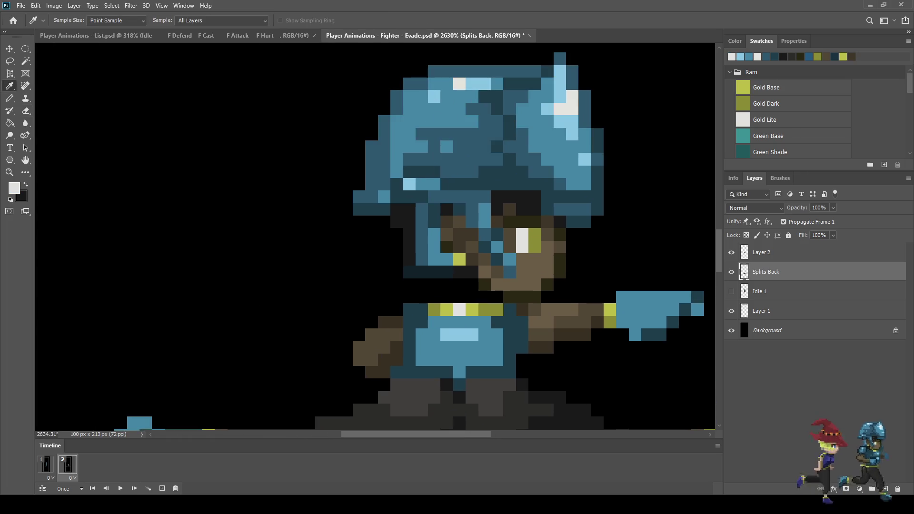
key(b)
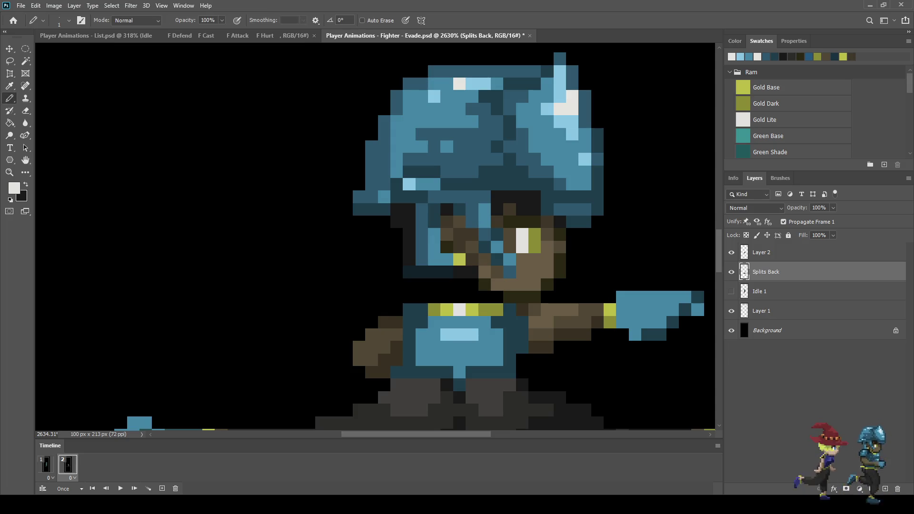
click(761, 253)
click(547, 285)
click(535, 285)
key(ctrl+z)
click(535, 272)
scroll(451, 323, down, 2)
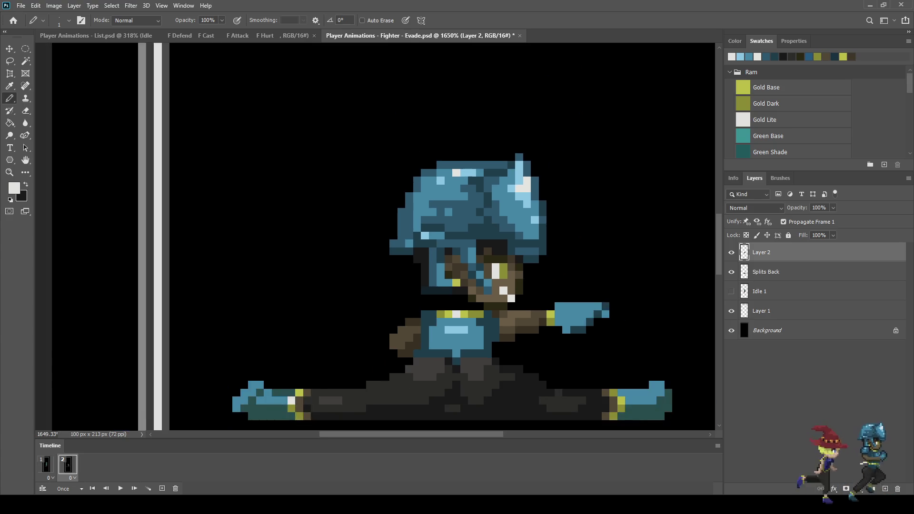
scroll(414, 327, down, 2)
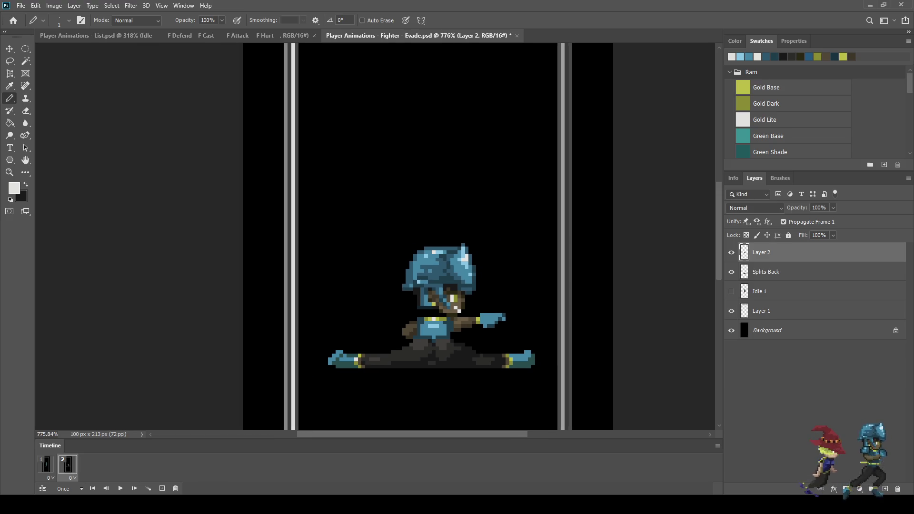
scroll(494, 332, up, 3)
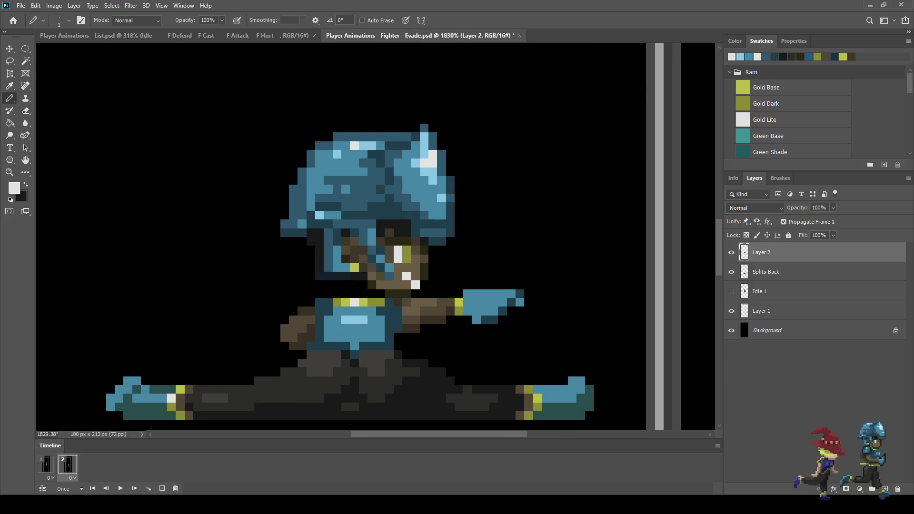
scroll(495, 331, up, 1)
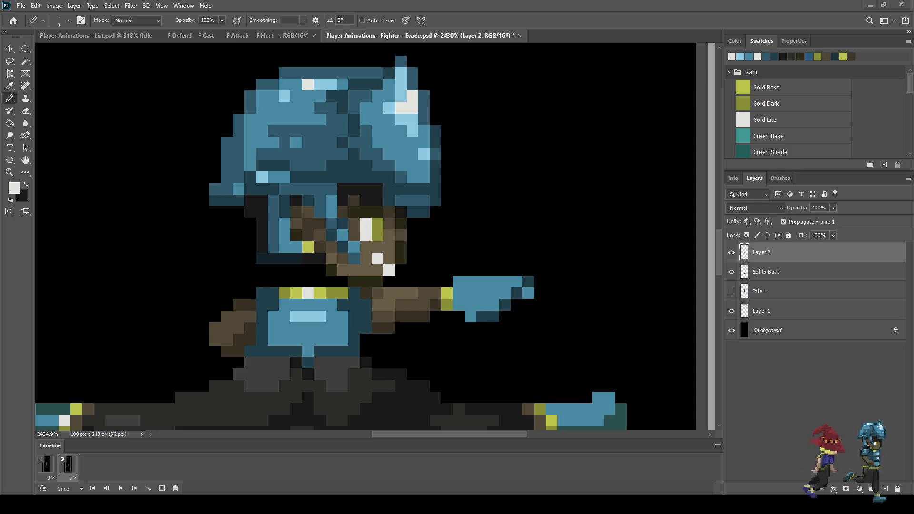
Step: Rotate the outstretched blue hand on Splits Back 90° and move it against the arm
key(l)
mouse_move(452, 265)
mouse_down()
mouse_move(452, 300)
mouse_move(527, 329)
mouse_move(493, 261)
mouse_move(453, 265)
mouse_up()
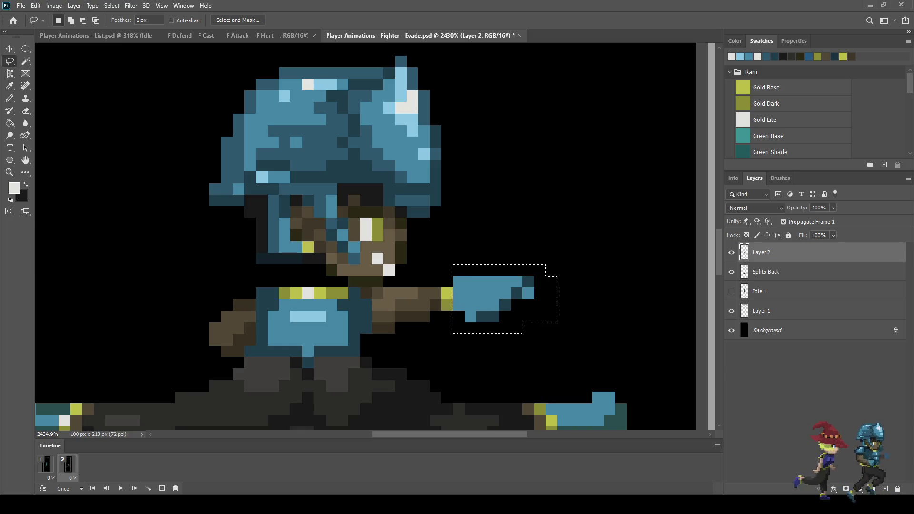
key(alt+bracketleft)
key(ctrl+t)
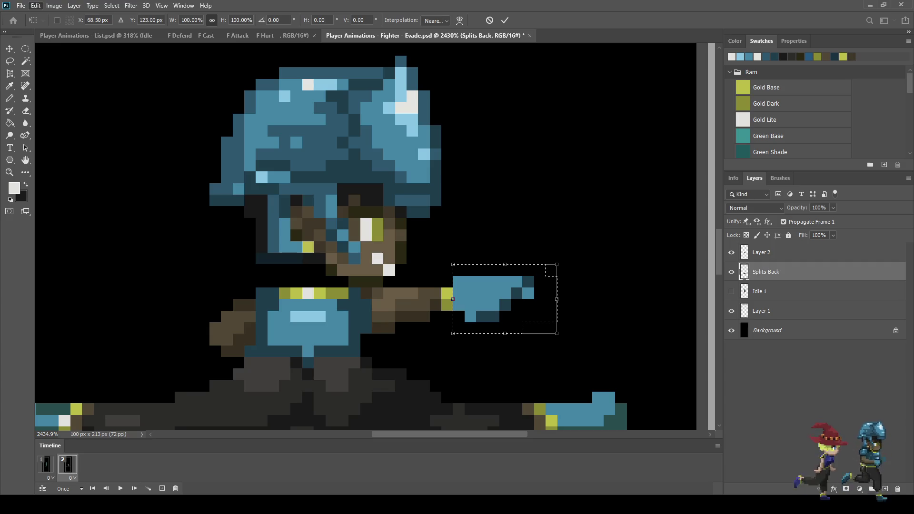
key(ctrl+shift+r)
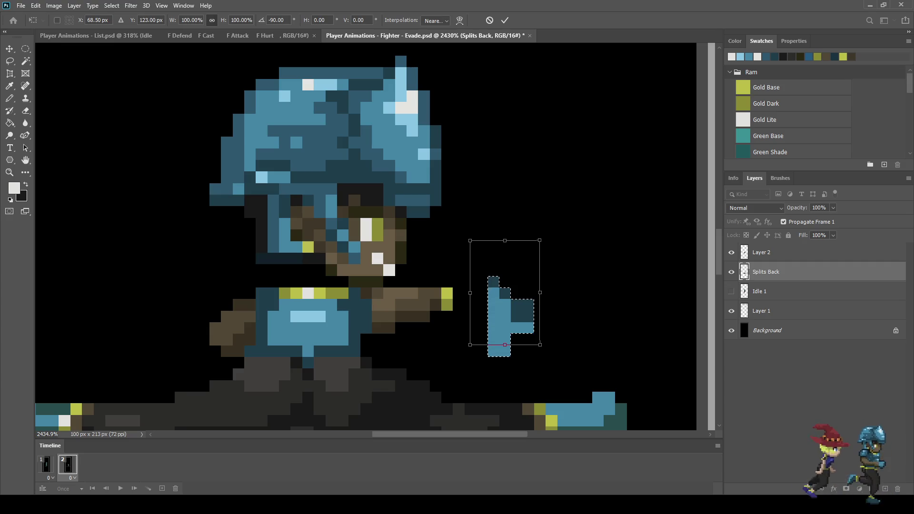
key(ctrl+shift+r)
key(ctrl+shift+r)
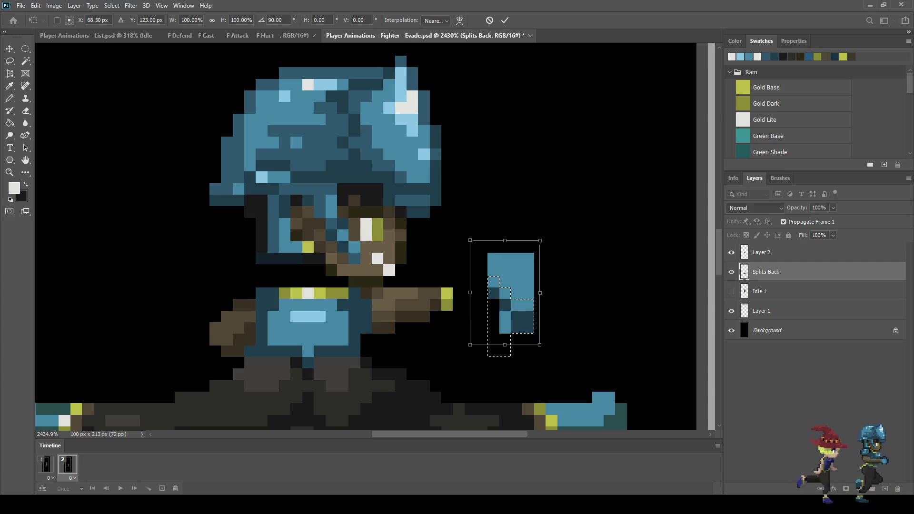
drag(504, 292, 479, 279)
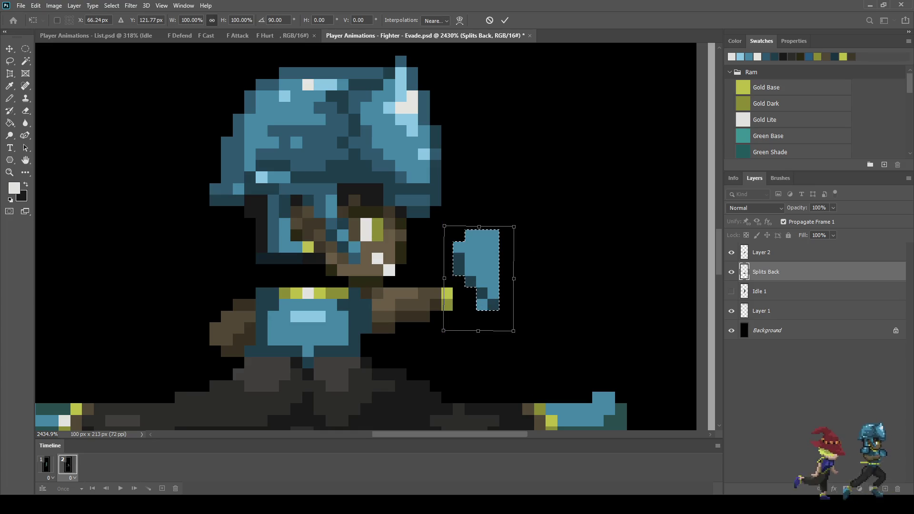
key(Return)
Step: Flip the hand vertically, nudge it one pixel left, and deselect
key(ctrl+t)
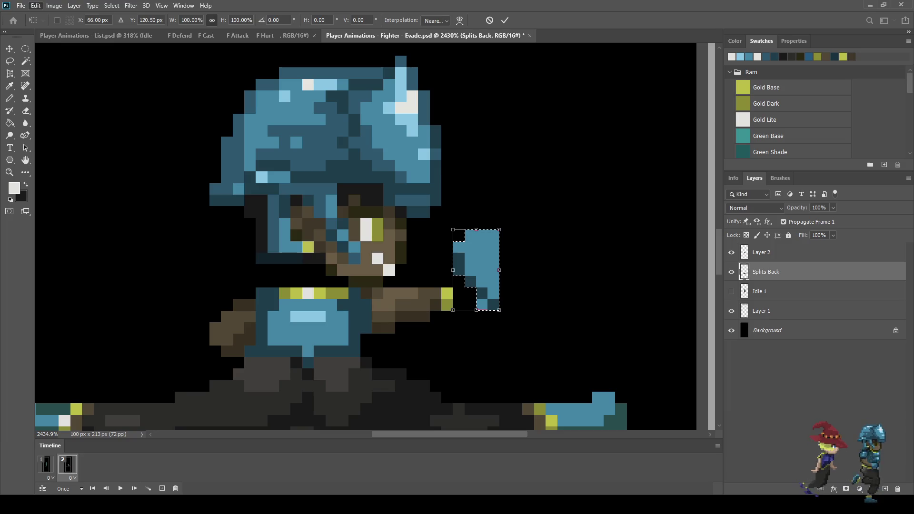
click(35, 5)
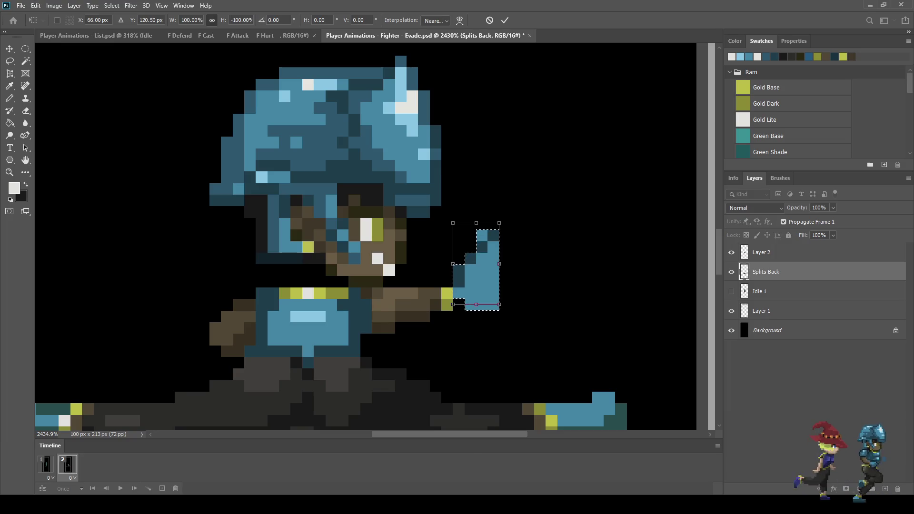
key(Left)
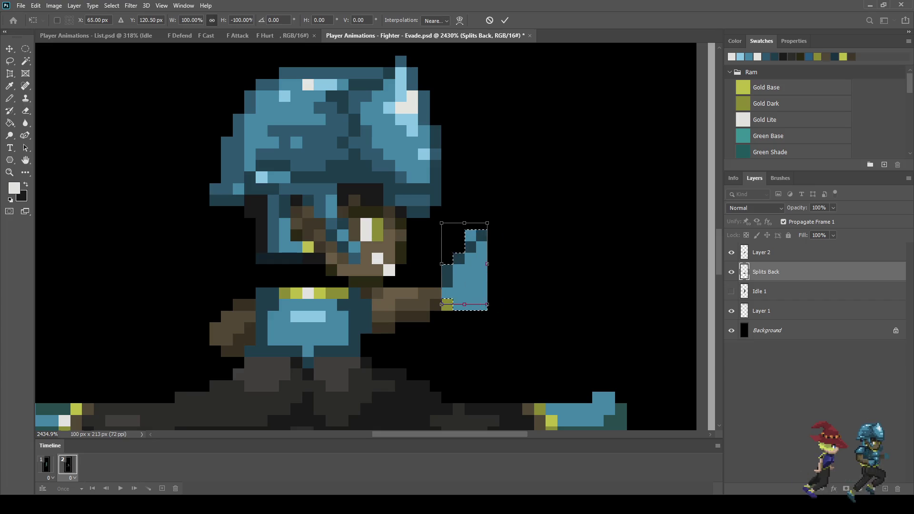
key(Return)
key(ctrl+d)
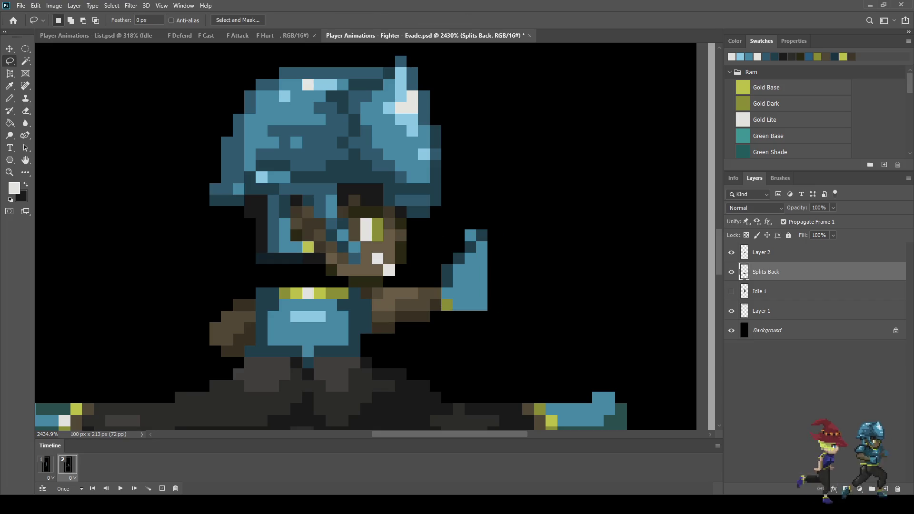
Step: Pencil light-blue pixels onto the raised hand's edge, then recolour one edge pixel dark blue
scroll(486, 322, down, 5)
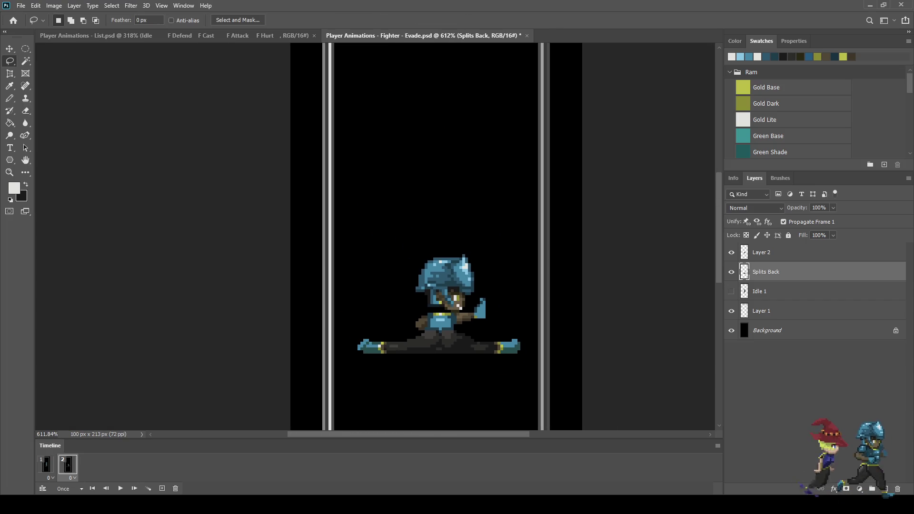
scroll(478, 305, up, 10)
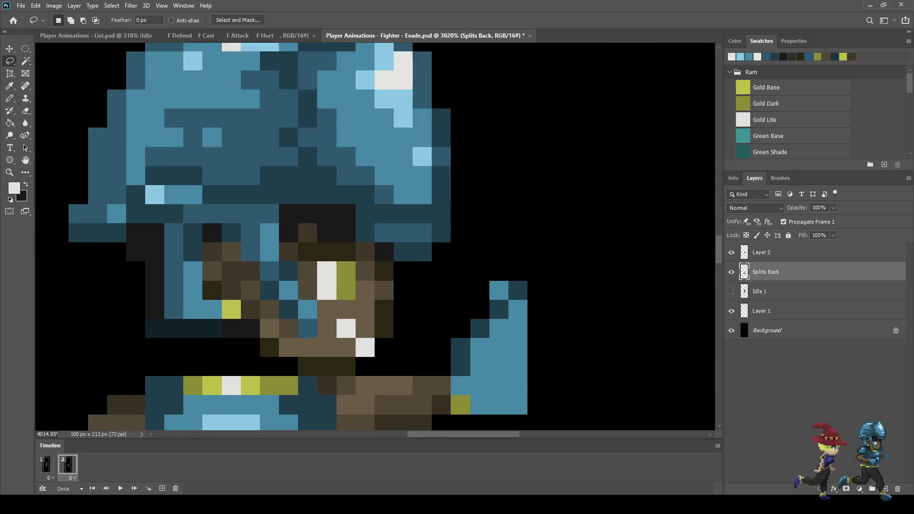
key(i)
click(496, 286)
key(b)
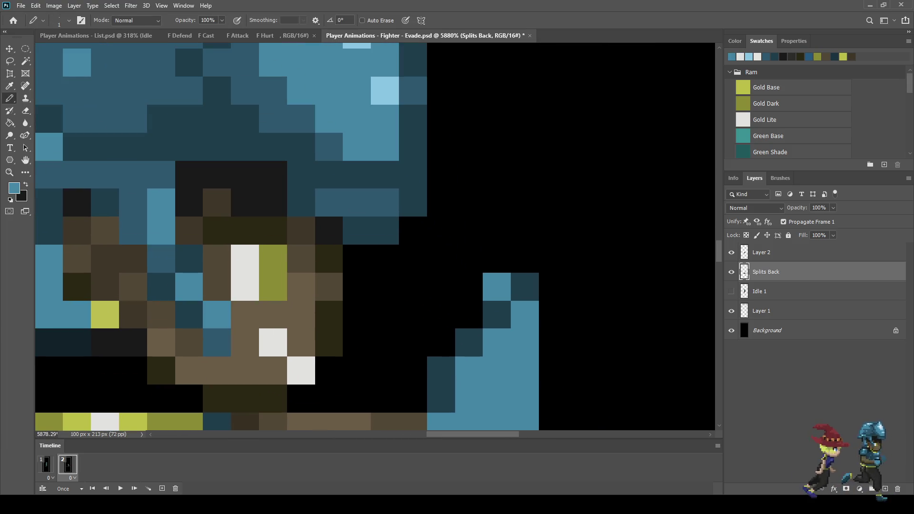
click(524, 287)
key(i)
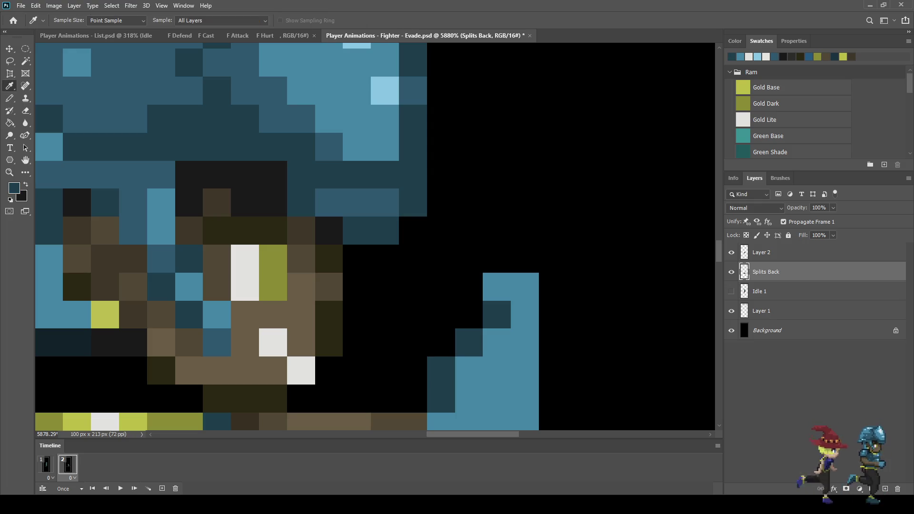
key(b)
click(497, 287)
Step: Erase the stray light-blue pixel at the hand's lower-right corner
scroll(513, 208, down, 5)
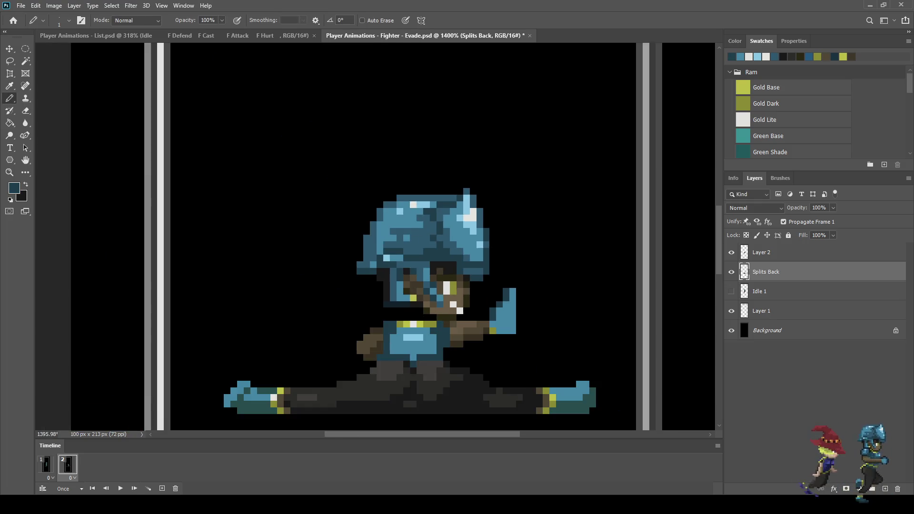
scroll(514, 207, up, 3)
key(e)
click(519, 331)
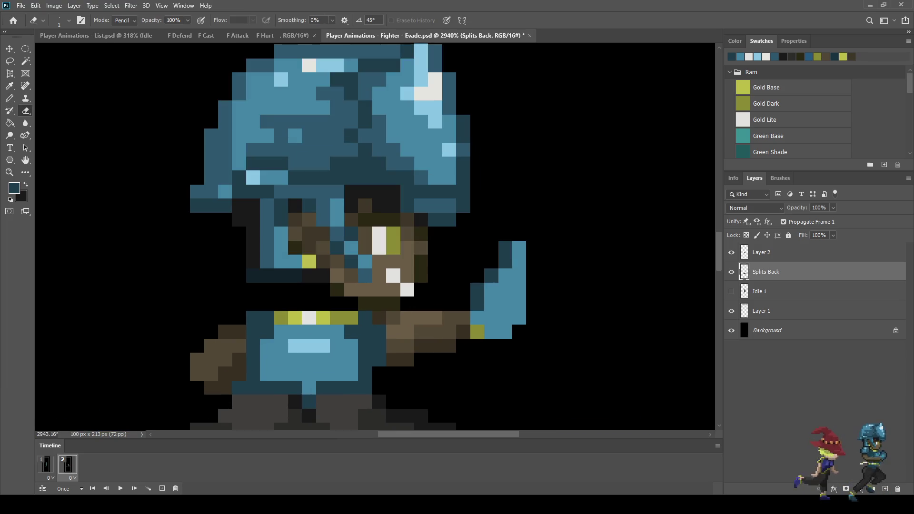